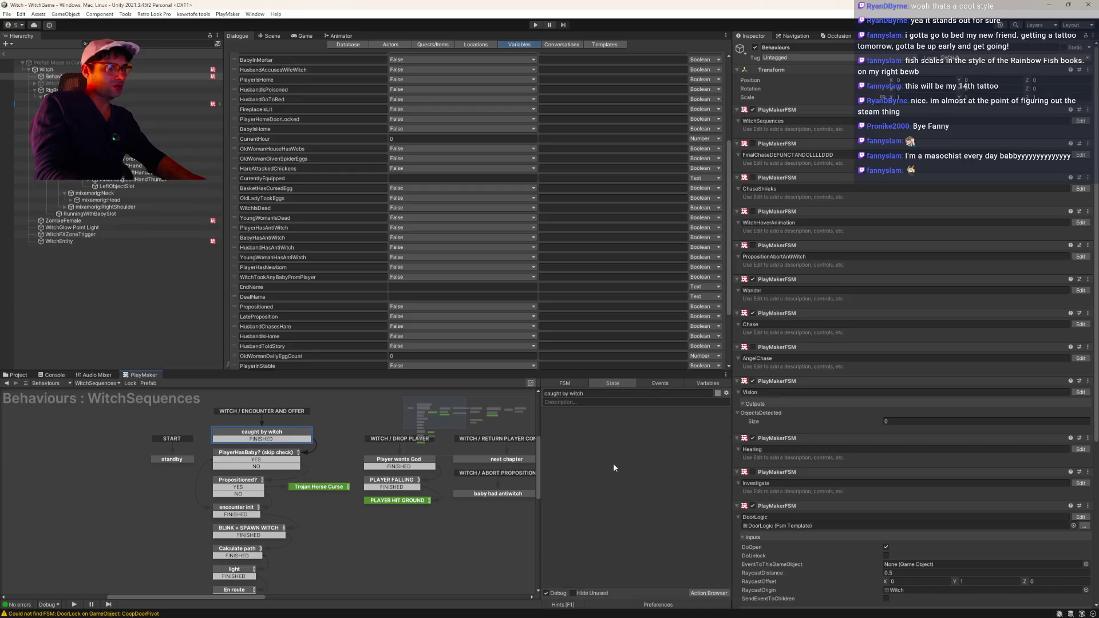
- Inspect the Propositioned? state's actions, then leave the Witch prefab for the WitchGame scene
scroll(581, 488, down, 3)
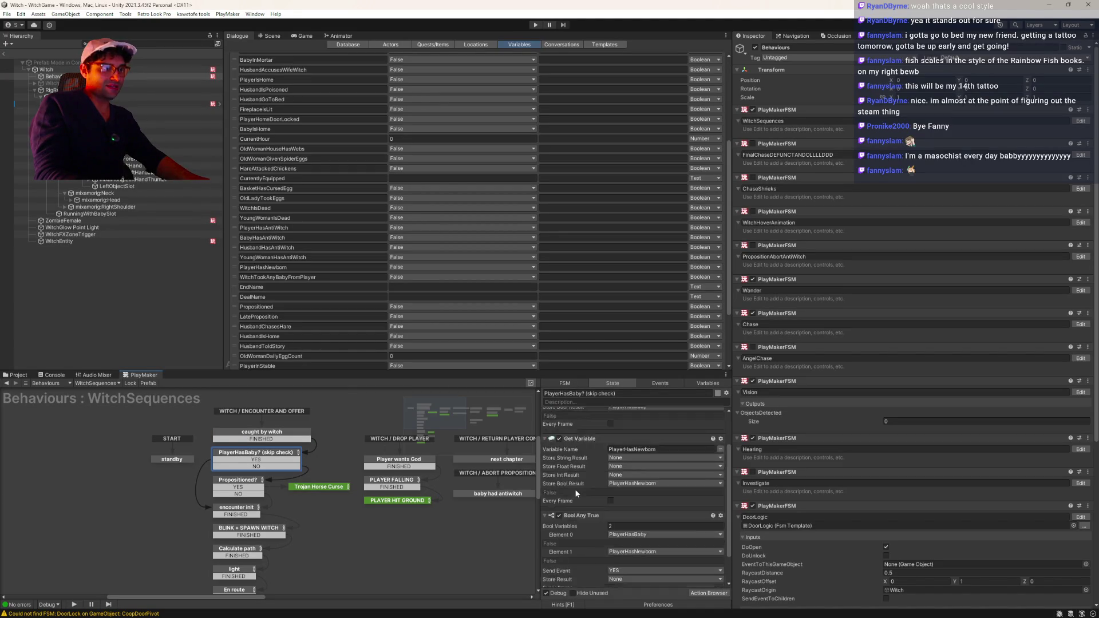
click(229, 484)
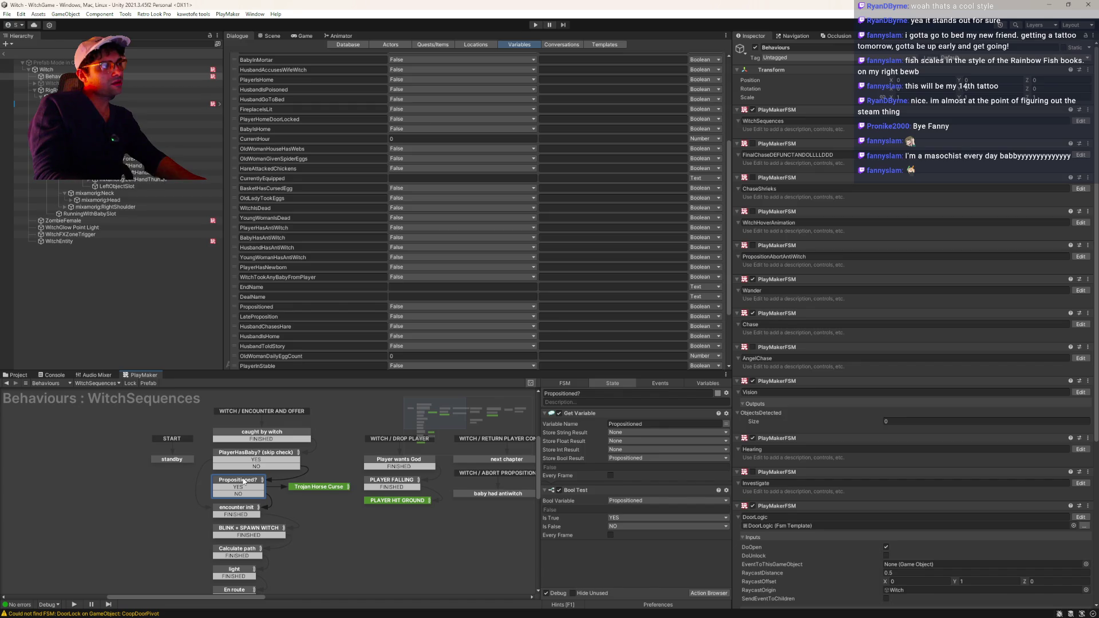
click(5, 54)
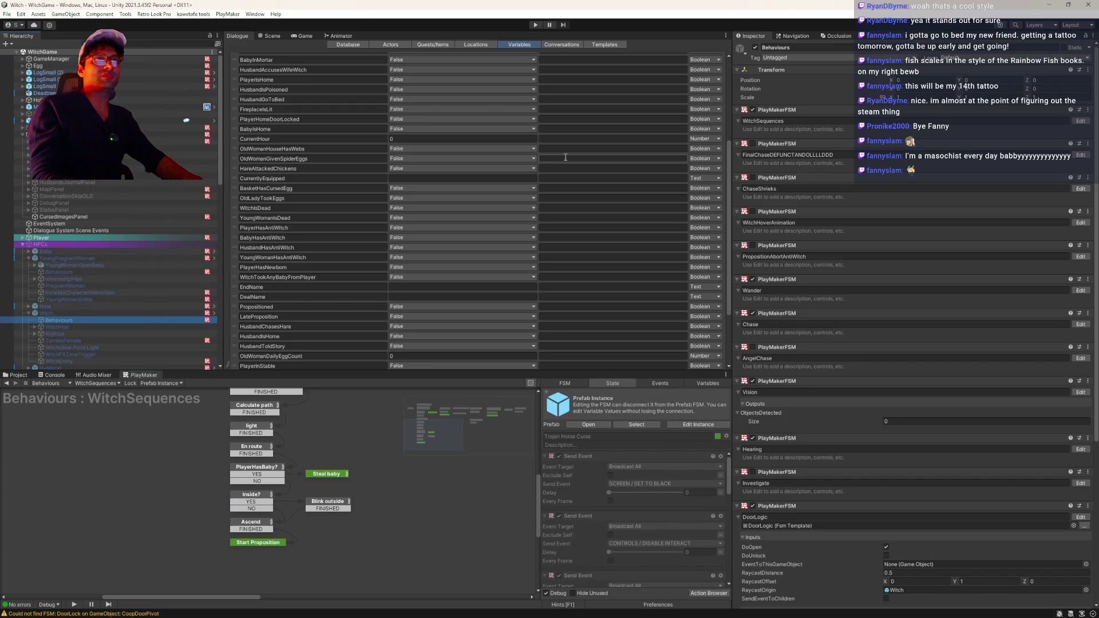
- Flip through the dialogue Conversations, Templates and Variables tabs, then bring up the Game view and play
click(561, 45)
click(611, 46)
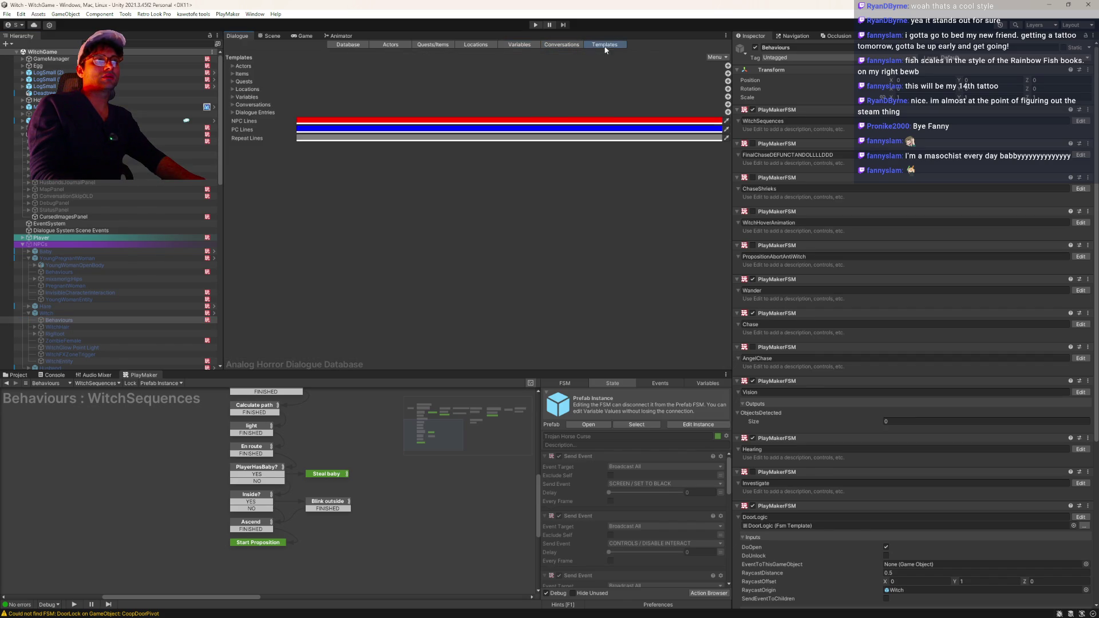
click(525, 46)
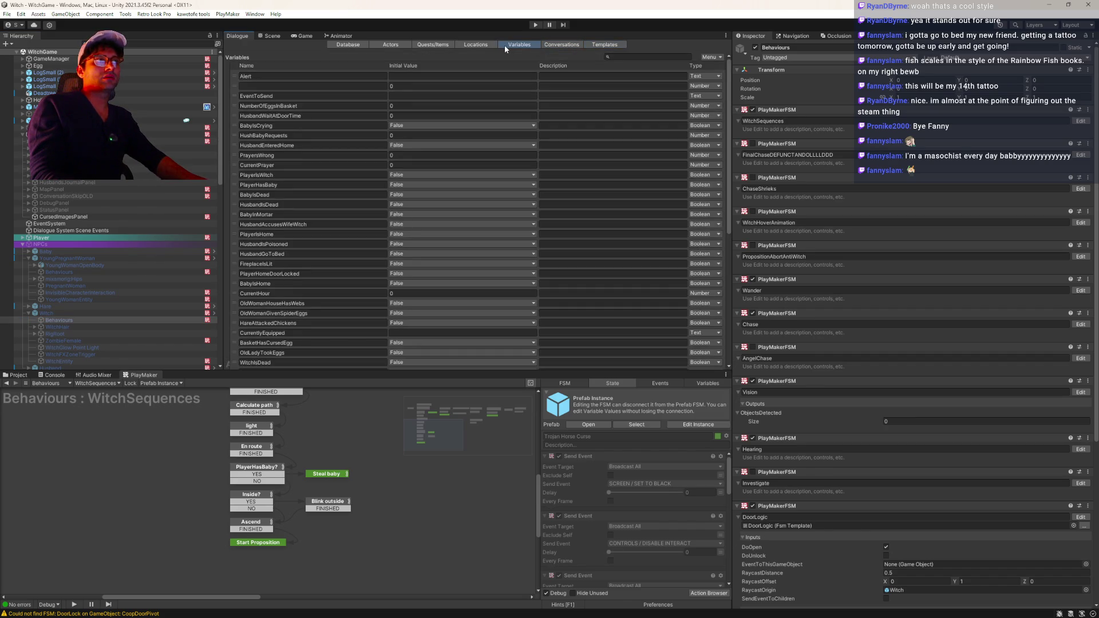
click(298, 36)
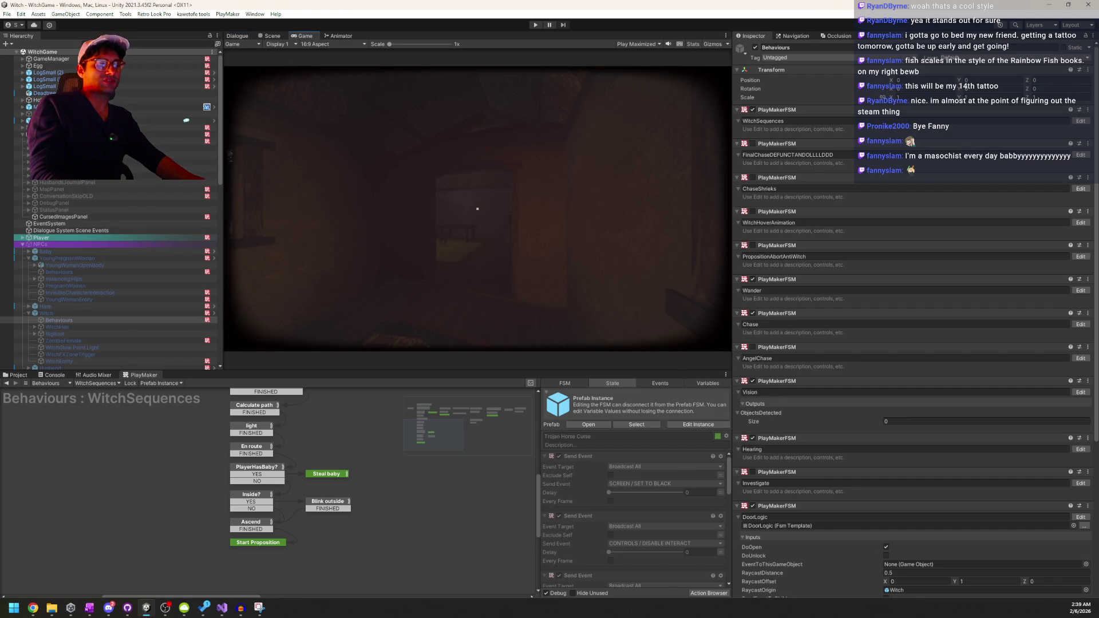
click(535, 25)
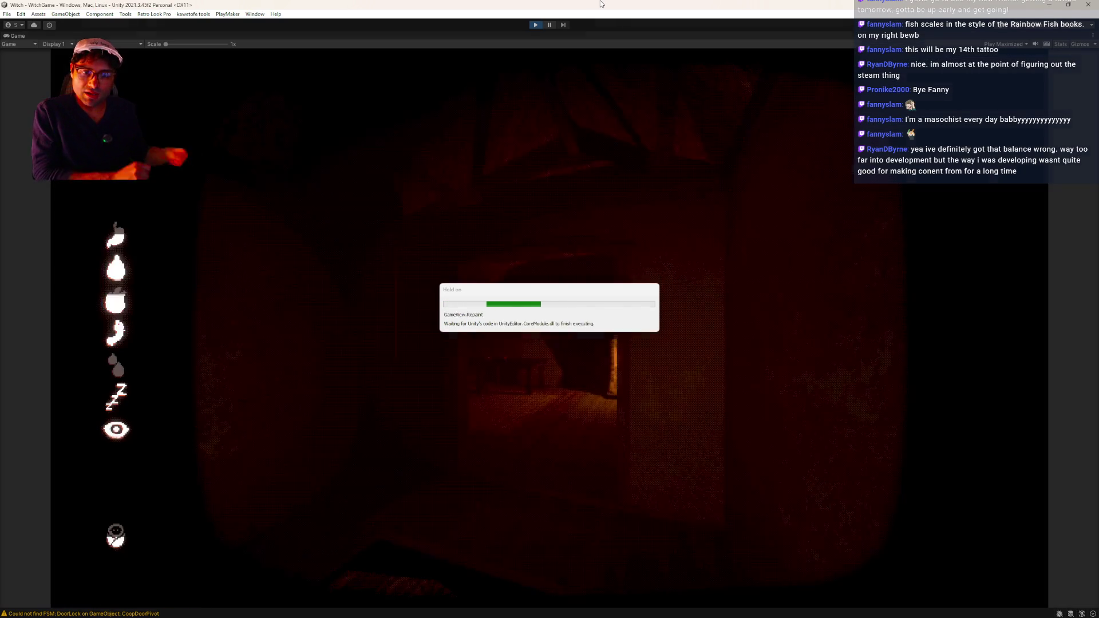
- Look around the first-person room in the running game, then pause with Ctrl+Shift+P to restore the editor
click(524, 237)
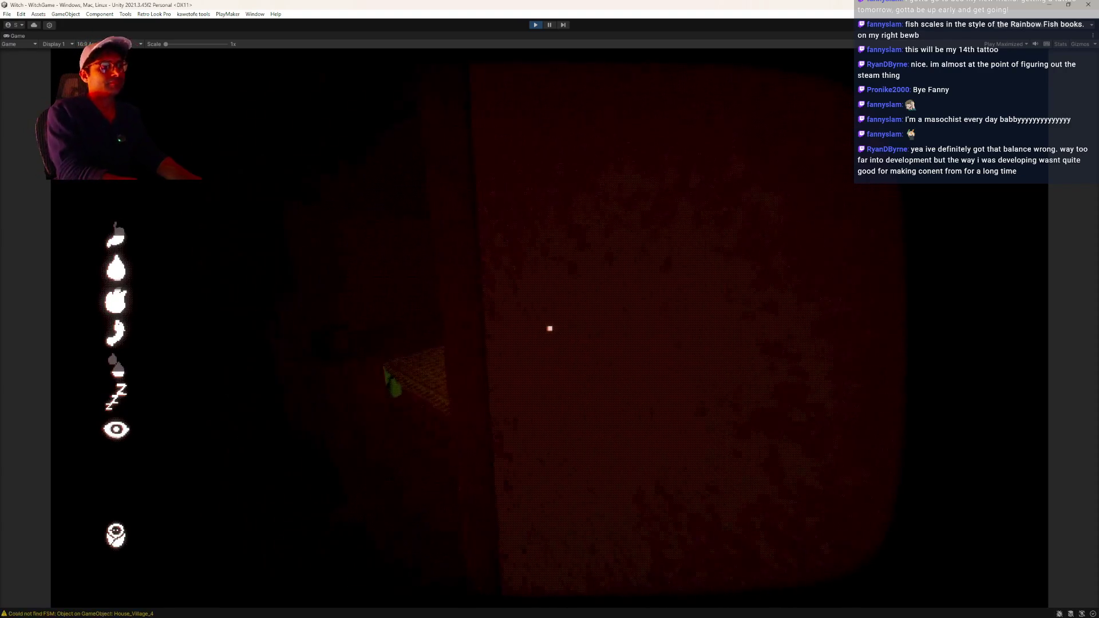
key(ctrl+shift+p)
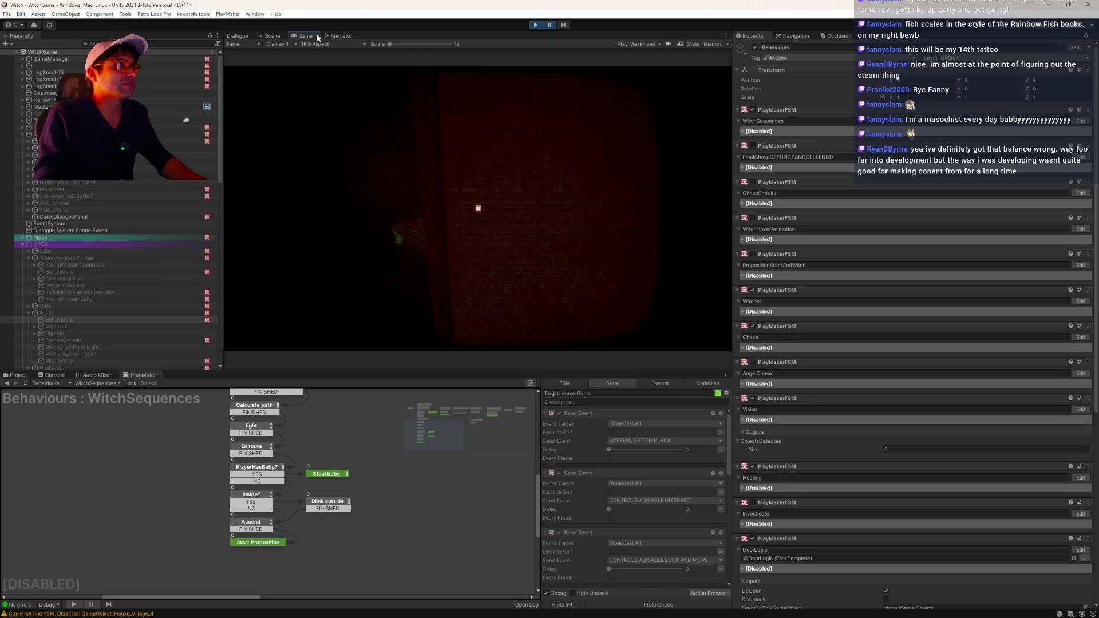
- Scroll the dialogue variables table and show the Witch object's components and Health FSM
click(237, 36)
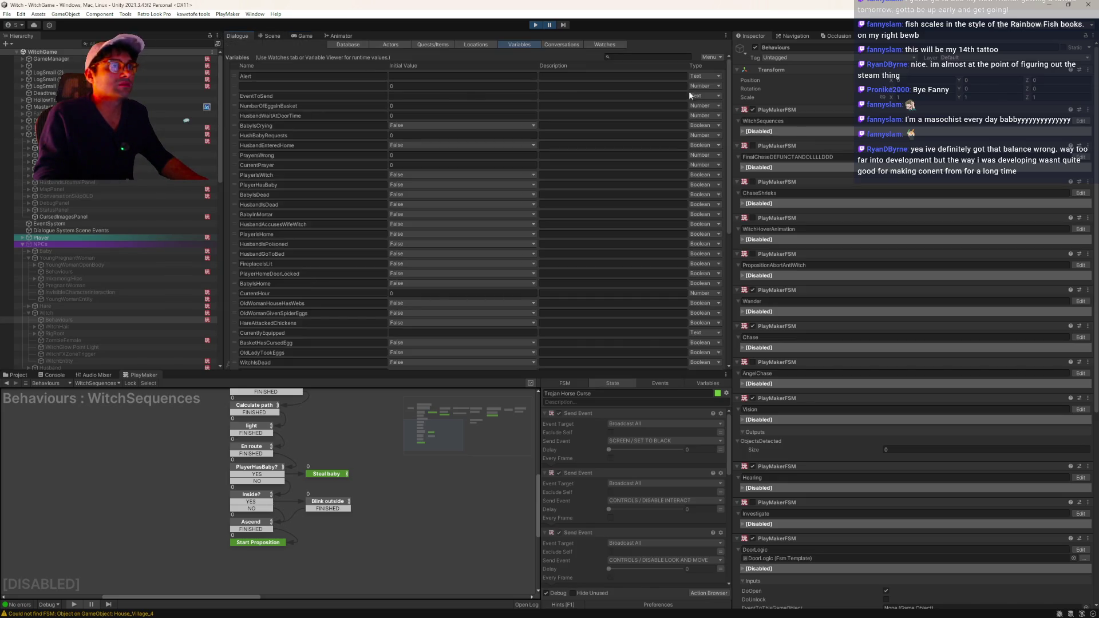
drag(730, 79, 734, 210)
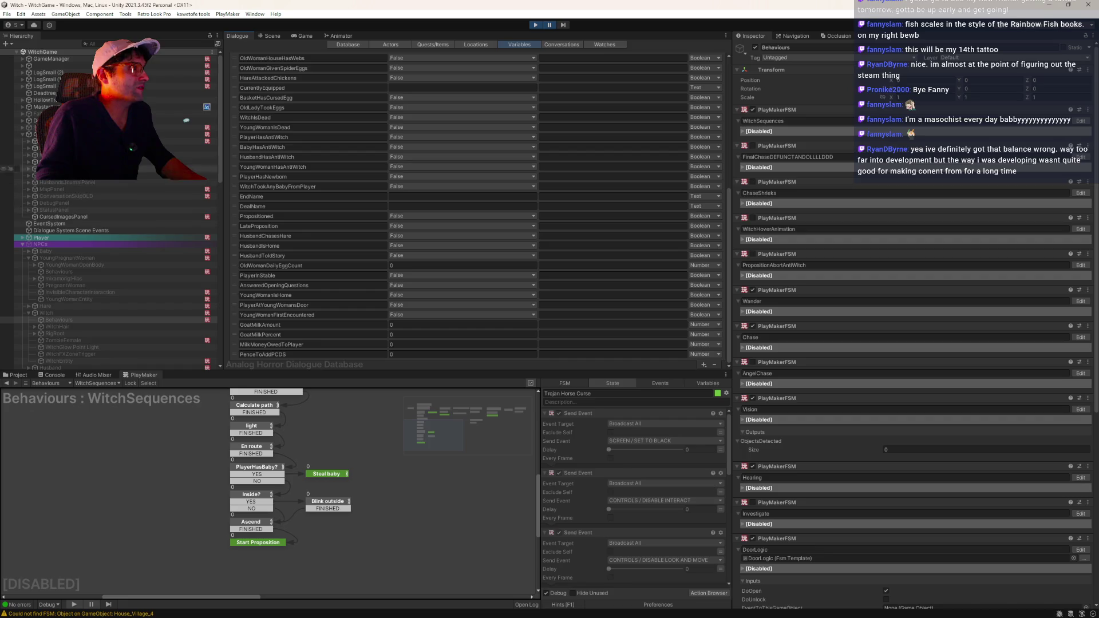
click(50, 312)
drag(50, 235, 50, 135)
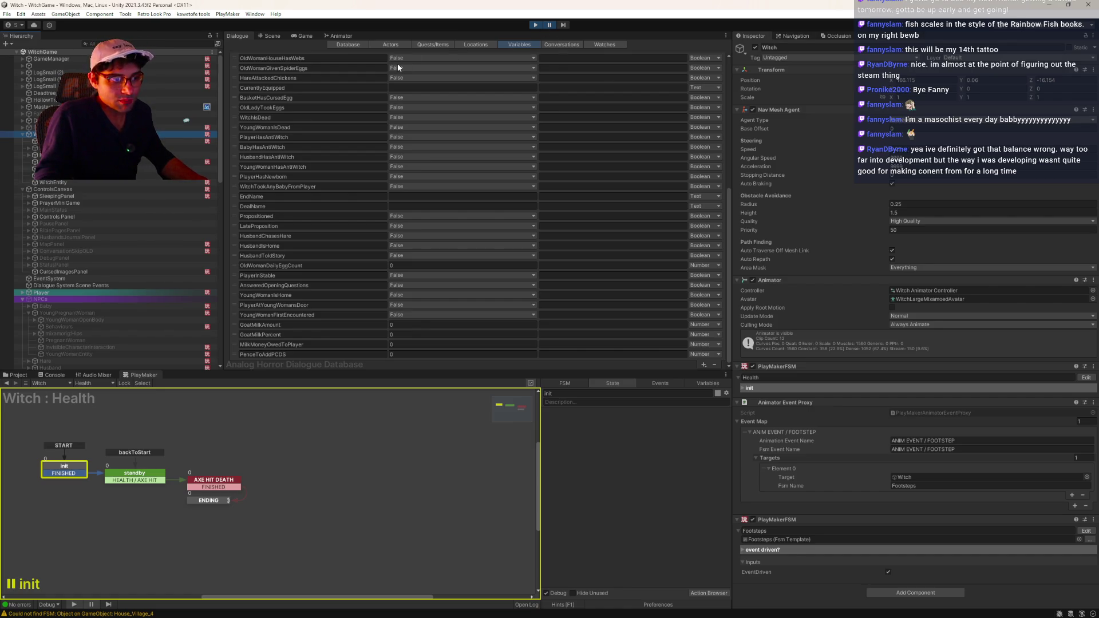
- Toggle pause, recheck the dialogue variables, open Behaviours' WitchSequences FSM and view the Console
click(549, 26)
click(549, 26)
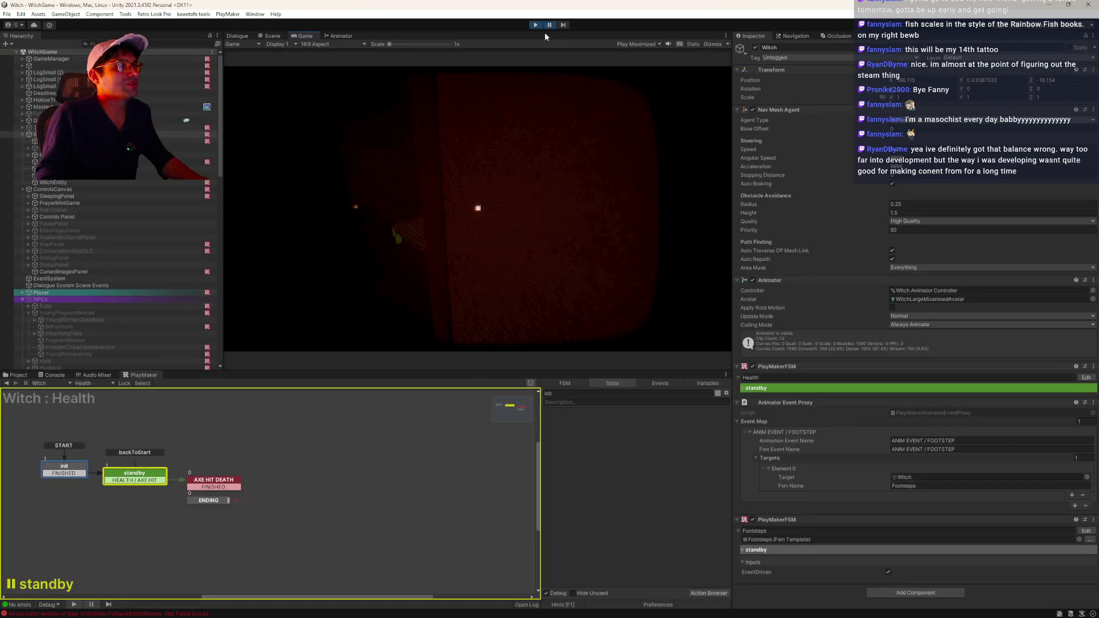
click(237, 35)
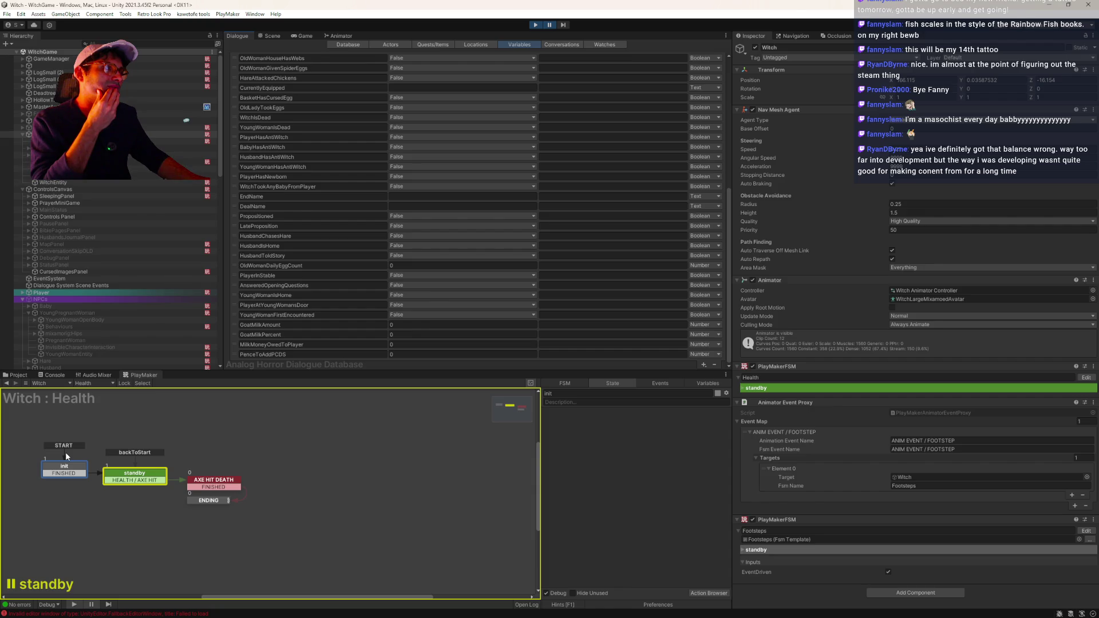
click(72, 141)
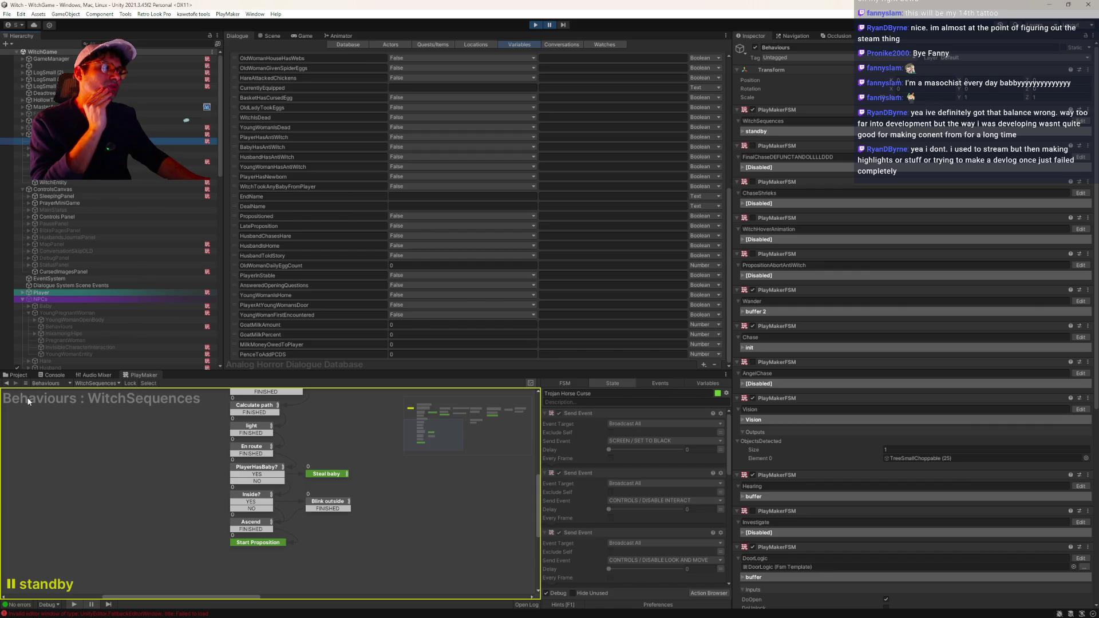
click(56, 375)
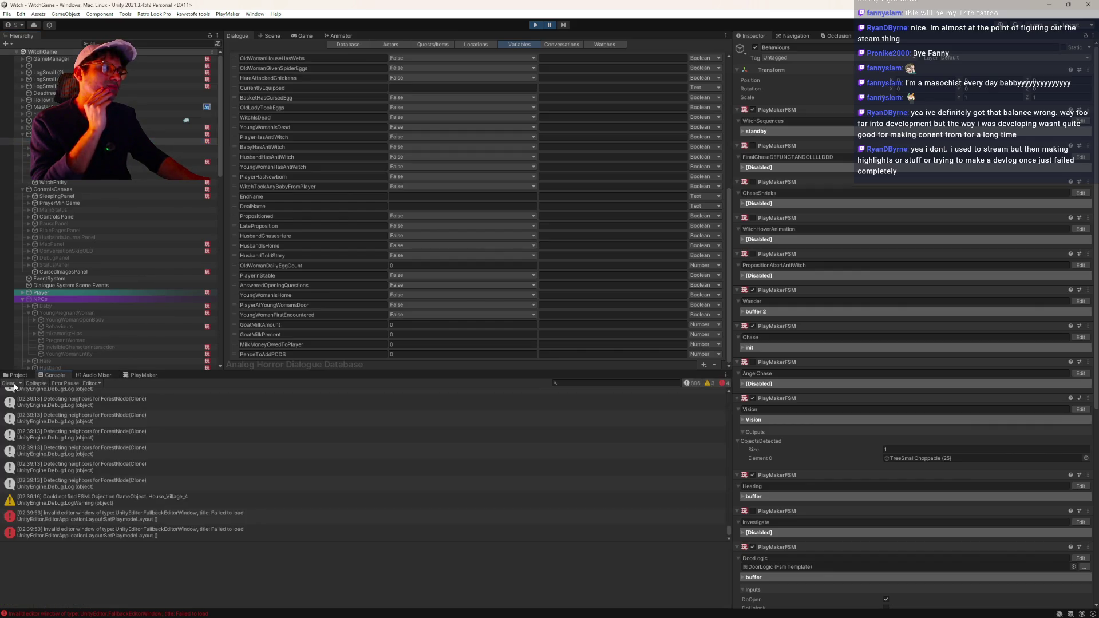
- Switch from the Console back to the PlayMaker WitchSequences graph
click(137, 375)
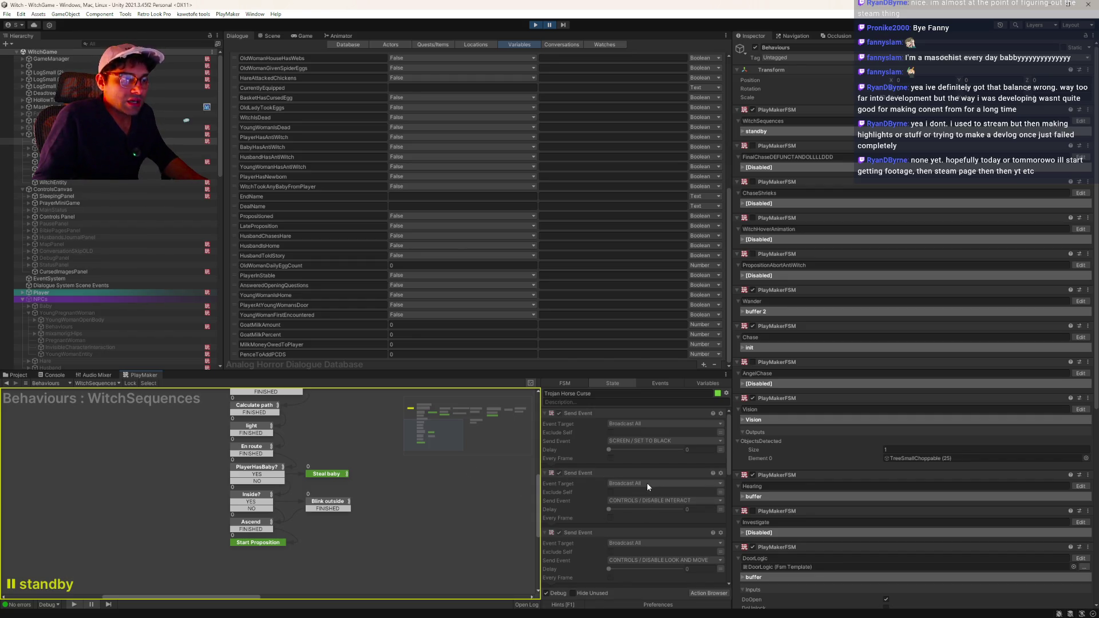
- Scroll through the Trojan Horse Curse state's Send Event actions
scroll(647, 483, down, 5)
scroll(611, 502, down, 2)
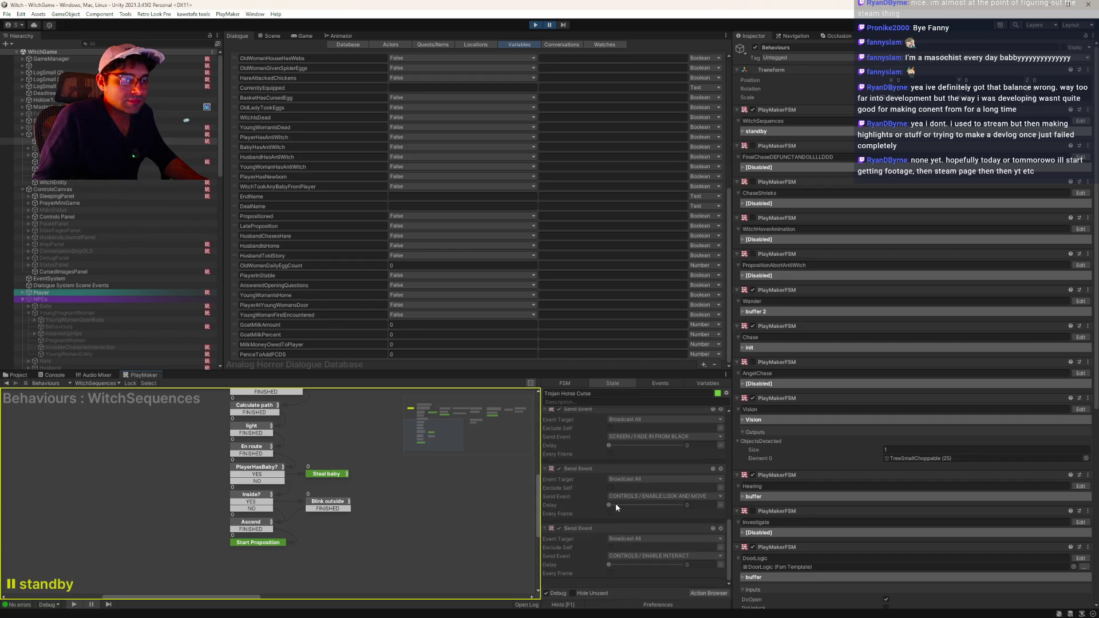
scroll(616, 503, up, 5)
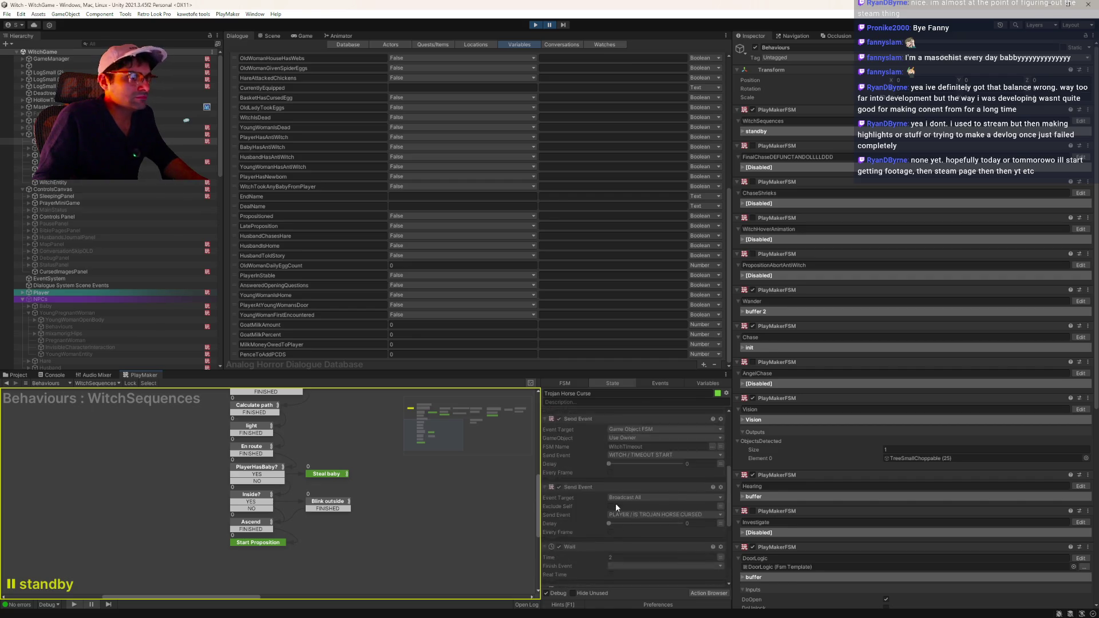
scroll(613, 504, down, 5)
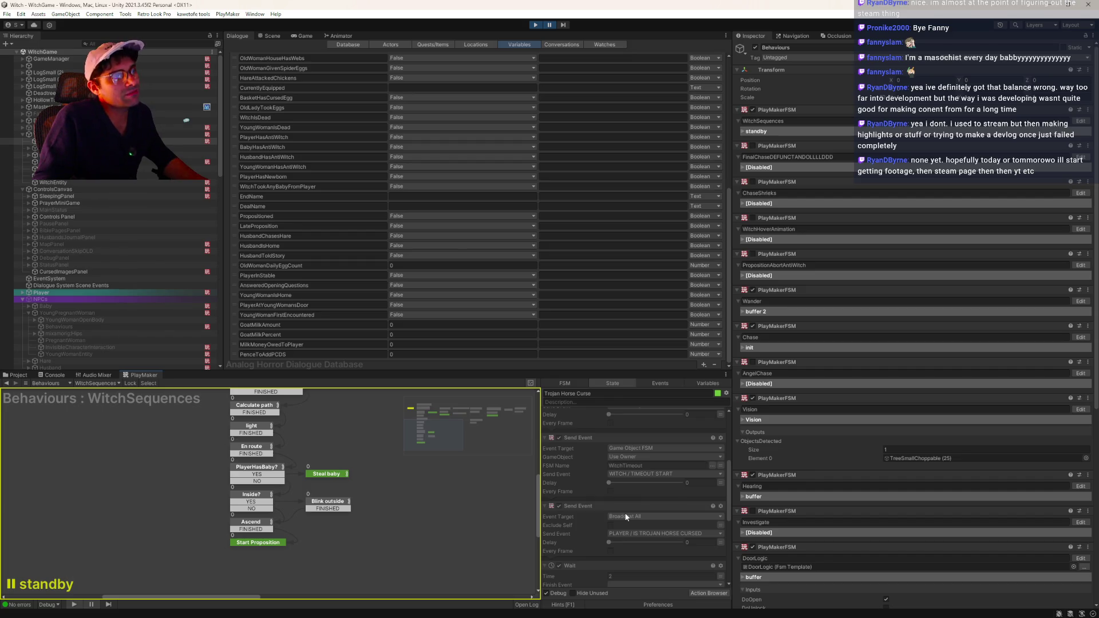
- Switch to the WitchTimeout FSM and review Timeout INIT, Warp to GoneSpot, STOP FX and Wait for night
click(90, 384)
click(119, 475)
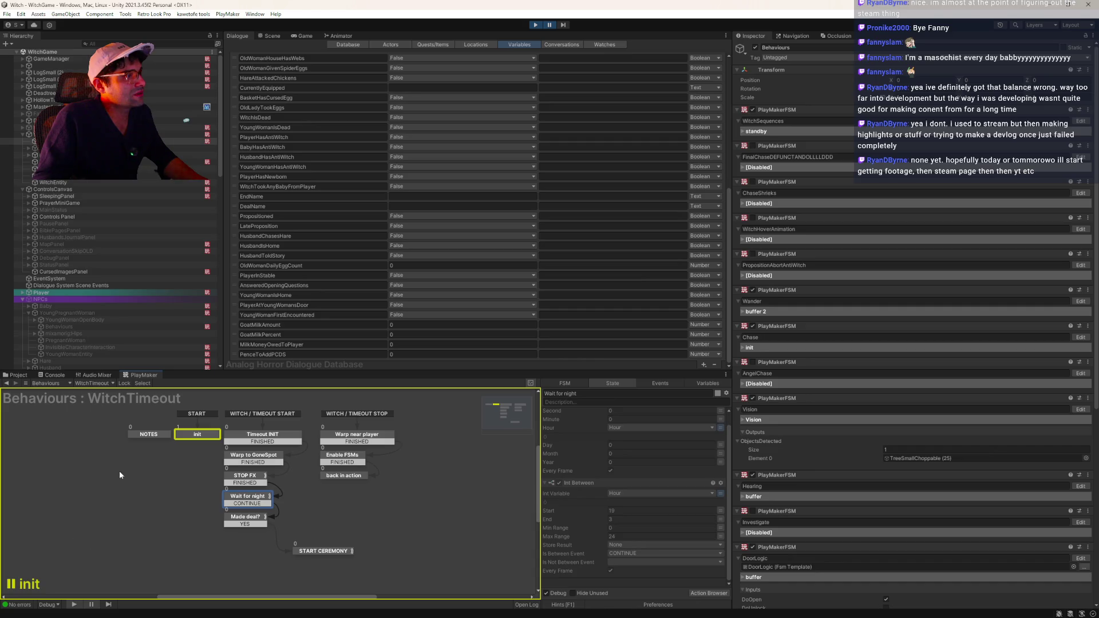
click(260, 439)
scroll(642, 497, down, 2)
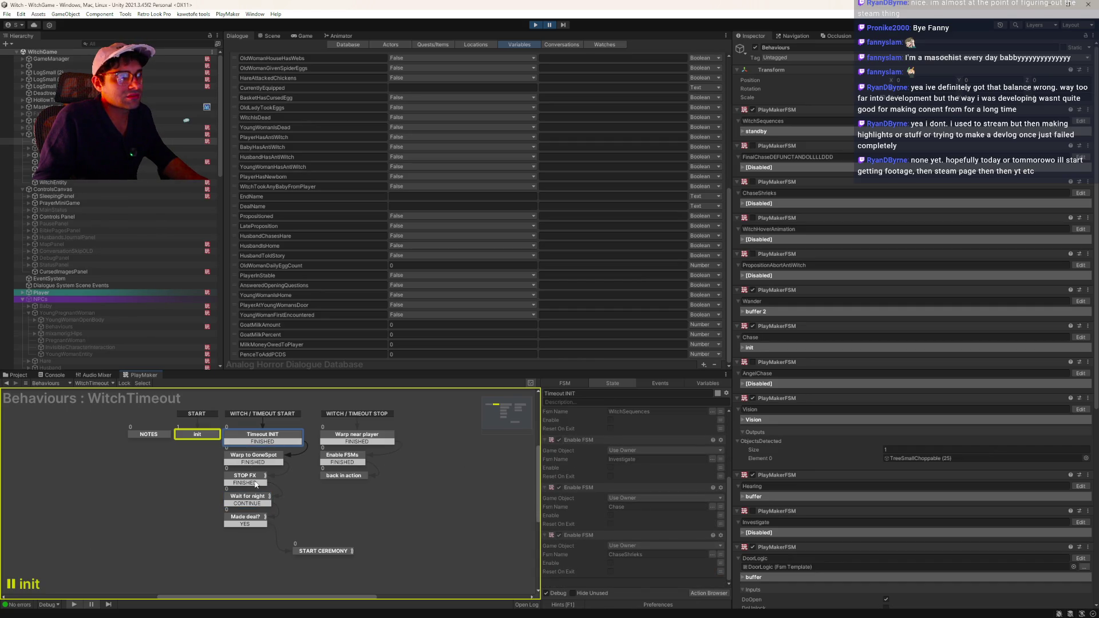
click(253, 455)
scroll(630, 475, down, 5)
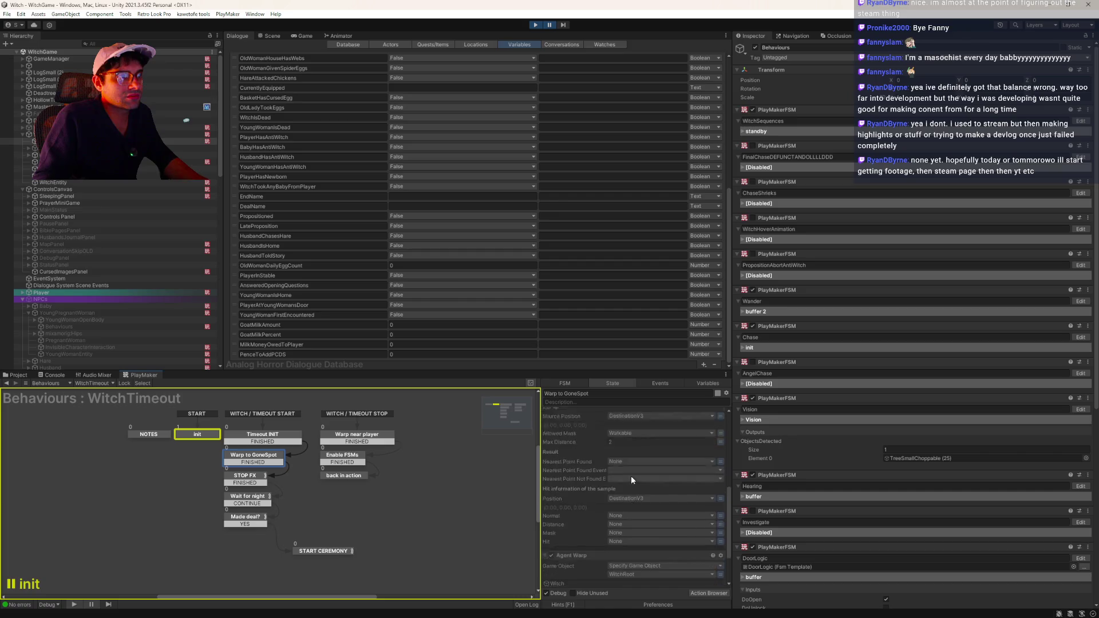
click(246, 476)
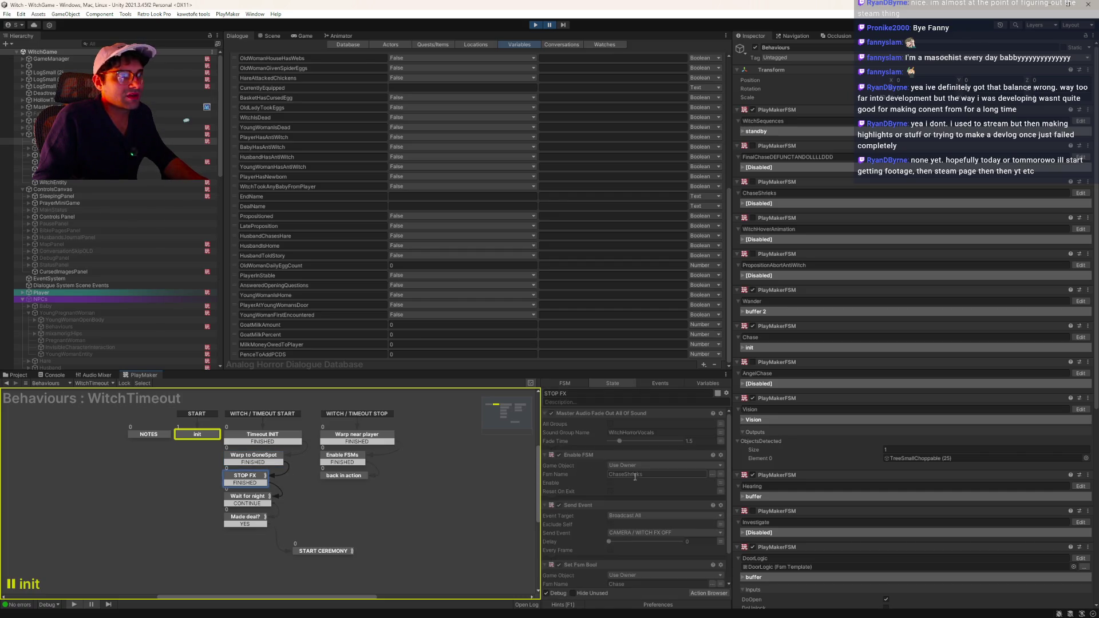
scroll(645, 484, down, 2)
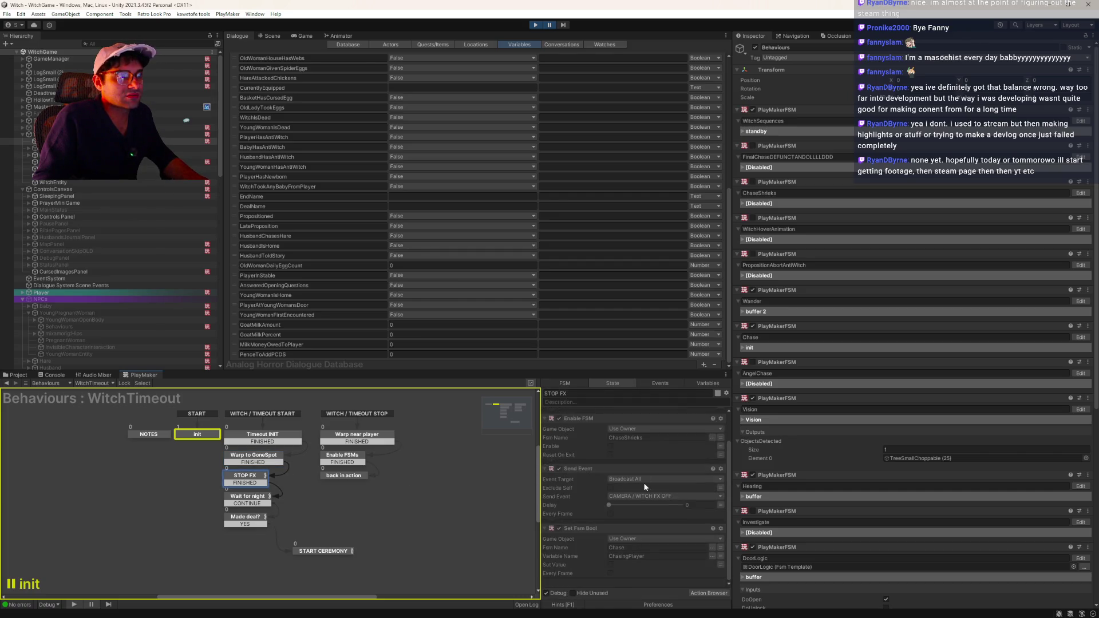
click(246, 504)
- Review Made deal?, START CEREMONY, Warp near player, Enable FSMs and back in action, then resume the game
scroll(628, 471, up, 1)
click(255, 519)
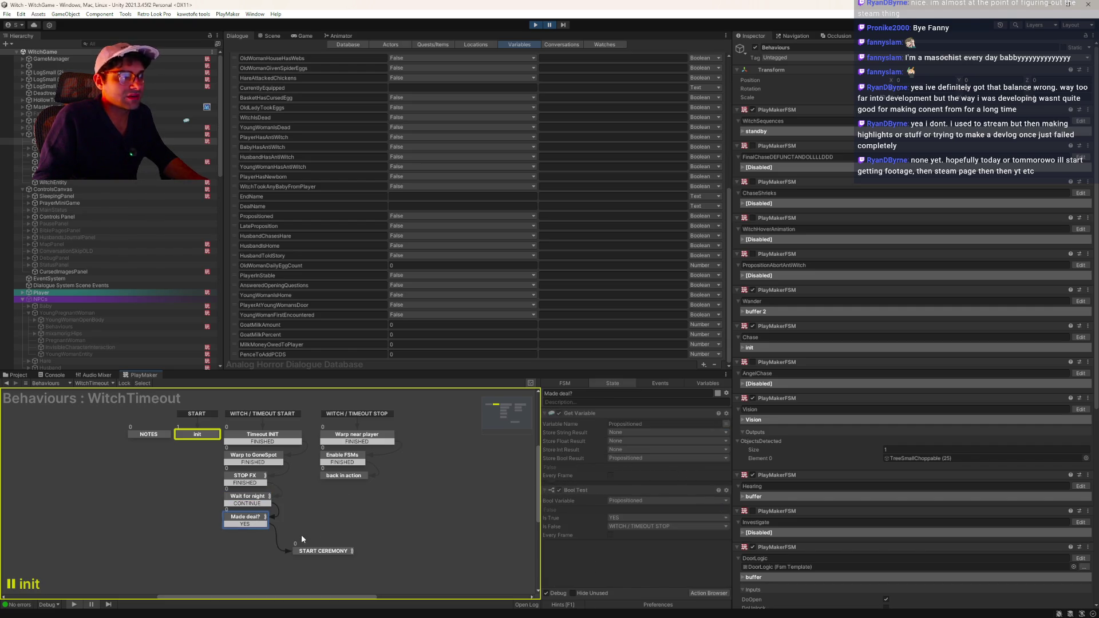
click(321, 552)
click(357, 435)
scroll(630, 463, down, 3)
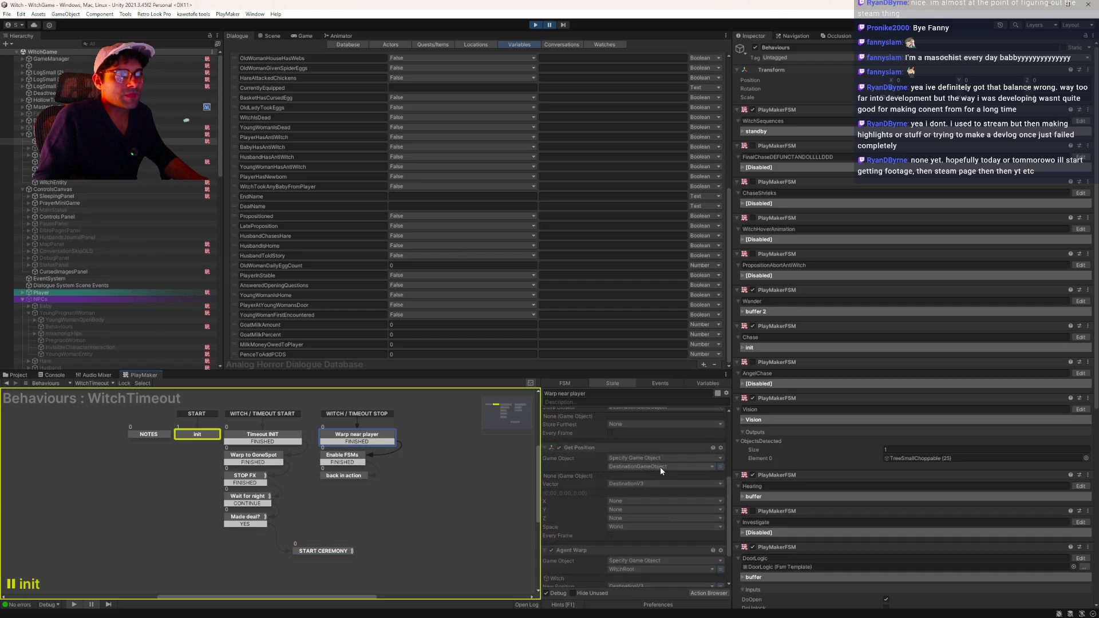
click(336, 462)
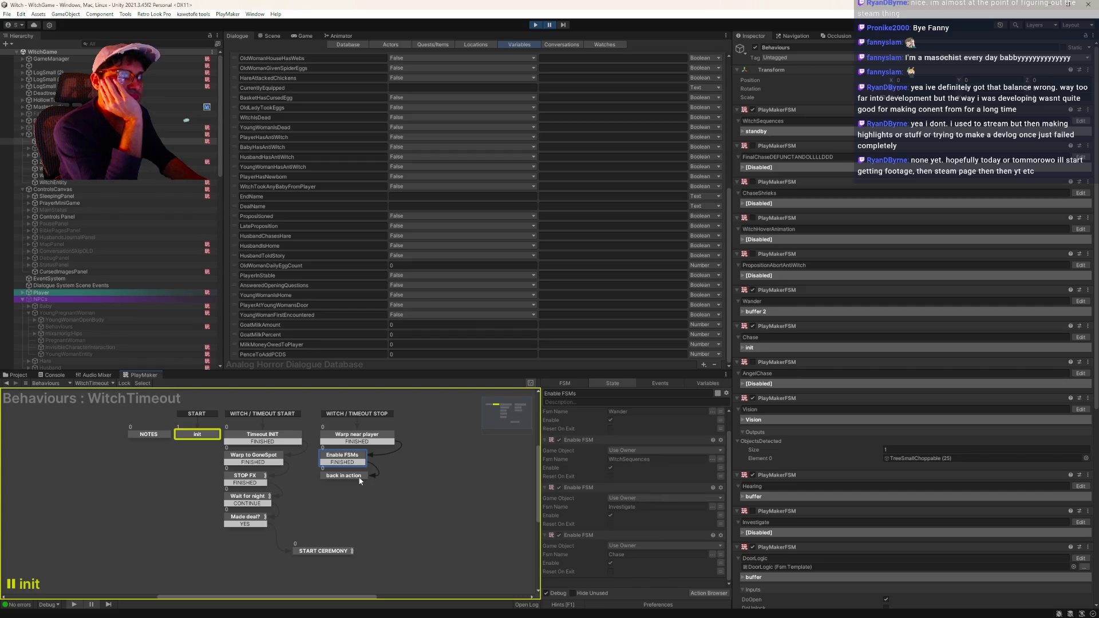
click(359, 478)
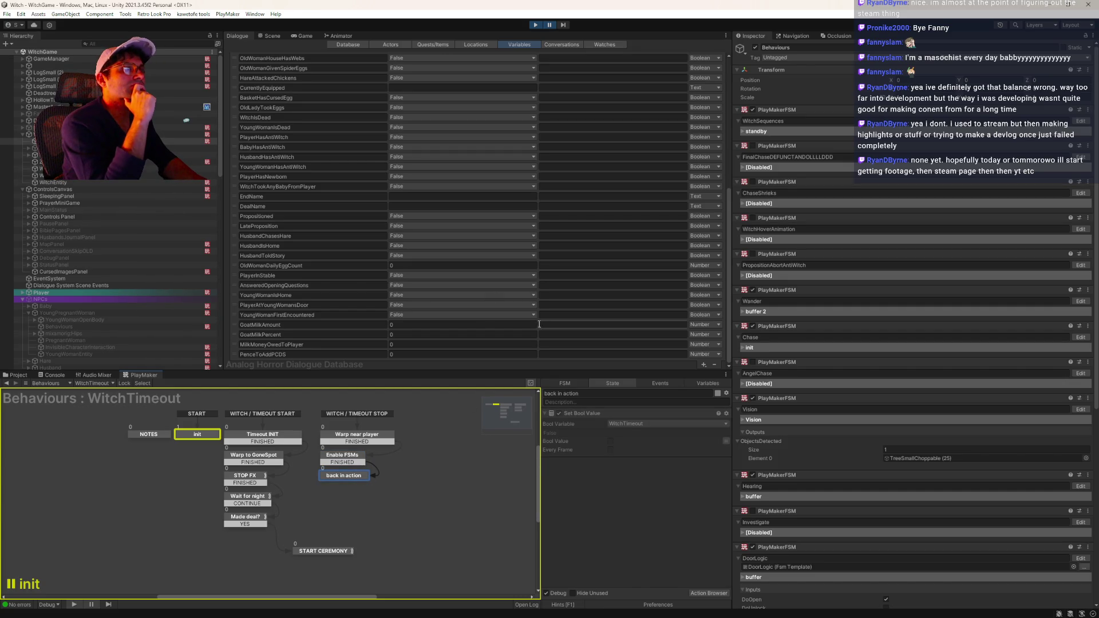
click(549, 26)
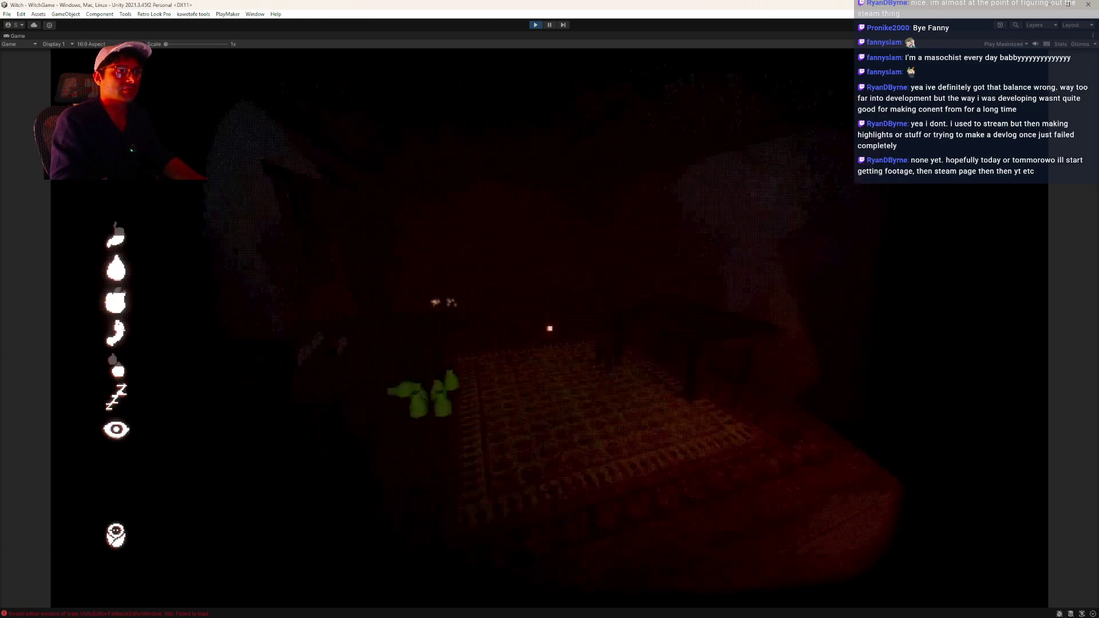
- Walk toward the door and turn the view across the forest, then return to the dialogue variables list
key(e)
key(e)
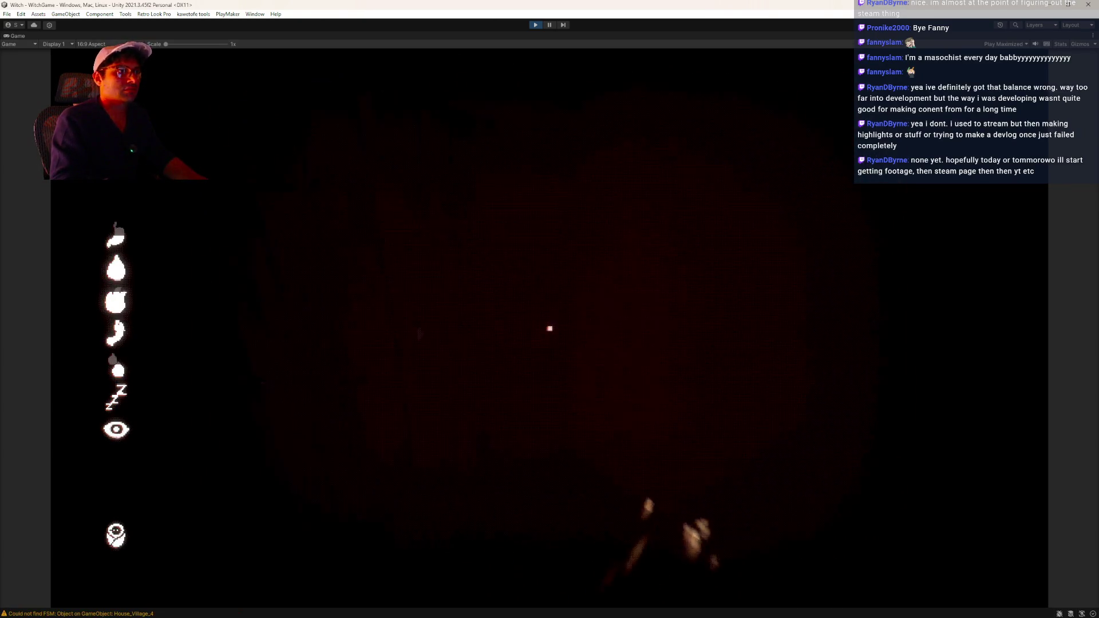
key(w)
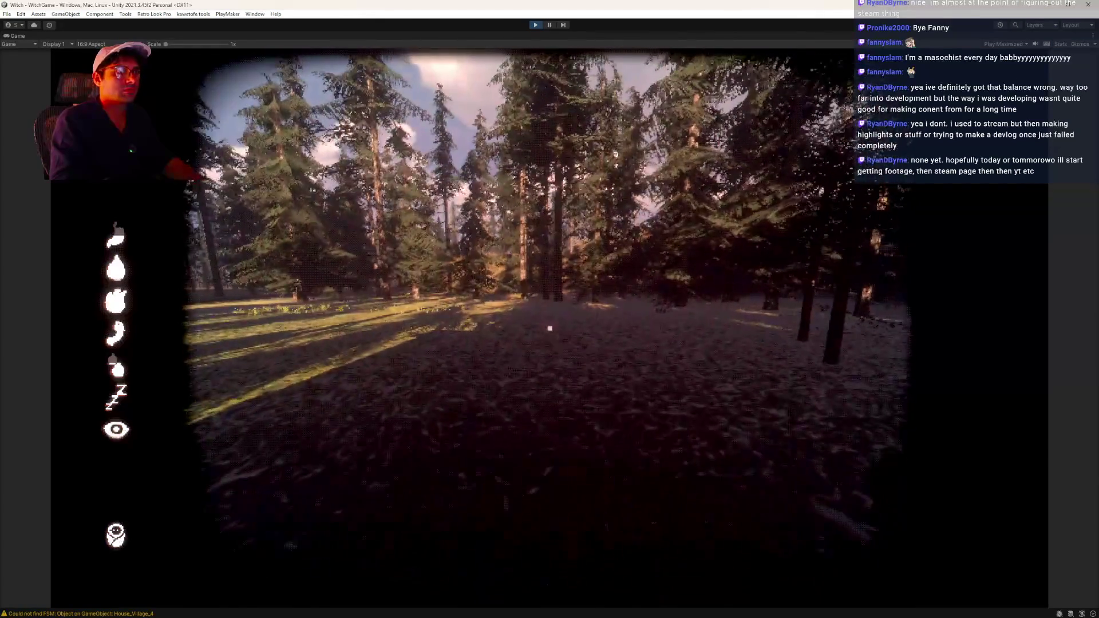
key(w)
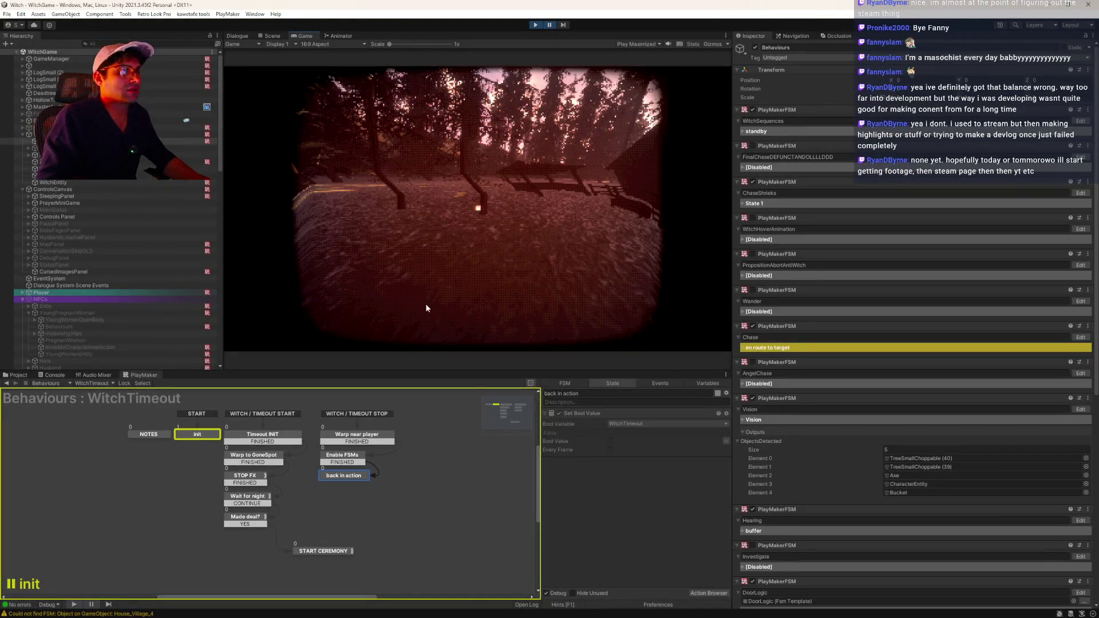
click(237, 36)
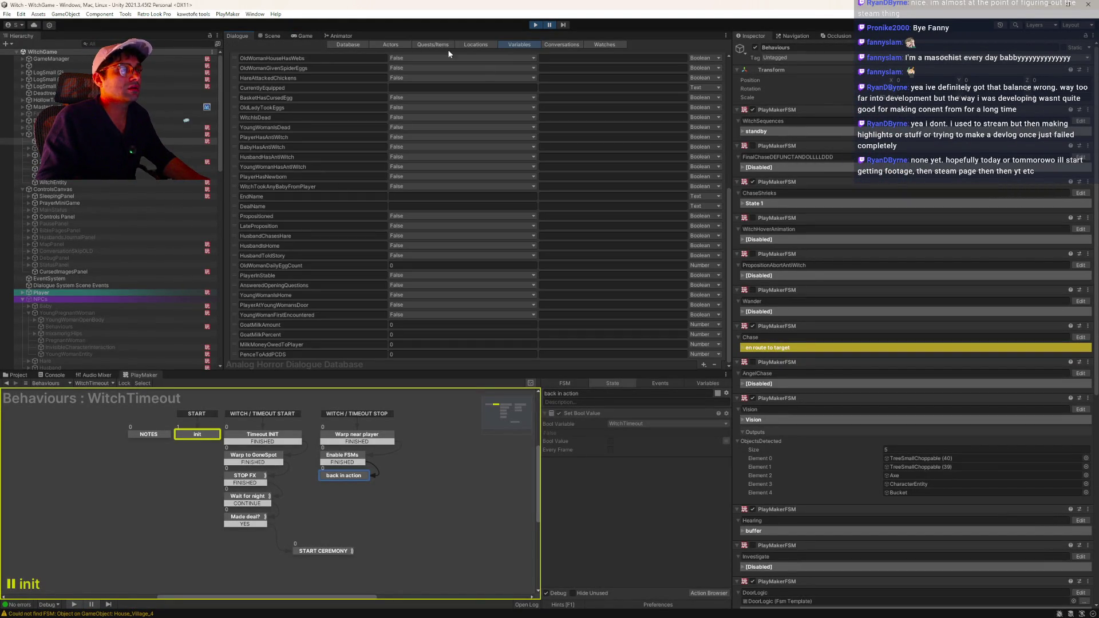
- Refresh the Propositioned watch to read True and switch Behaviours to the Chase FSM
click(605, 43)
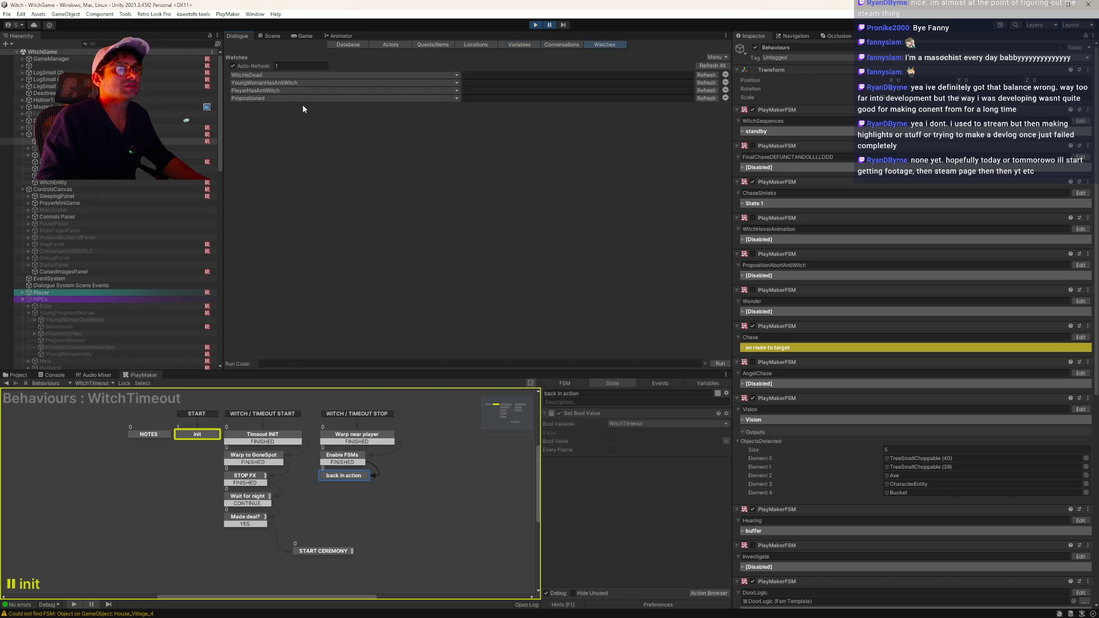
click(699, 97)
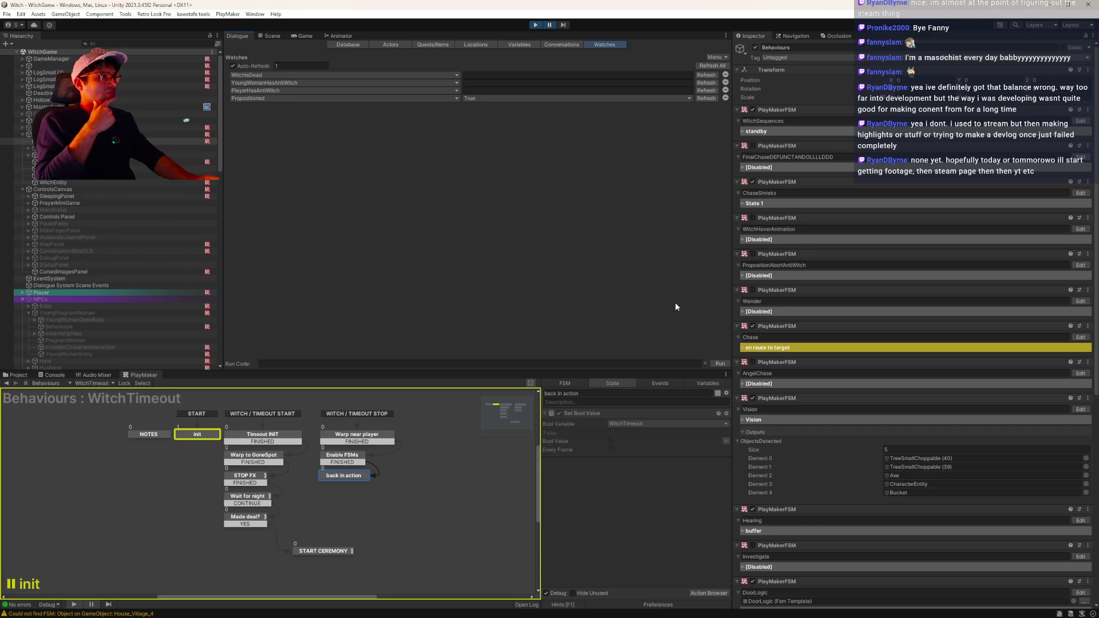
click(114, 141)
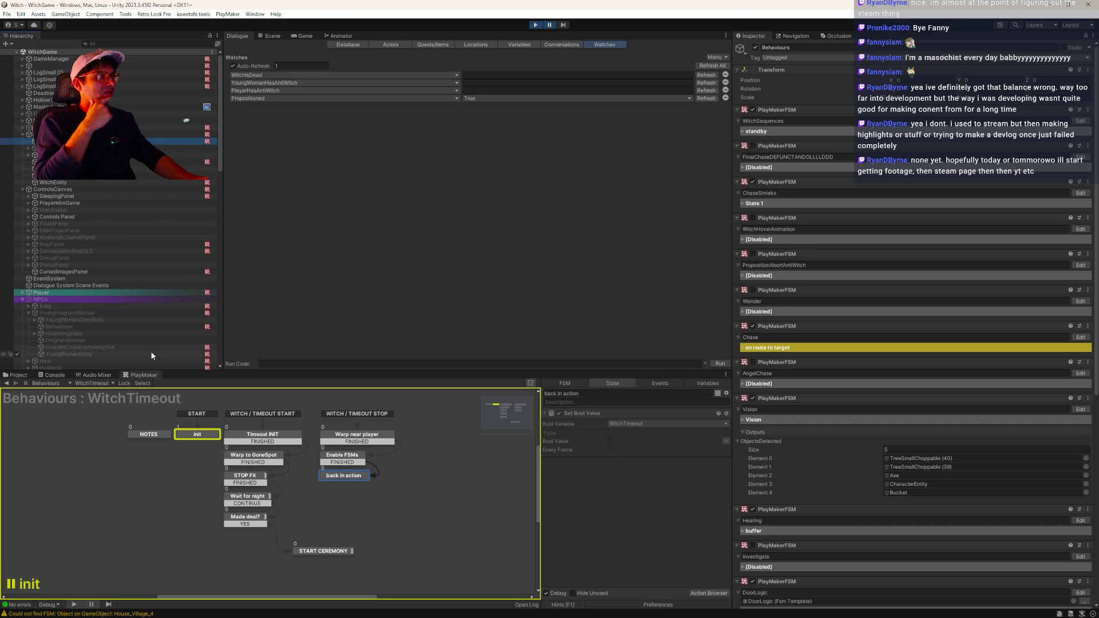
click(93, 384)
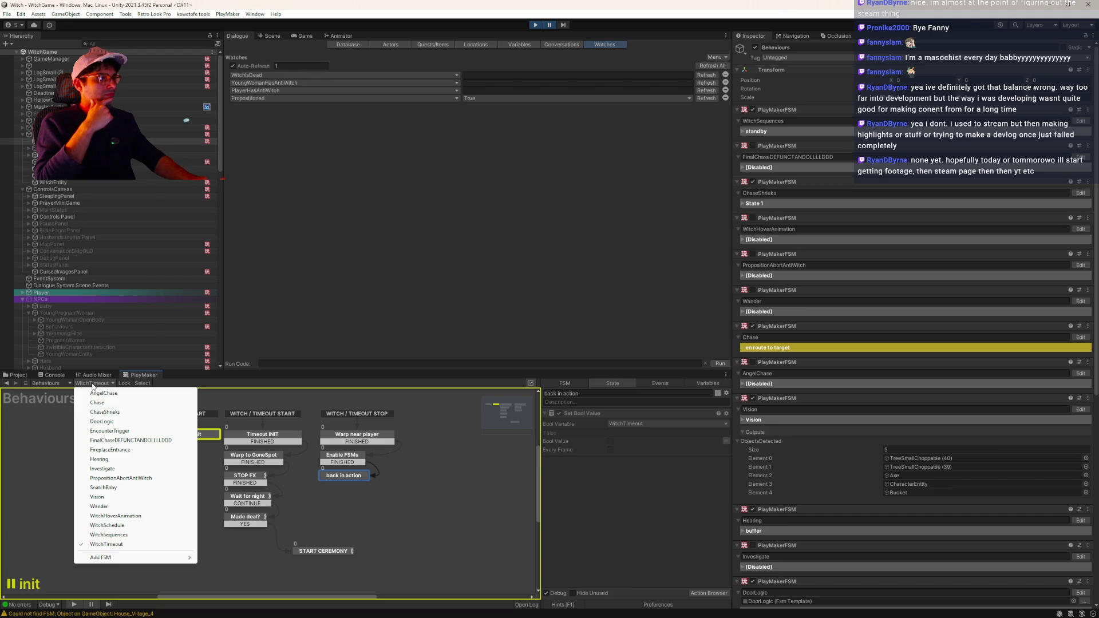
click(97, 402)
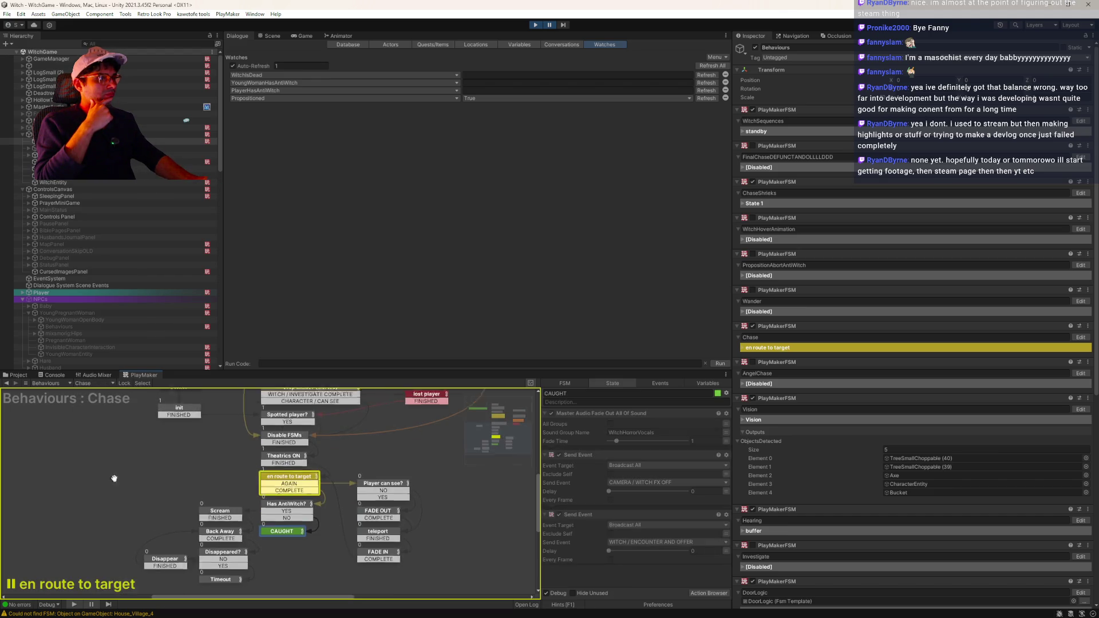
- Review Chase's Spotted player?, Disable FSMs, Theatrics ON and en route to target states, then bring up Wander
click(283, 479)
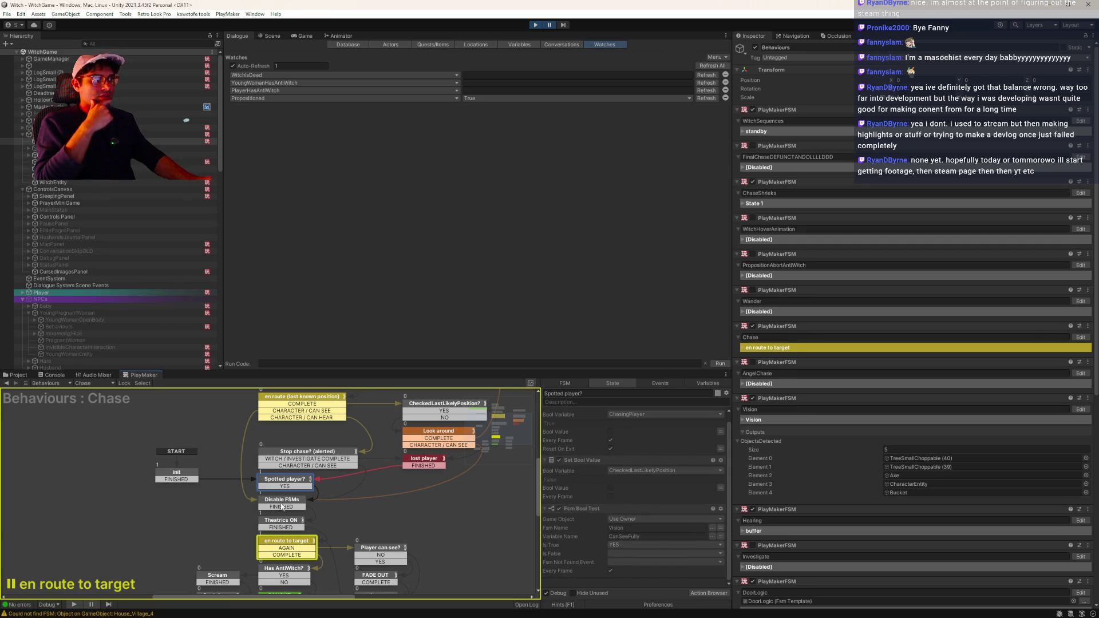
click(281, 505)
click(263, 525)
scroll(623, 458, down, 3)
scroll(623, 461, up, 2)
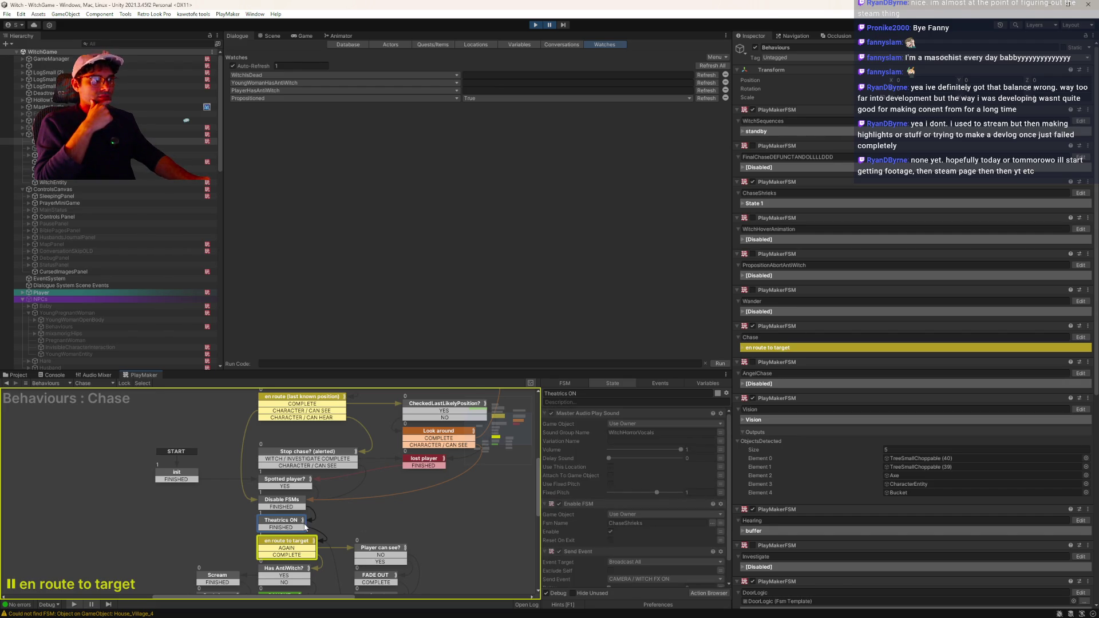
click(266, 545)
scroll(597, 470, down, 5)
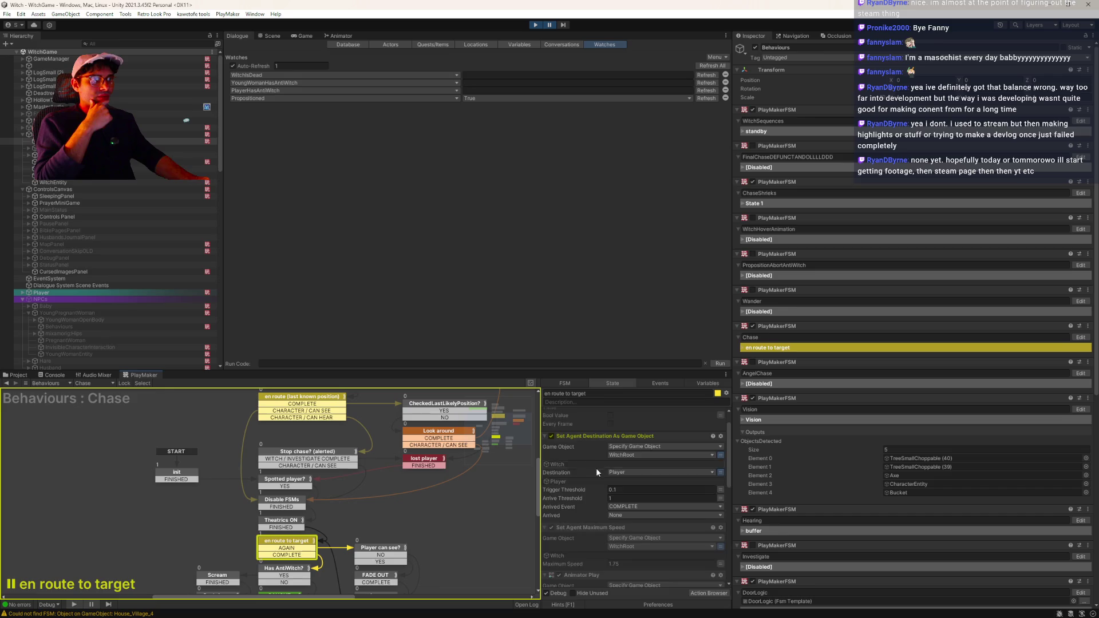
scroll(626, 482, down, 5)
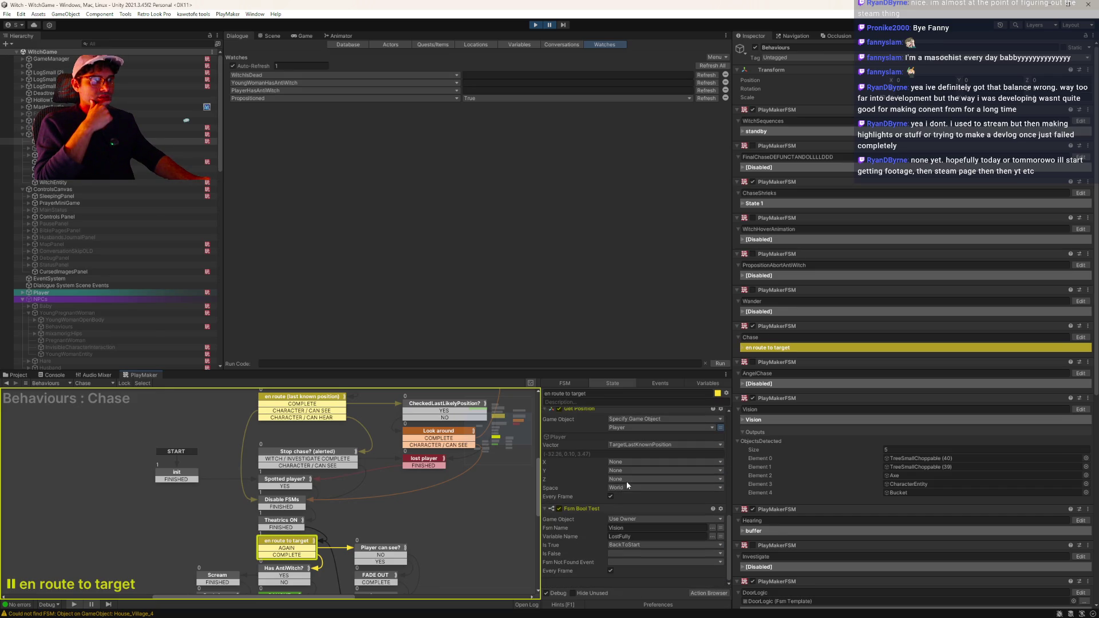
mouse_move(223, 511)
mouse_down()
mouse_move(238, 467)
mouse_move(346, 491)
mouse_move(268, 561)
mouse_move(286, 578)
mouse_move(412, 503)
mouse_move(344, 493)
mouse_move(376, 470)
mouse_up()
click(85, 382)
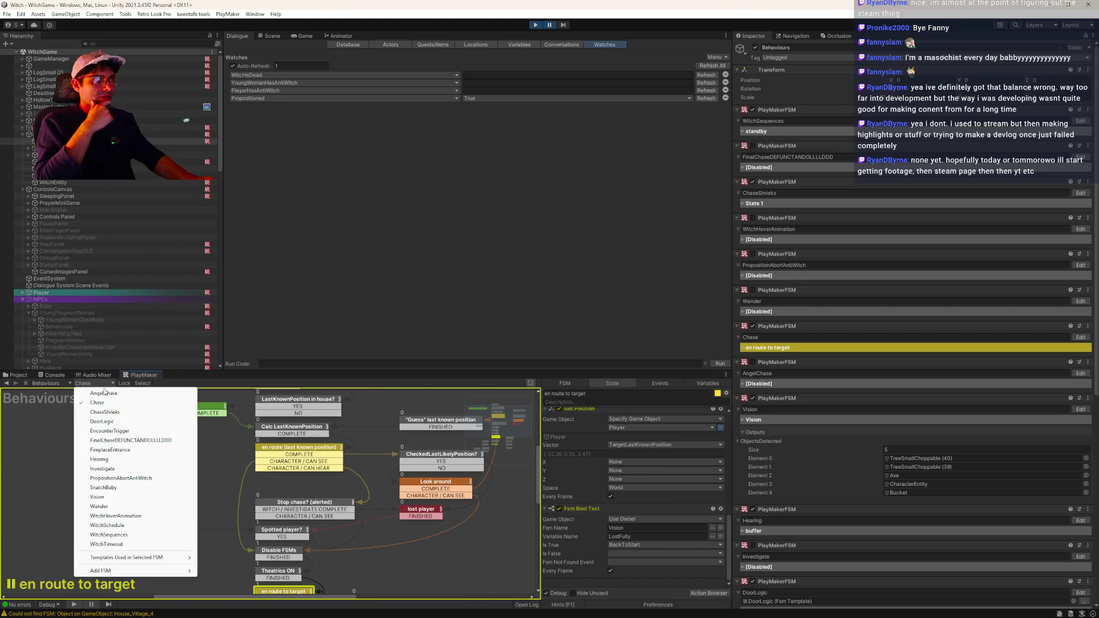
click(114, 506)
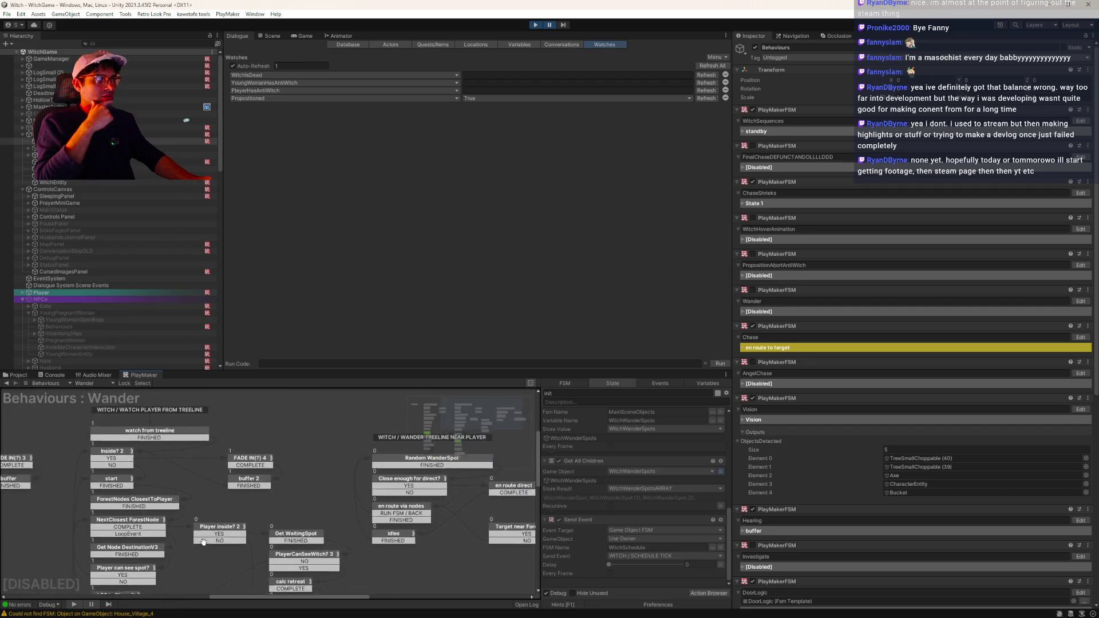
- Review the Wander states Inside? 2, start, FADE IN(?) 4 and buffer 2
click(310, 456)
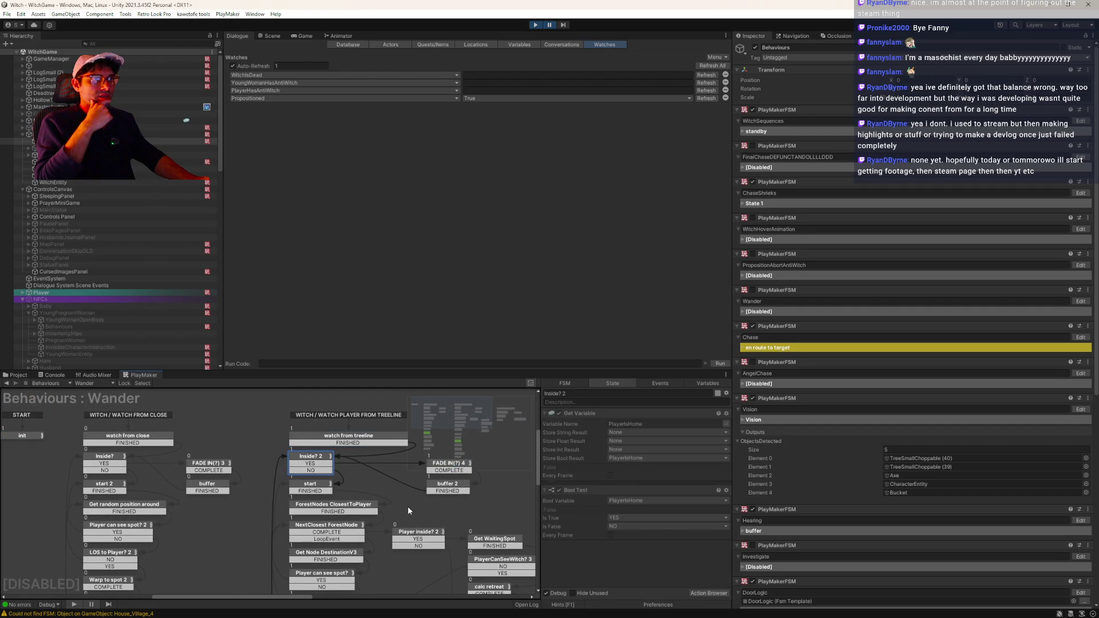
click(304, 490)
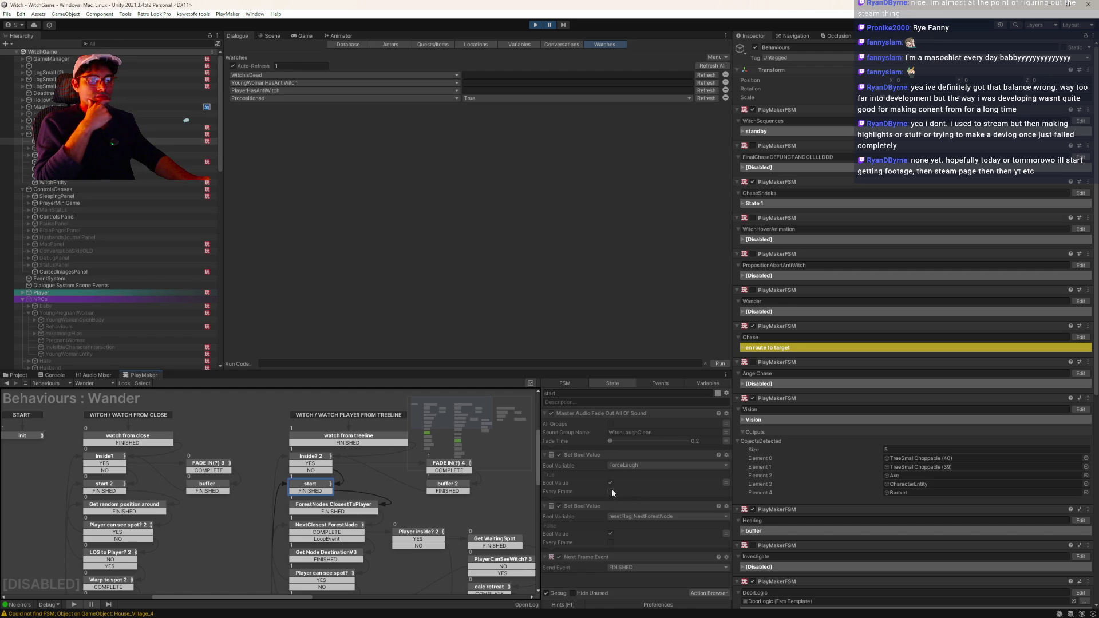
drag(363, 479, 274, 476)
click(347, 464)
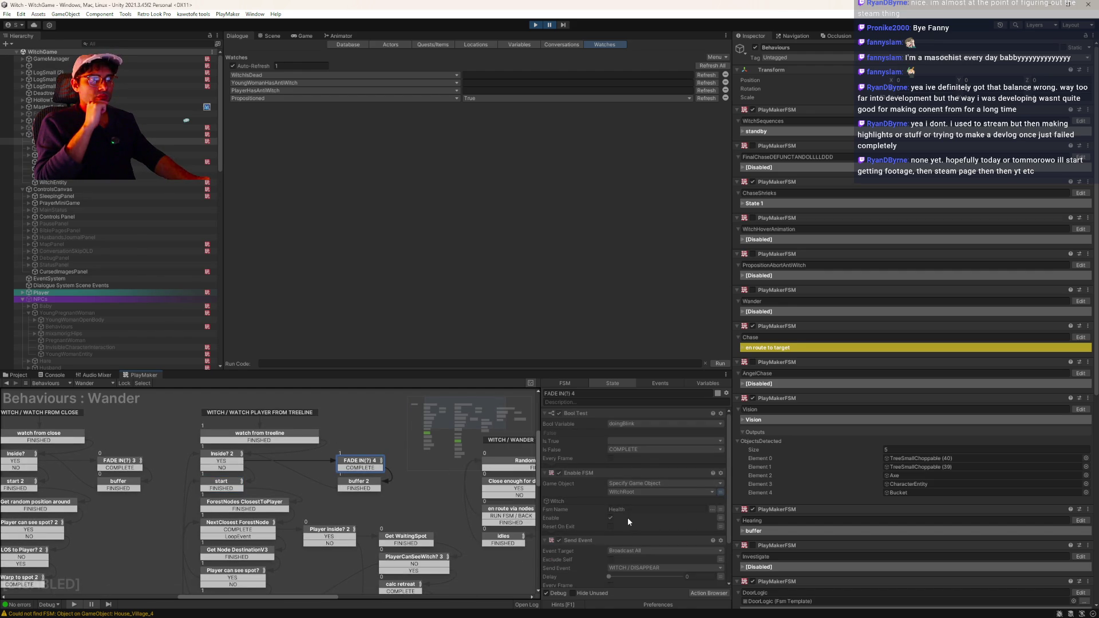
scroll(632, 519, down, 2)
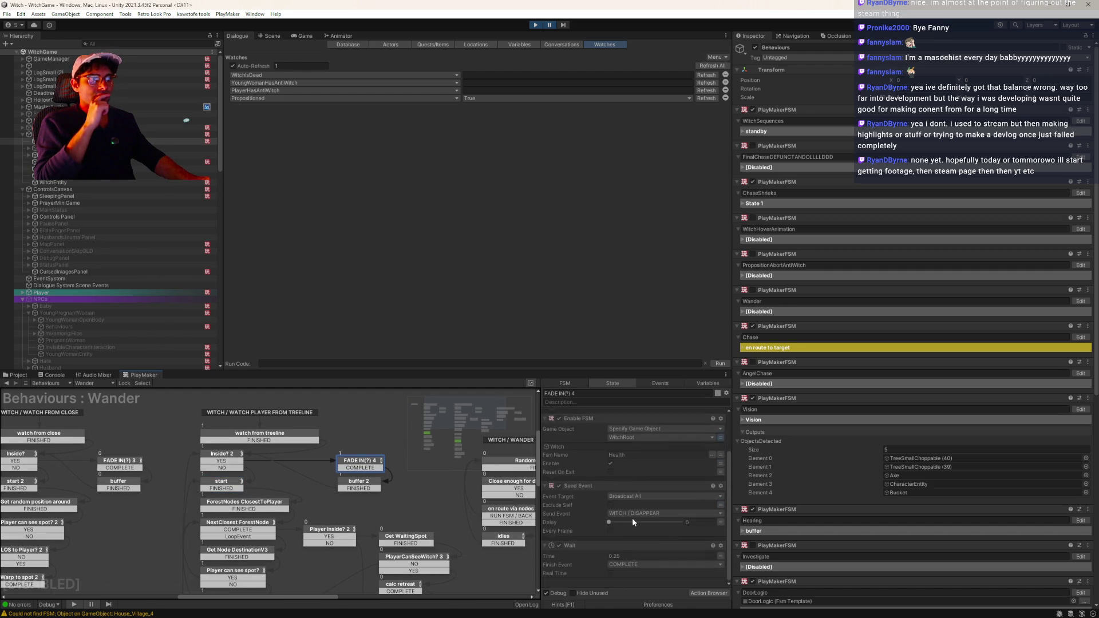
click(346, 486)
click(229, 488)
drag(230, 488, 269, 479)
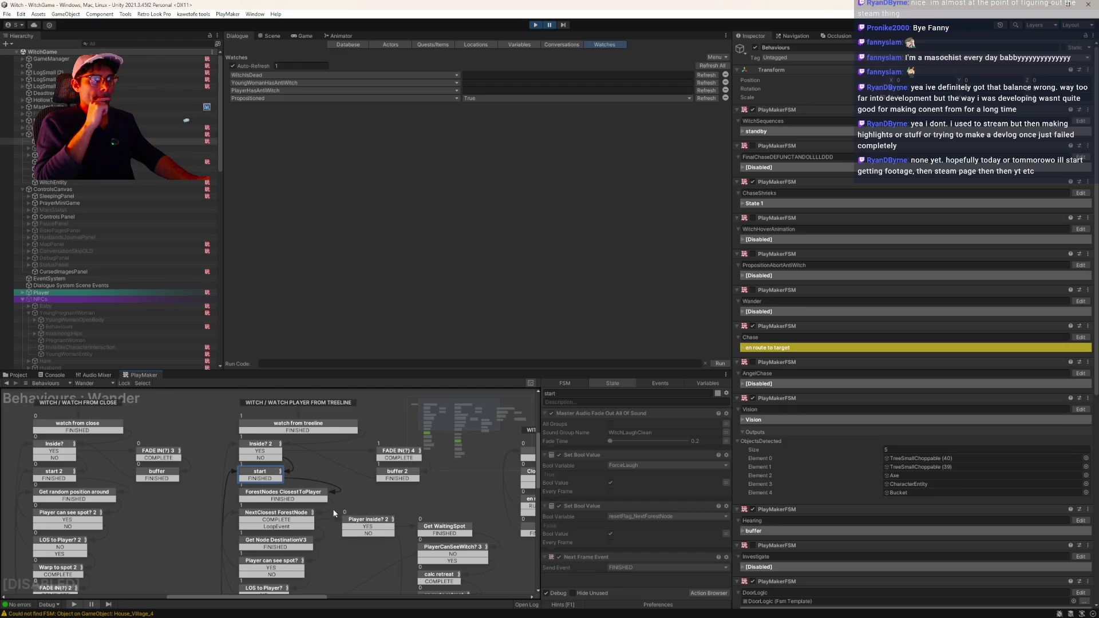
- Review ForestNodes ClosestToPlayer, NextClosest ForestNode, Player inside? 2, Get Node DestinationV3 and Player can see spot?
click(266, 498)
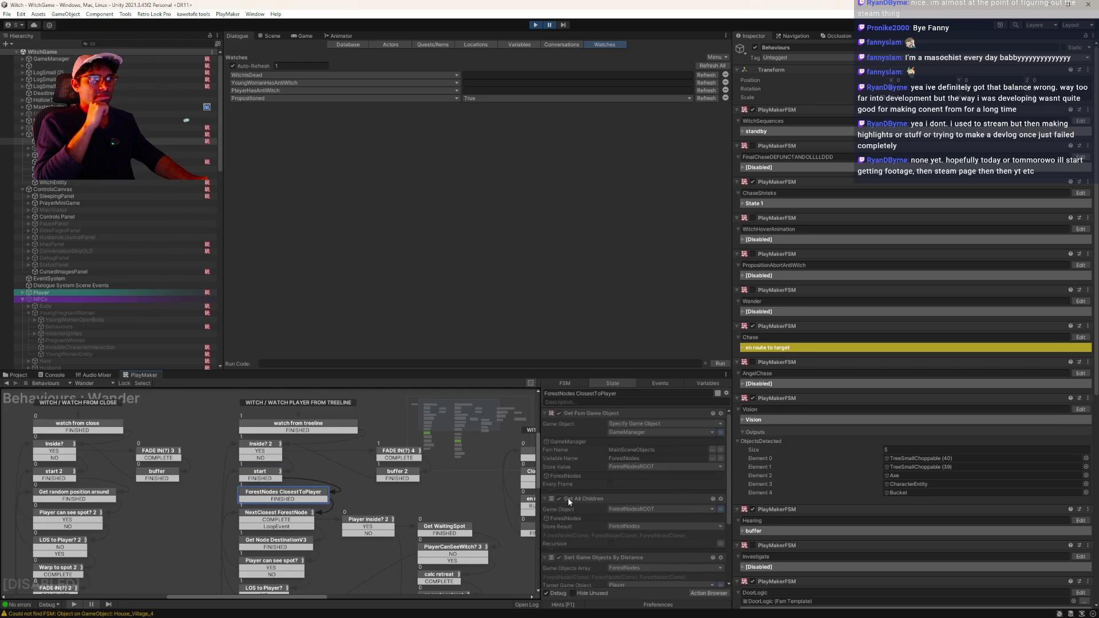
scroll(606, 486, down, 3)
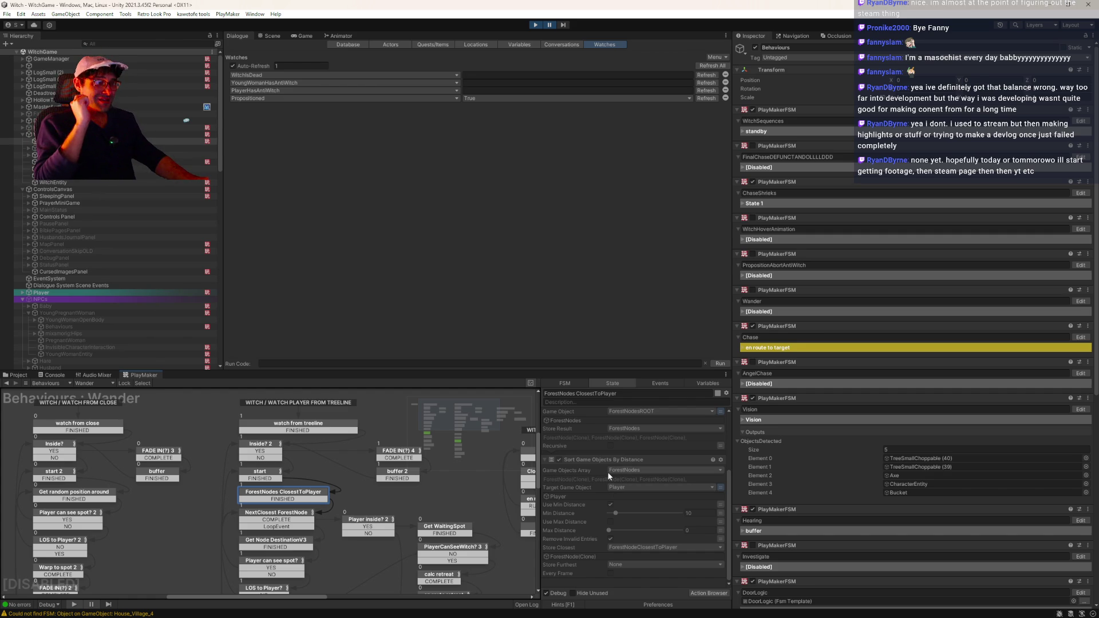
click(252, 513)
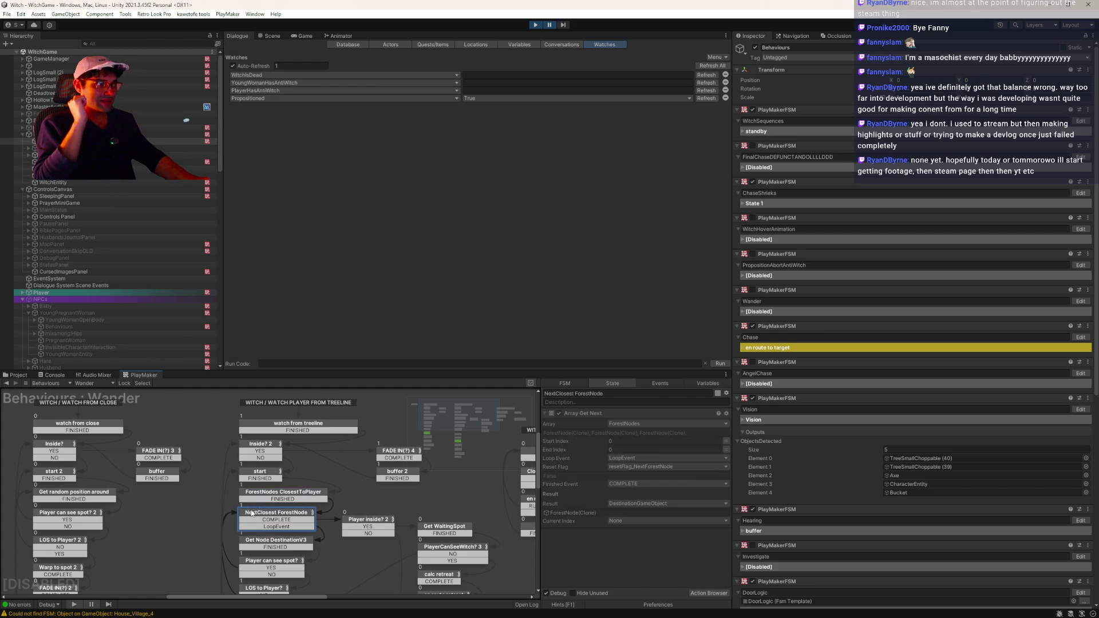
click(369, 525)
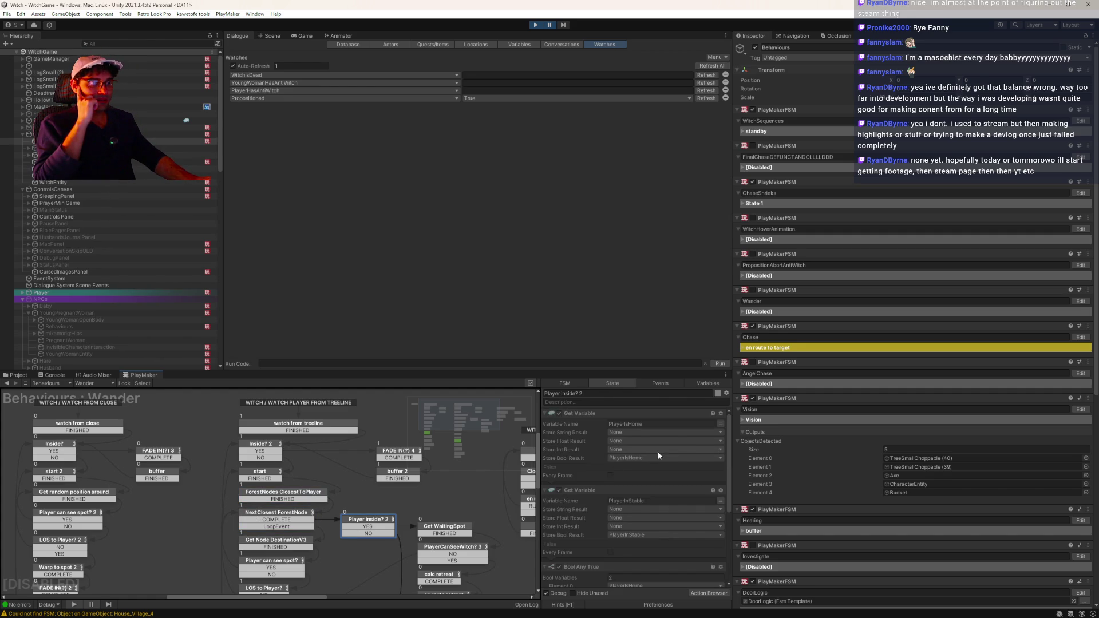
drag(727, 427, 726, 505)
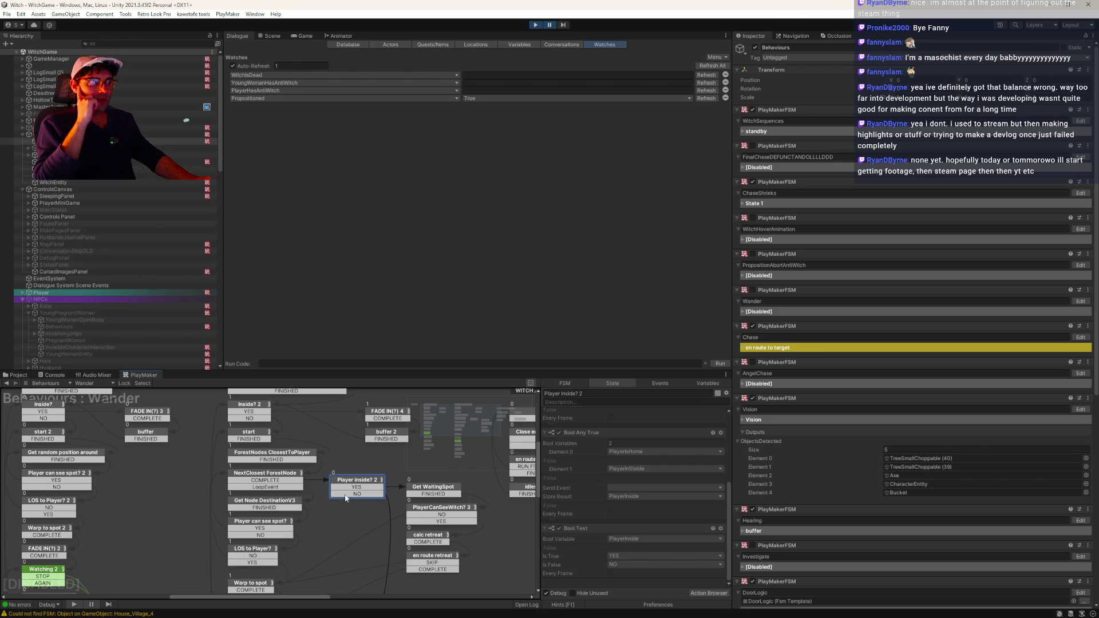
click(265, 502)
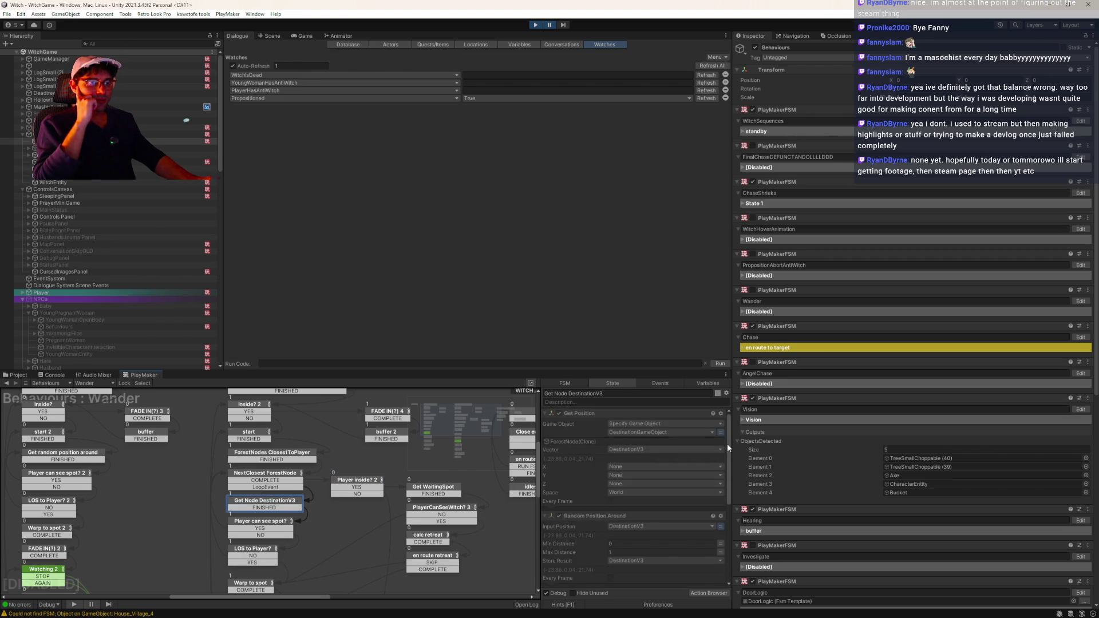
drag(729, 442, 730, 537)
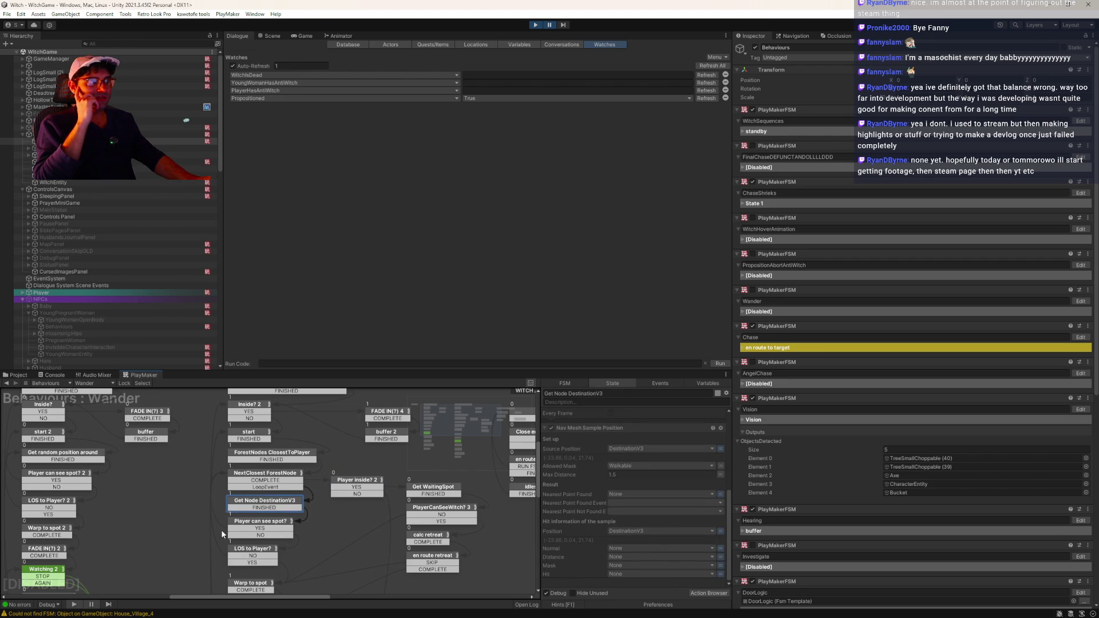
click(246, 526)
drag(727, 449, 729, 564)
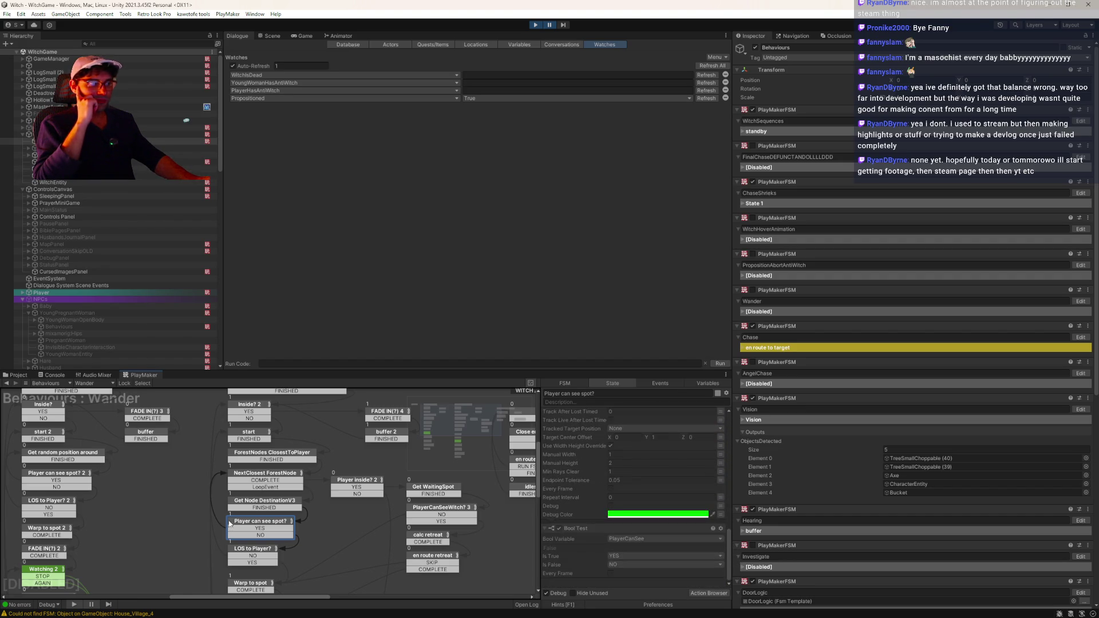
- Review the LOS to Player? line cast, Warp to spot, FADE IN(?) and Watching states
click(242, 549)
scroll(202, 554, down, 3)
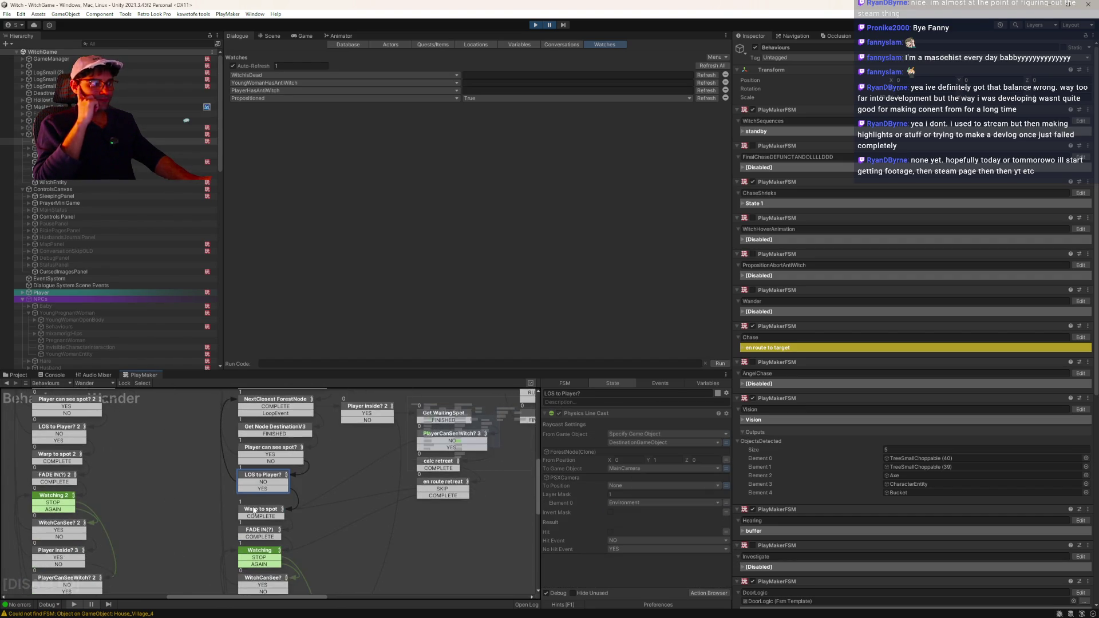
click(258, 509)
scroll(290, 498, down, 2)
click(287, 487)
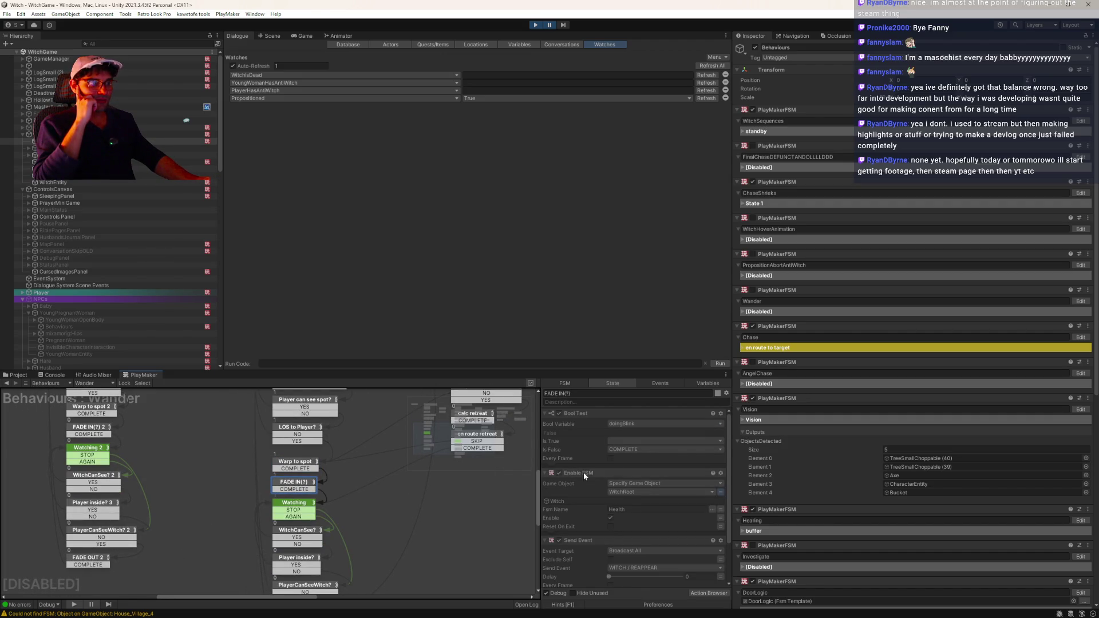
scroll(647, 532, down, 2)
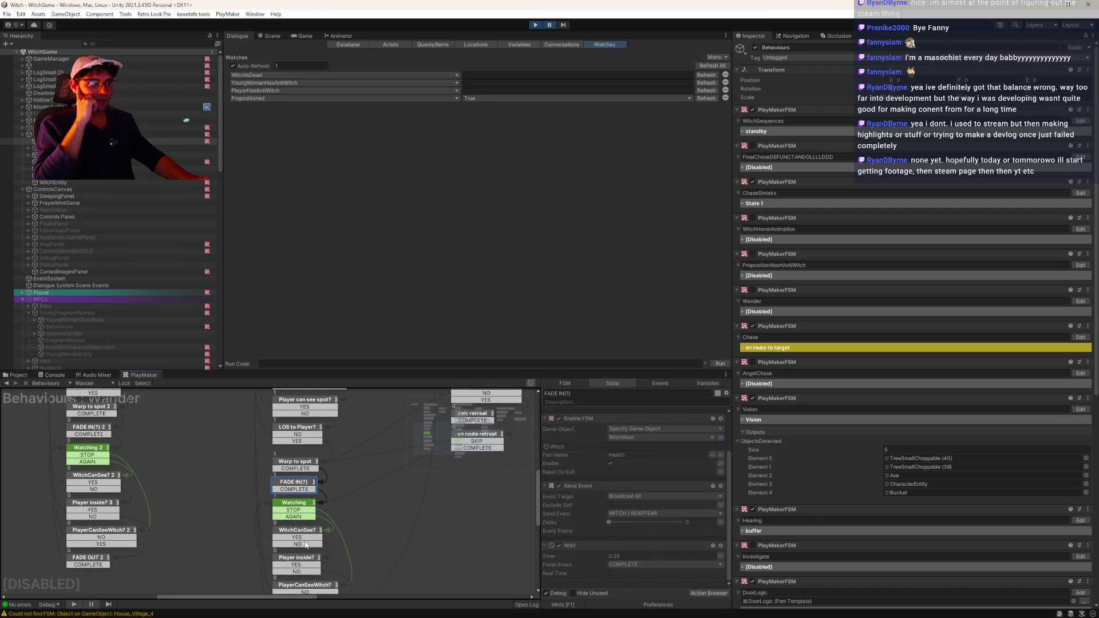
click(283, 503)
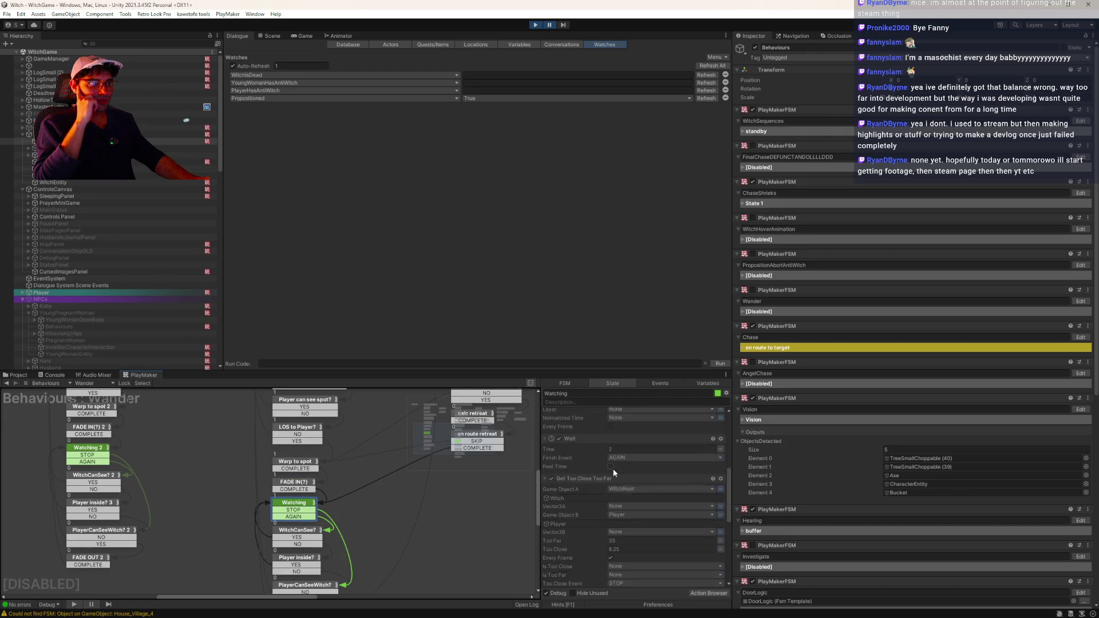
scroll(613, 472, down, 4)
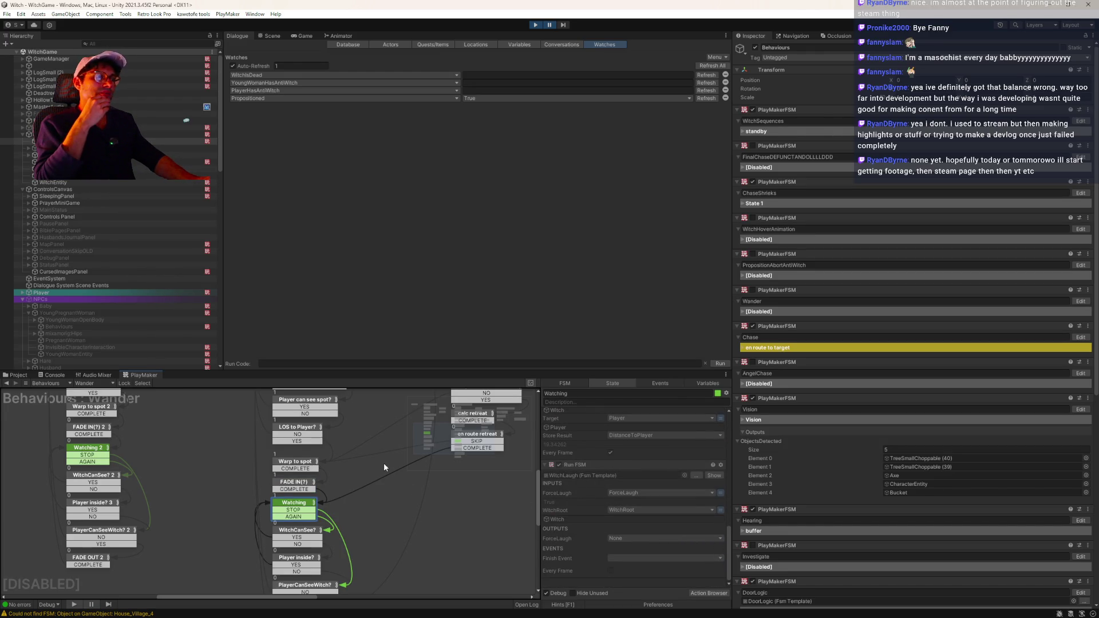
- Recheck FADE IN(?) 4 and buffer 2's wait action, then bring up the WitchSequences graph
mouse_move(392, 500)
mouse_down()
mouse_move(376, 469)
mouse_move(339, 490)
mouse_move(367, 538)
mouse_up()
click(347, 435)
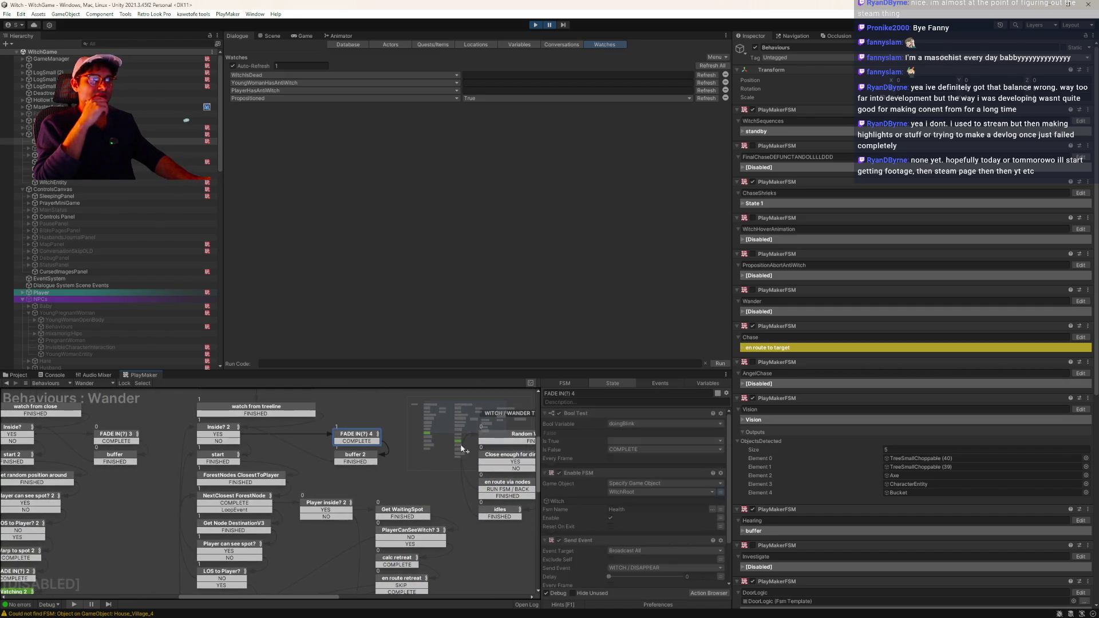
scroll(647, 501, down, 2)
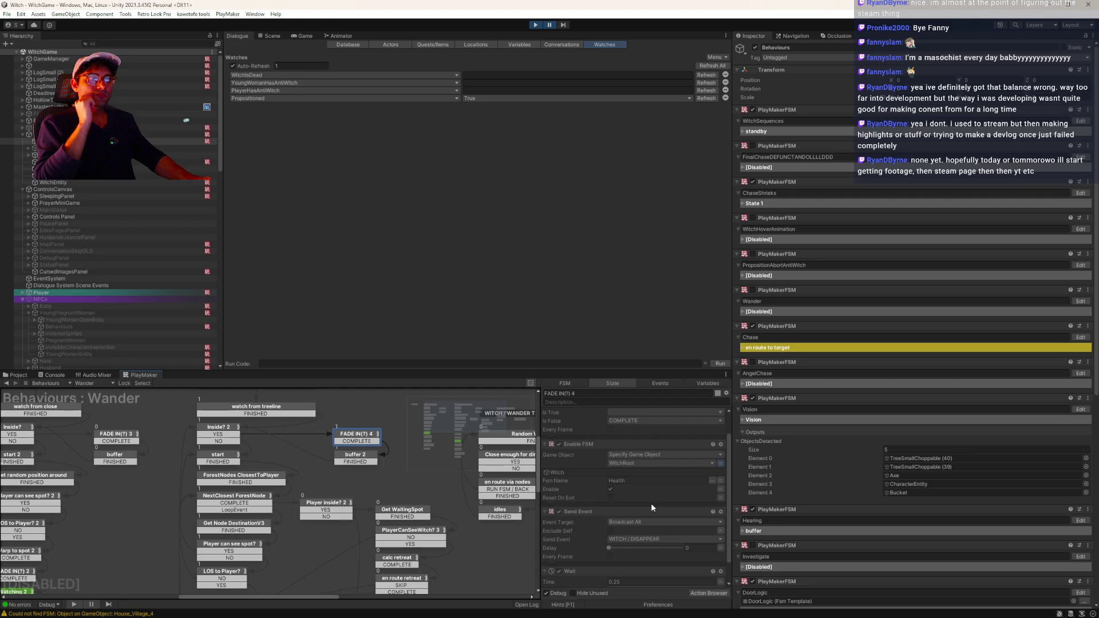
scroll(657, 506, down, 1)
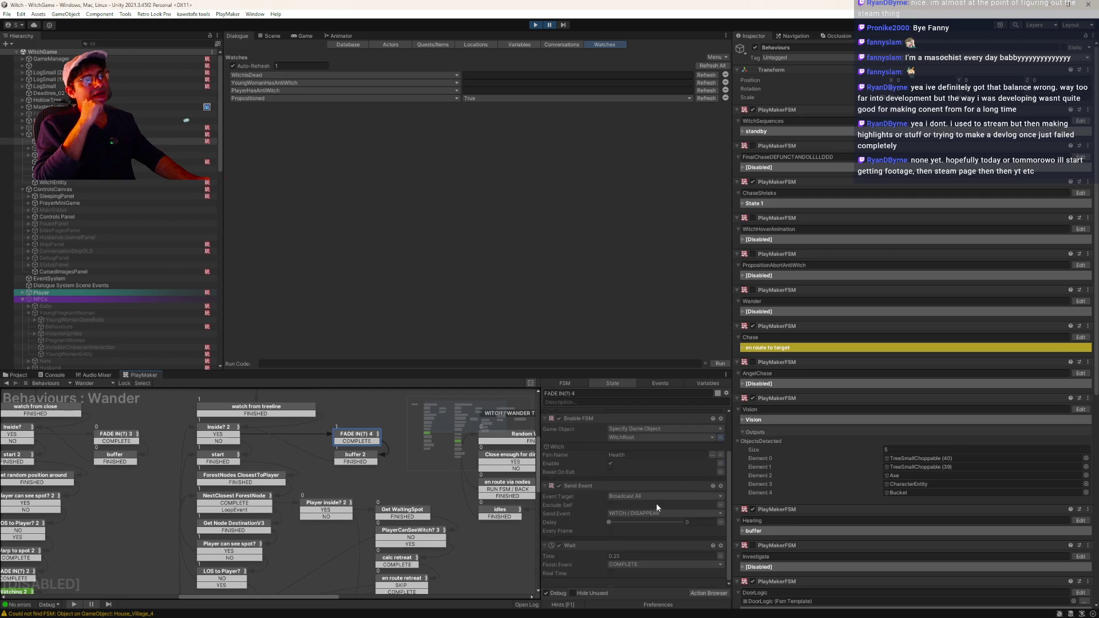
click(354, 463)
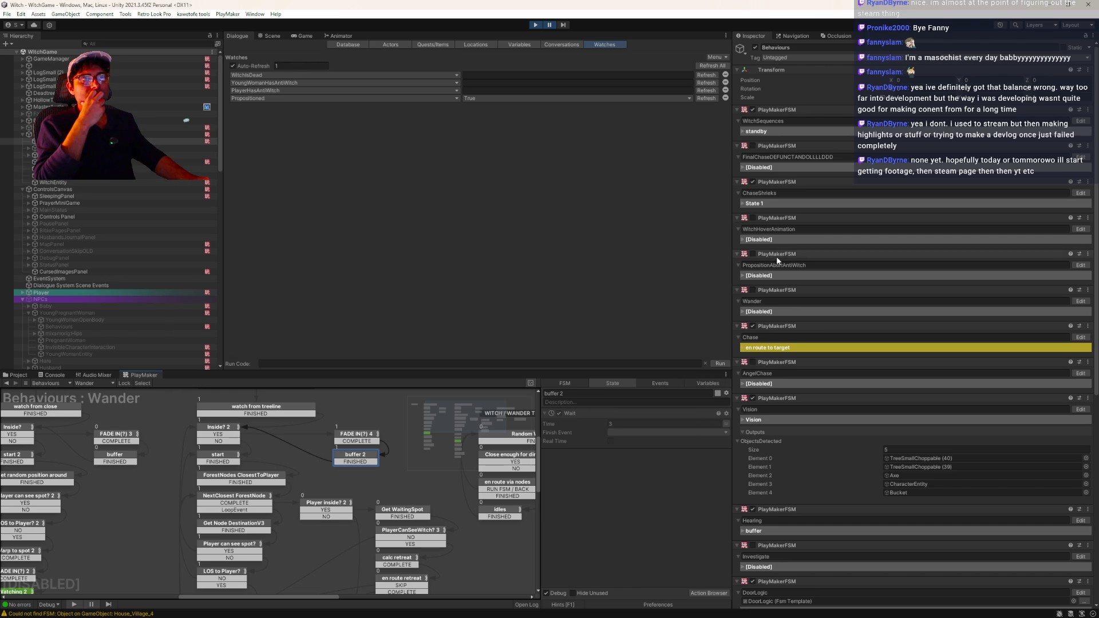
click(1081, 121)
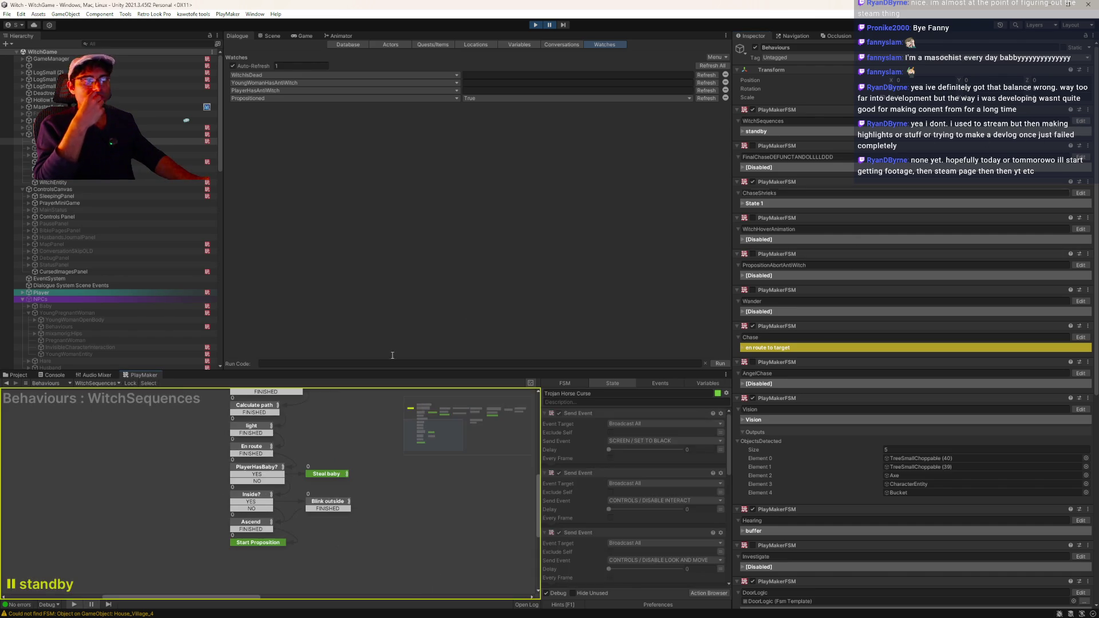
- Review the standby state's Find Game Object and Get Fsm Game Object actions
click(211, 446)
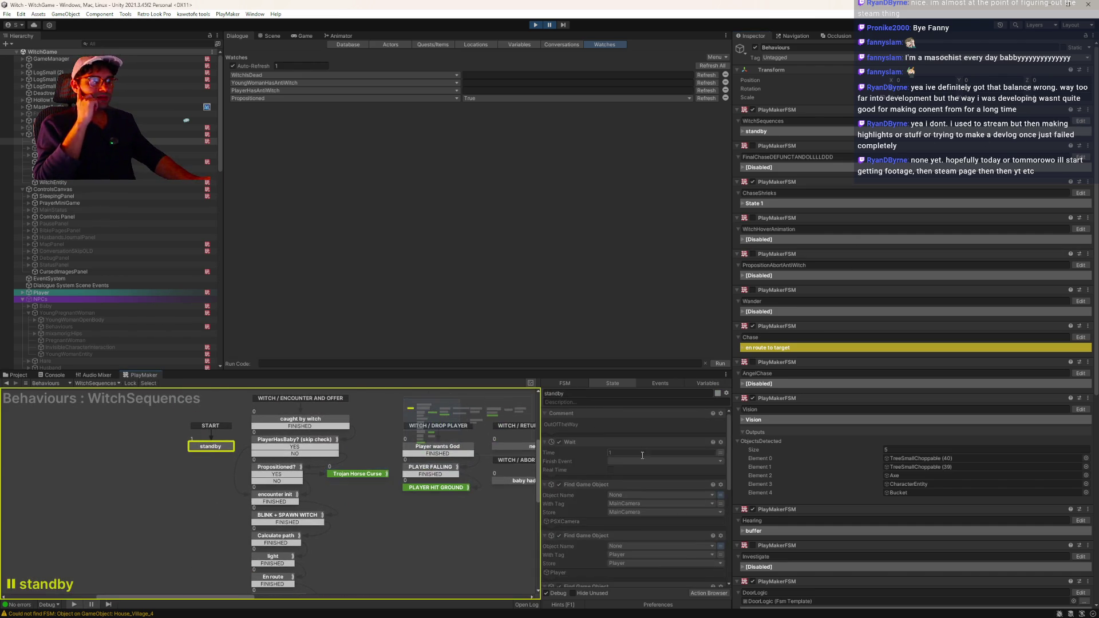
scroll(641, 455, down, 2)
scroll(642, 458, down, 2)
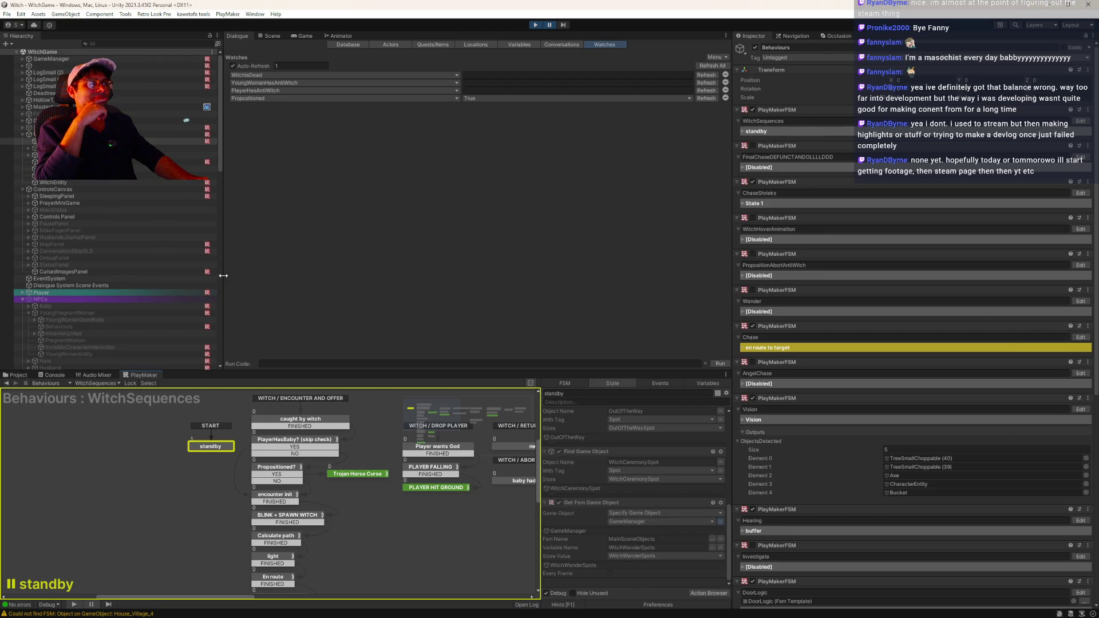
- Scroll through the Hierarchy, return to the top and expand GameManager to show Spots and Debug
scroll(186, 275, down, 6)
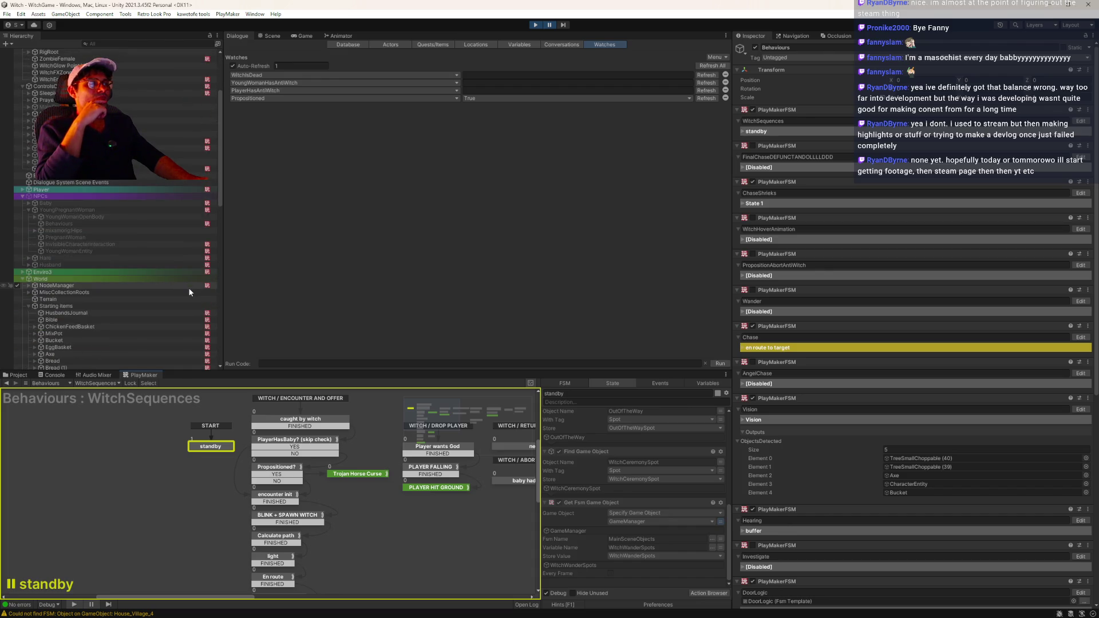
scroll(188, 287, down, 10)
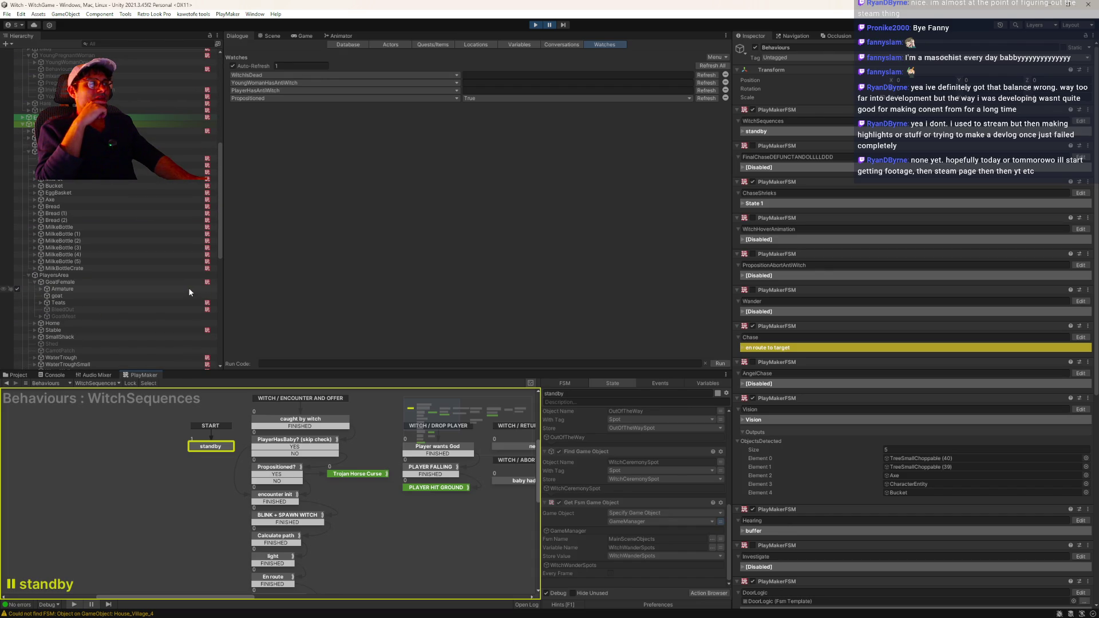
scroll(190, 288, down, 8)
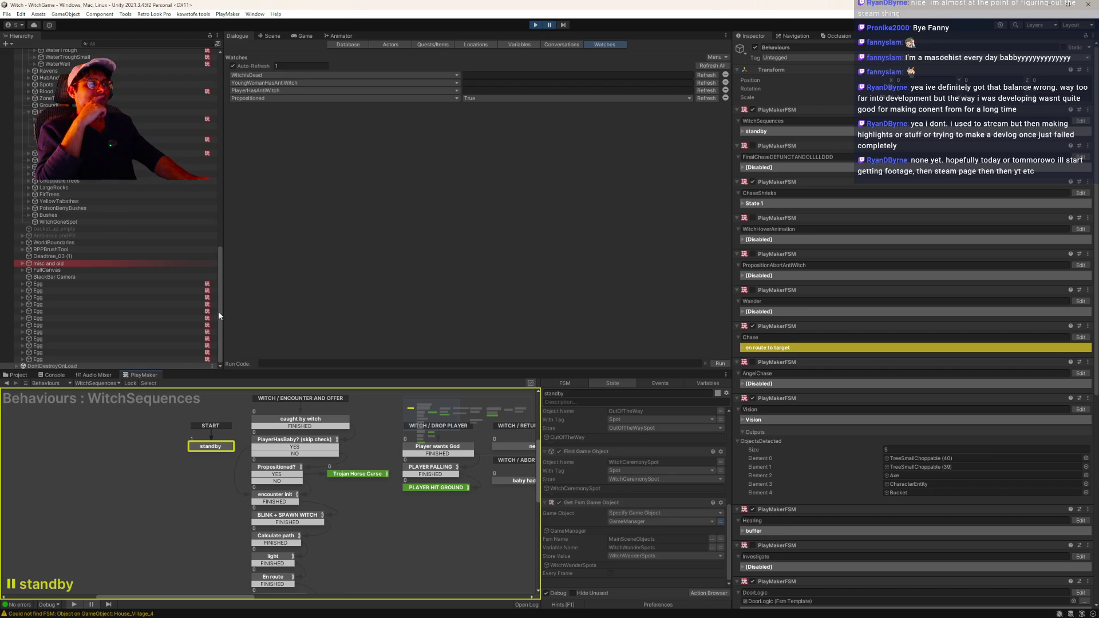
drag(221, 310, 216, 89)
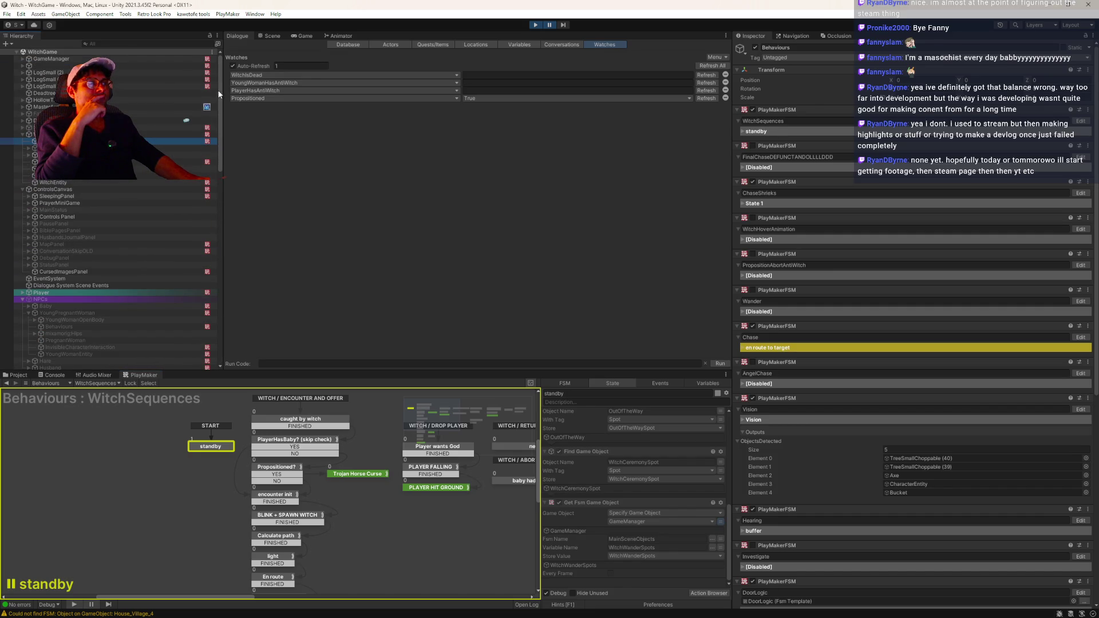
click(22, 59)
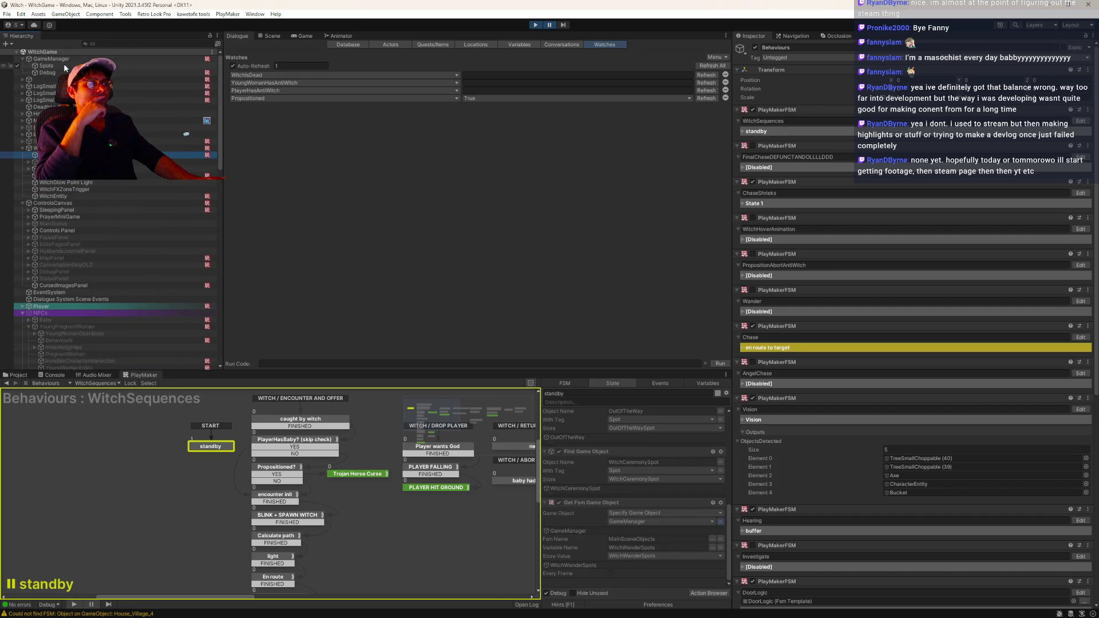
- Check State 2 of Debug's DailogSystemVariableCheckBreakpoint FSM for the PlayerHasNewborn variable
click(47, 73)
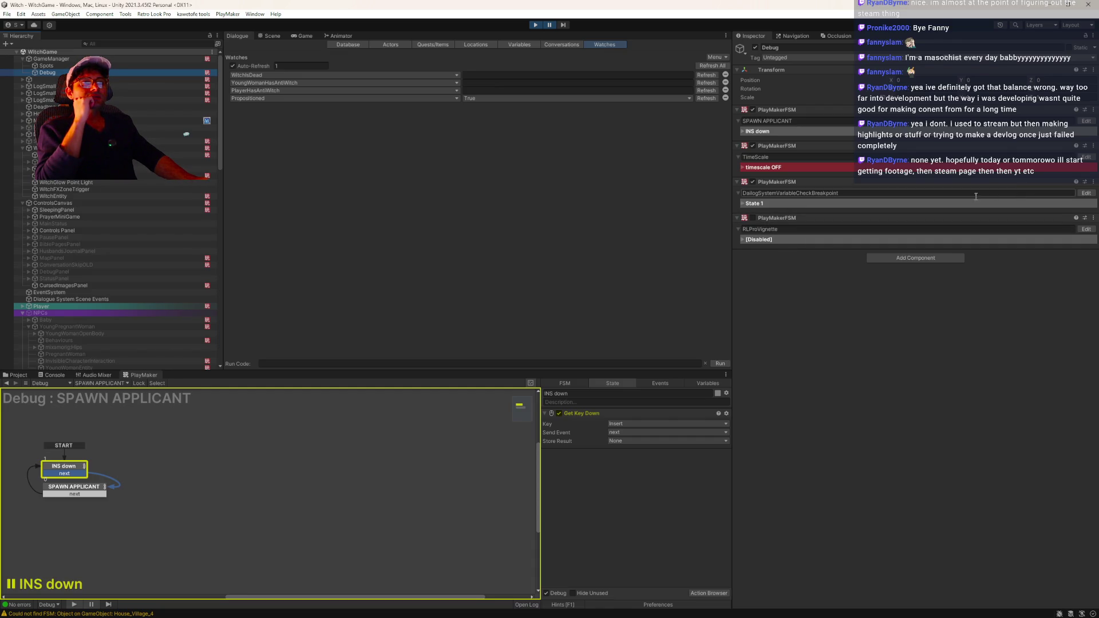
click(767, 195)
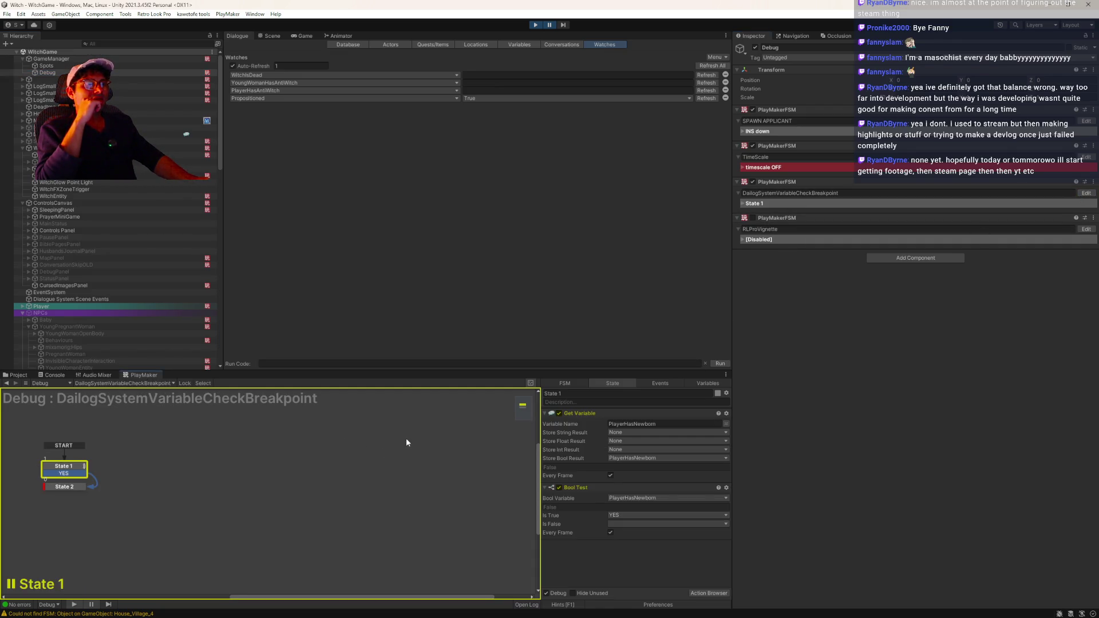
click(64, 486)
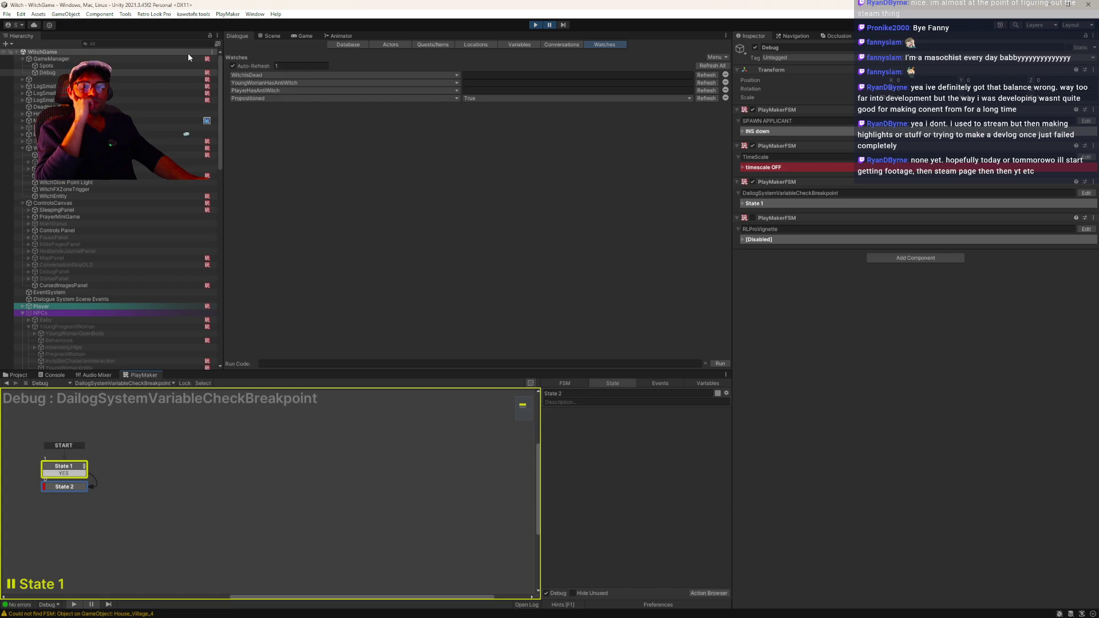
- Return to Behaviours' WitchSequences graph, pan to the baby sacrifice states and list its FSMs
click(44, 60)
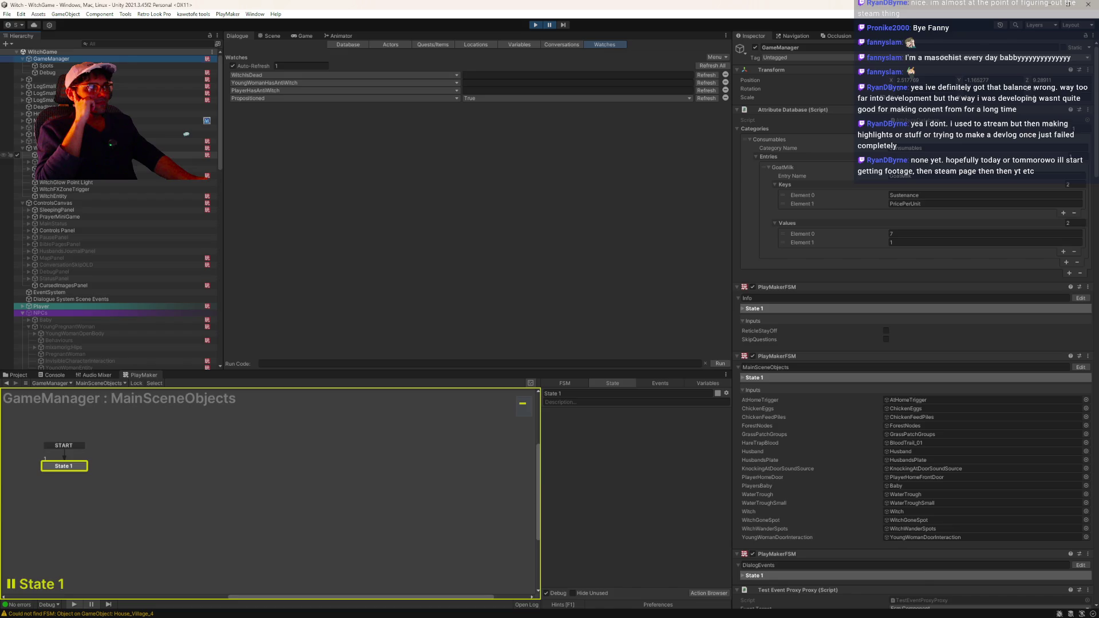
click(183, 155)
mouse_move(315, 458)
mouse_down()
mouse_move(282, 535)
mouse_move(298, 515)
mouse_move(255, 513)
mouse_up()
click(96, 382)
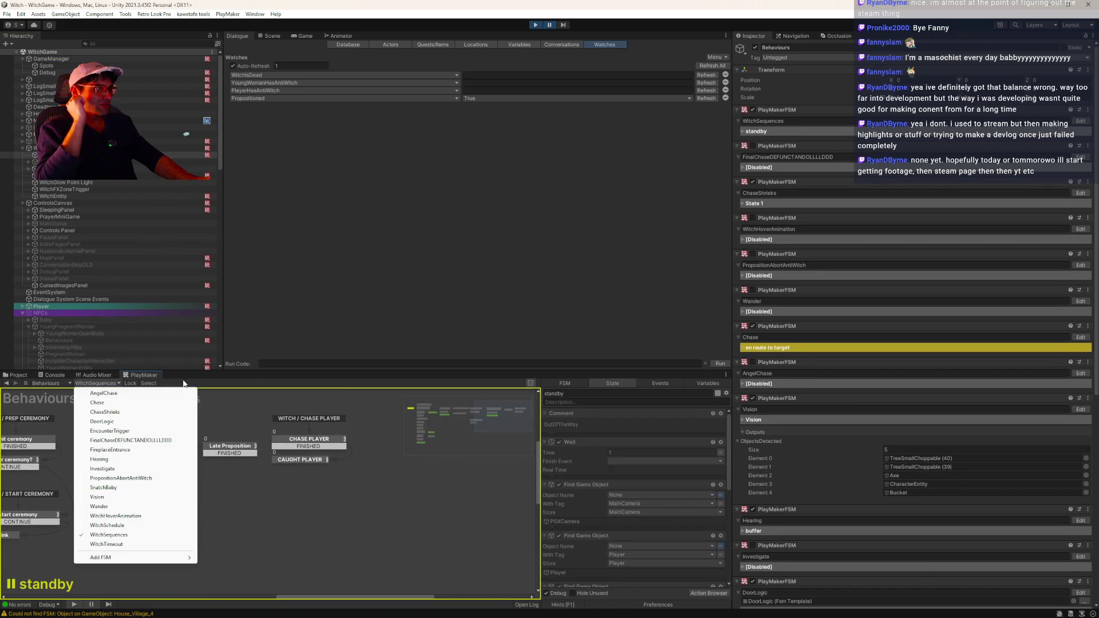
- Look over the Wander, ChaseShrieks and Vision FSM graphs, including Vision's init state
click(131, 506)
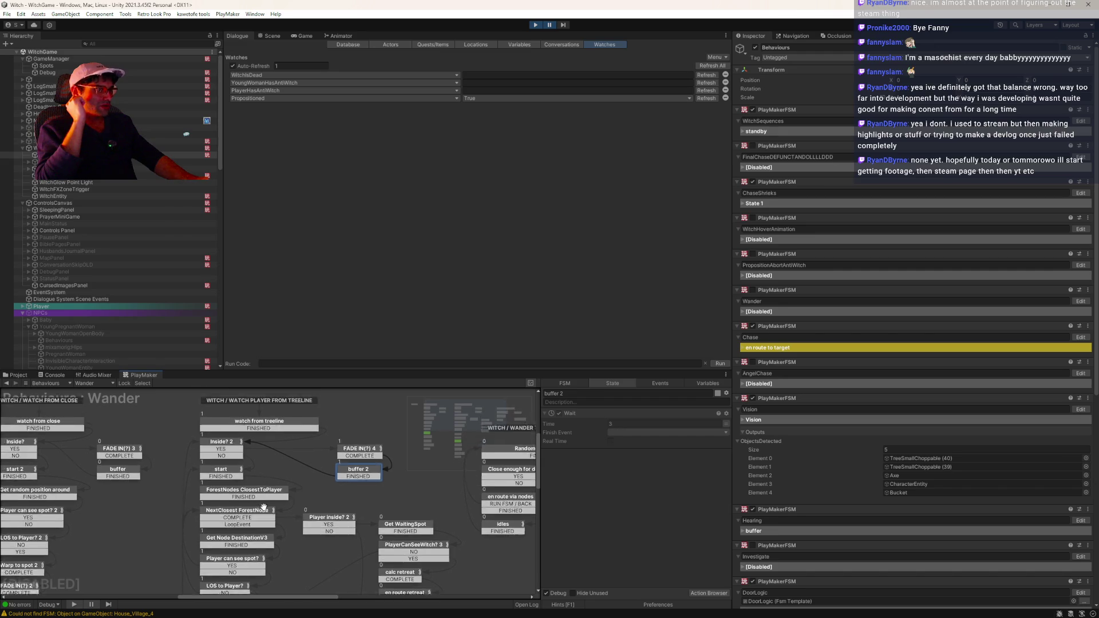
mouse_move(305, 517)
mouse_down()
mouse_move(345, 447)
mouse_move(340, 505)
mouse_move(455, 476)
mouse_move(357, 422)
mouse_up()
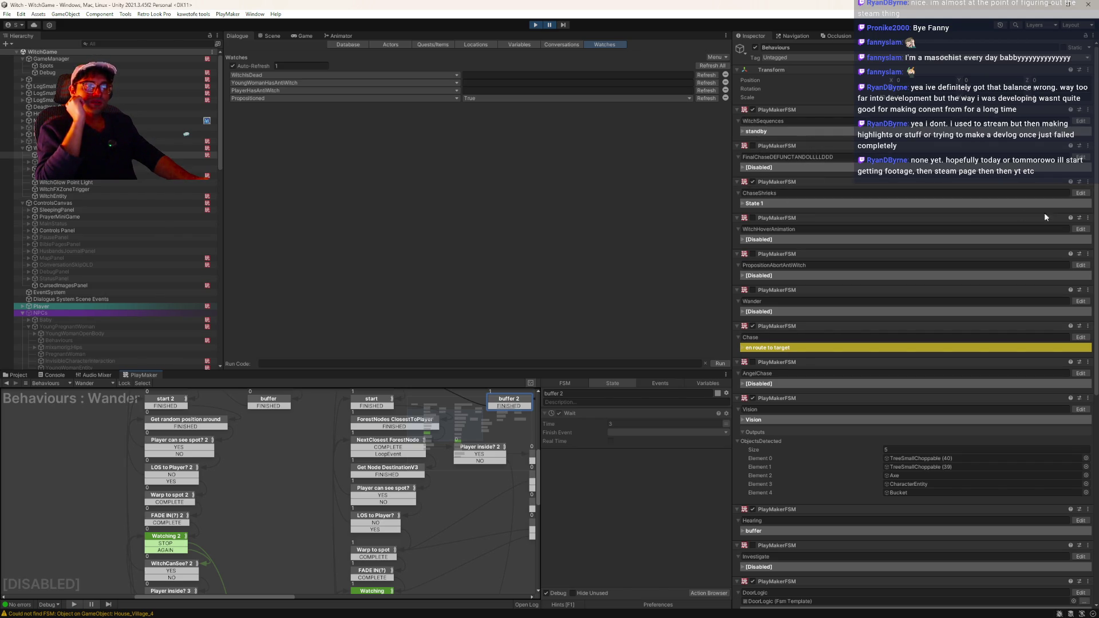
click(1080, 194)
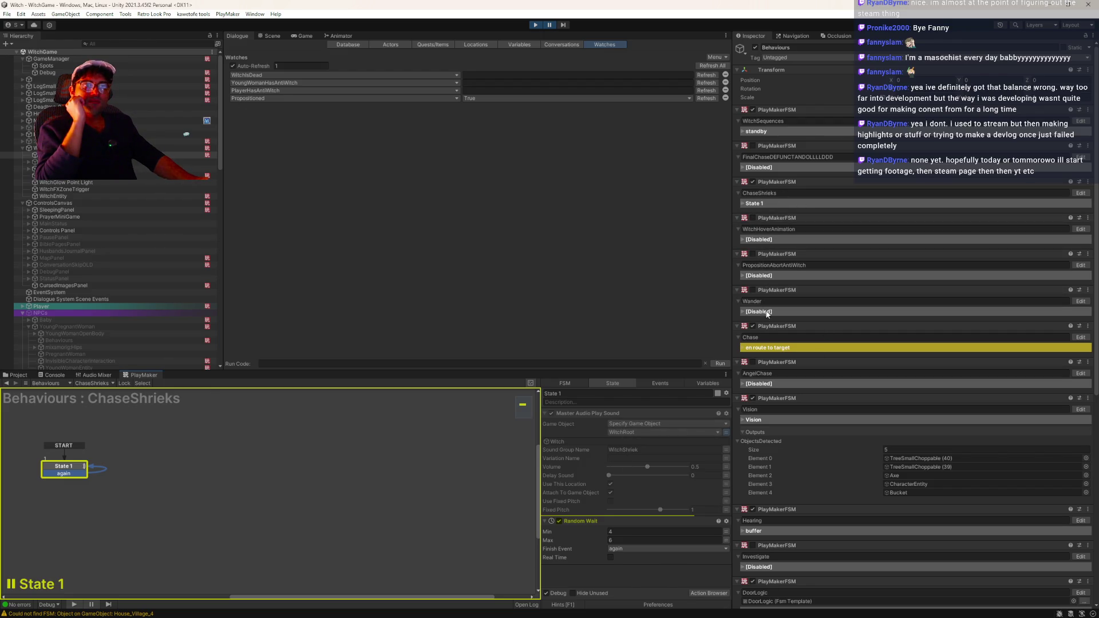
scroll(770, 383, down, 2)
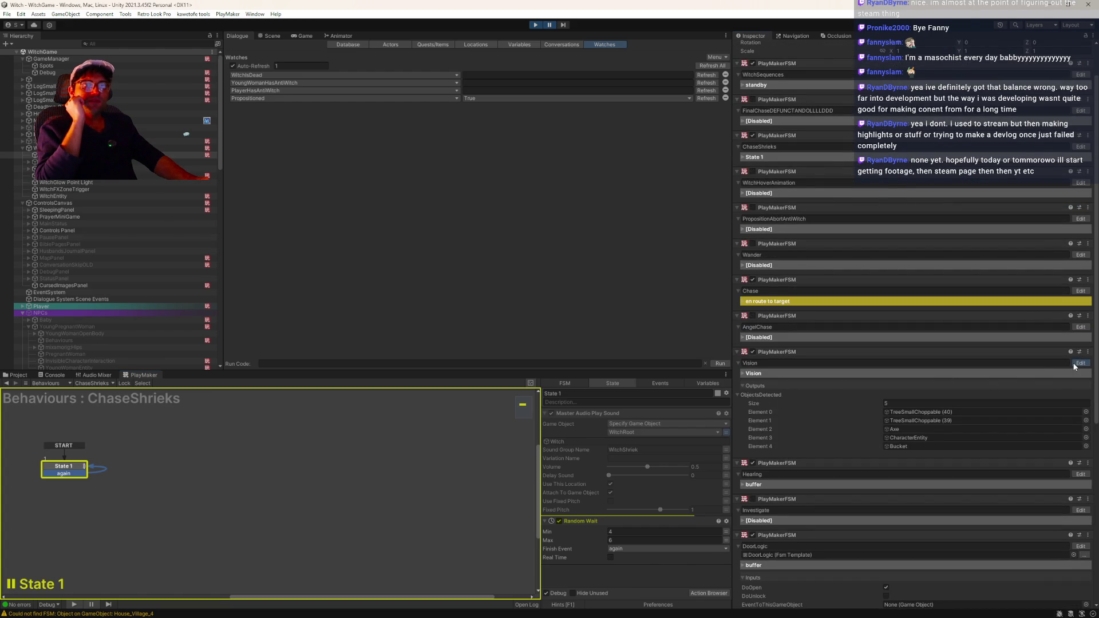
click(1080, 363)
scroll(645, 509, down, 3)
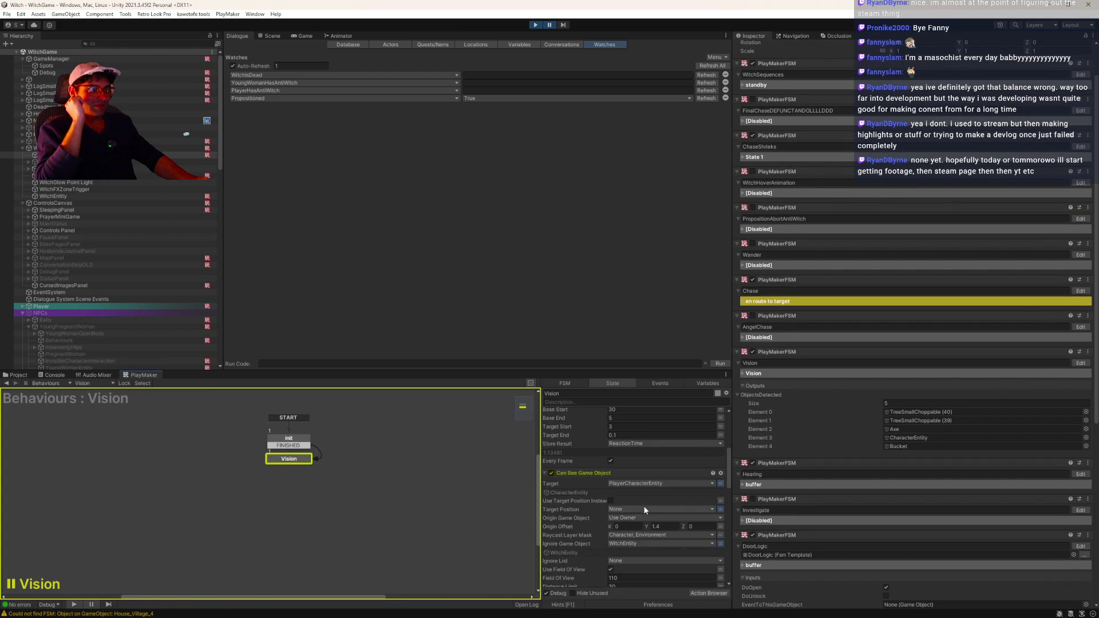
scroll(646, 502, up, 6)
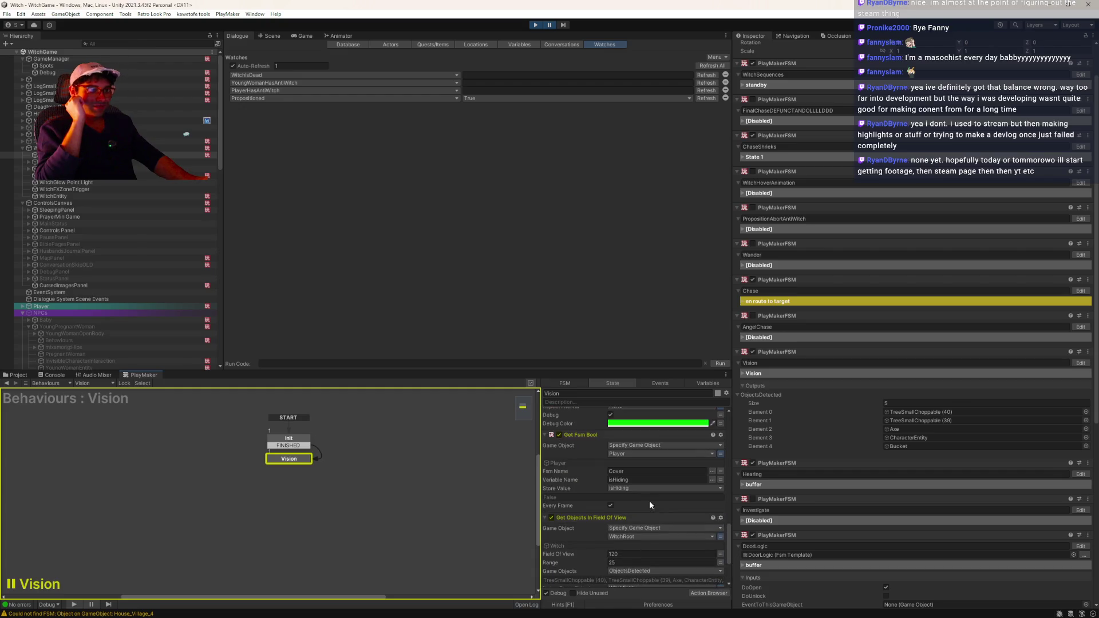
click(294, 446)
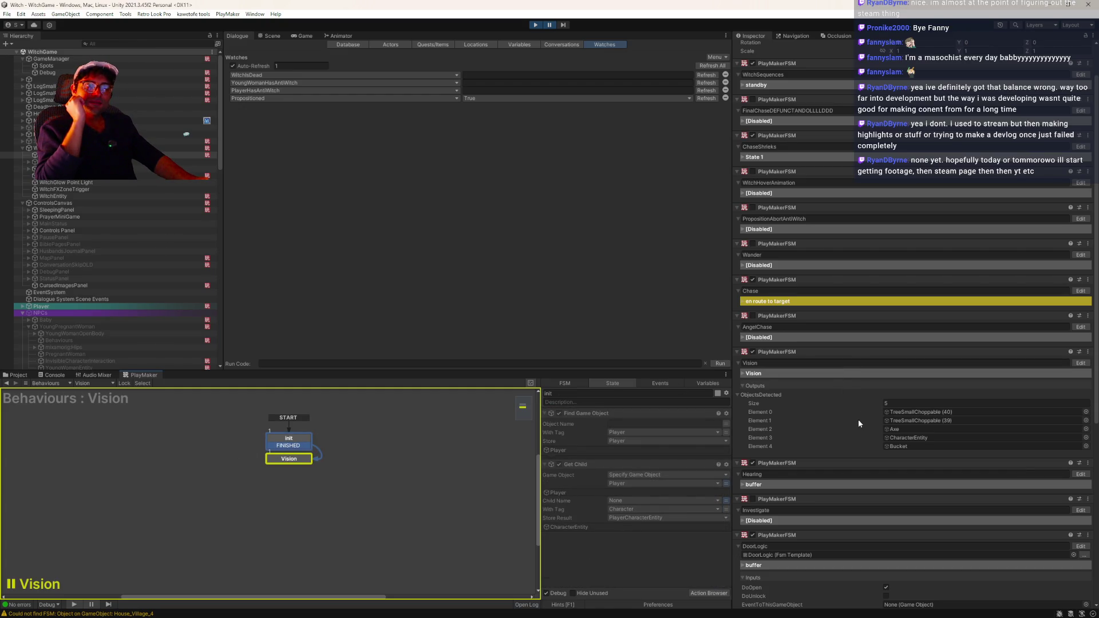
scroll(863, 424, down, 3)
- Inspect the Hearing FSM's Detected?, Sort and buffer states
click(1080, 404)
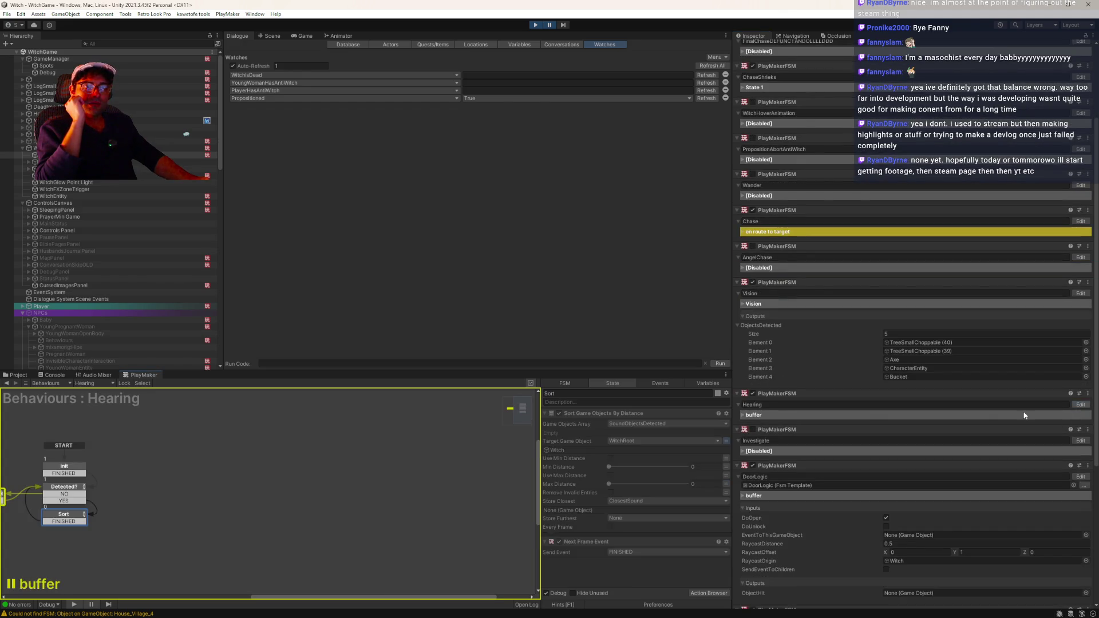
click(365, 472)
click(363, 501)
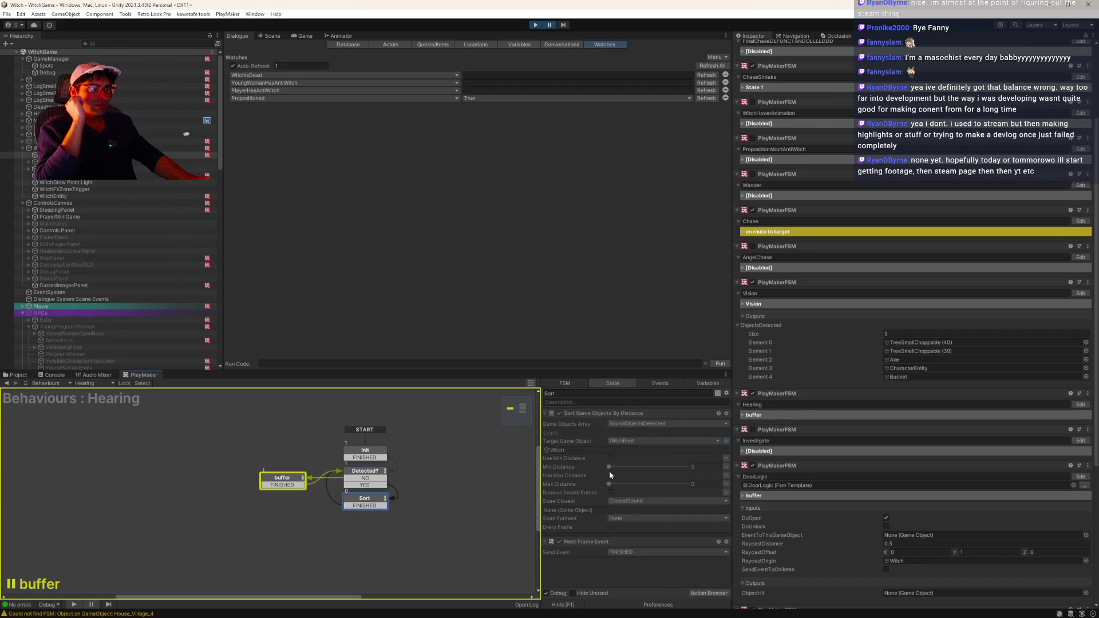
click(277, 485)
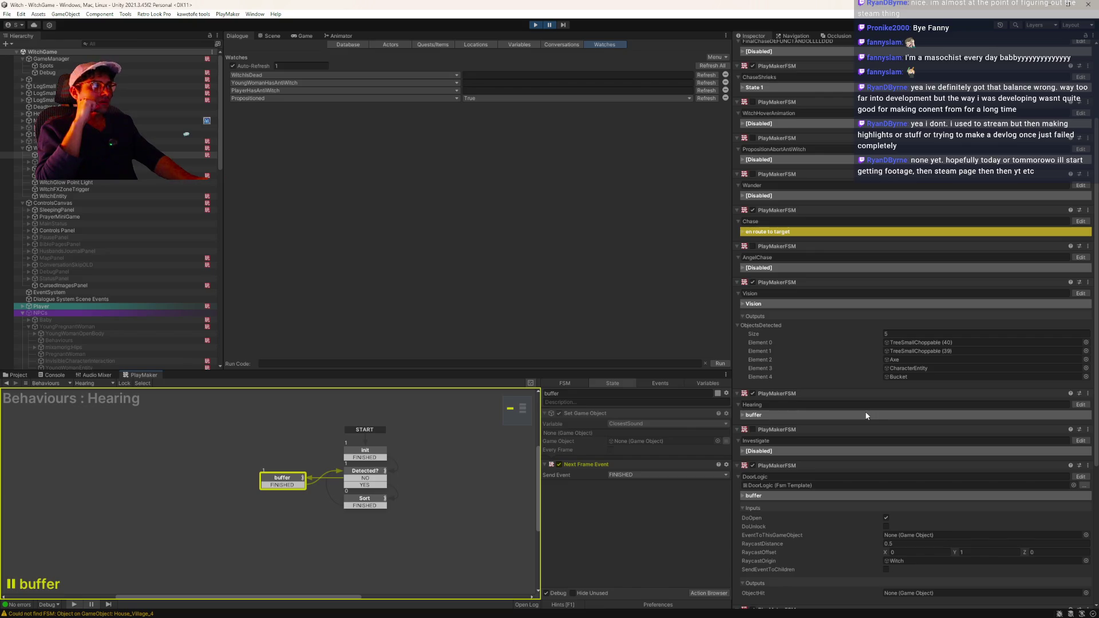
scroll(870, 439, down, 3)
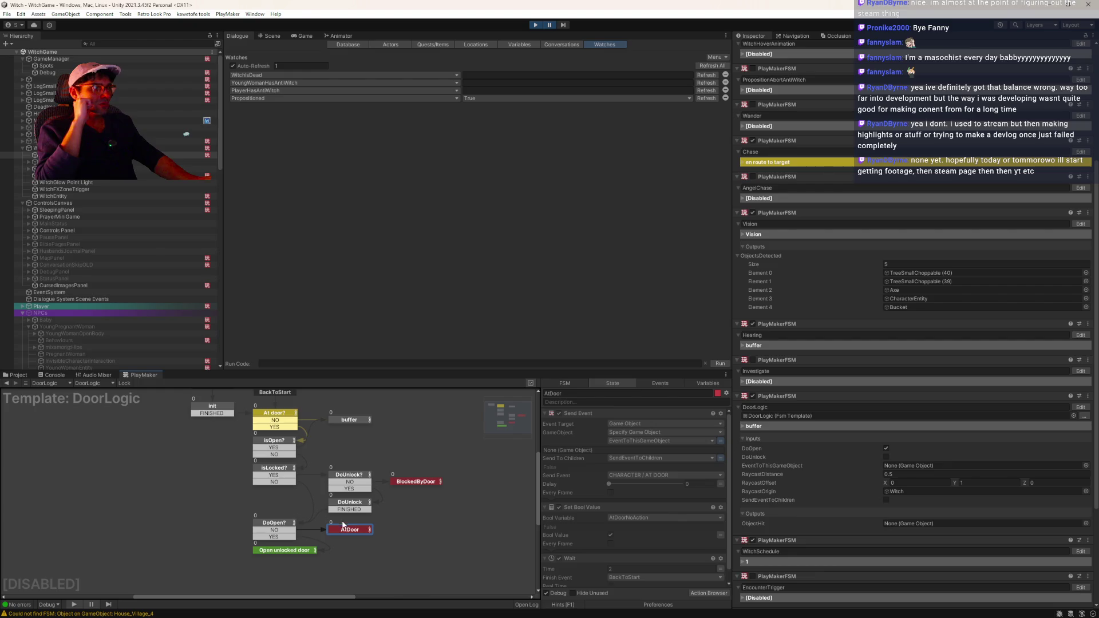
drag(217, 497, 221, 520)
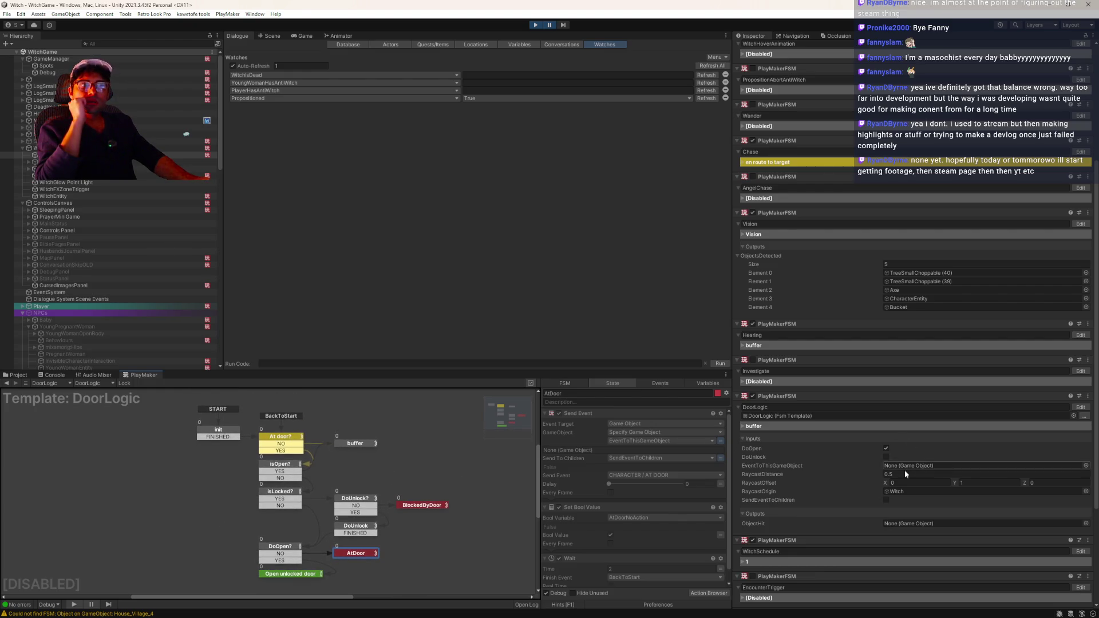
scroll(860, 480, down, 3)
scroll(861, 479, down, 1)
- Inspect the WitchSchedule FSM's Day check, behaviour update, init and state 1 actions
click(1081, 459)
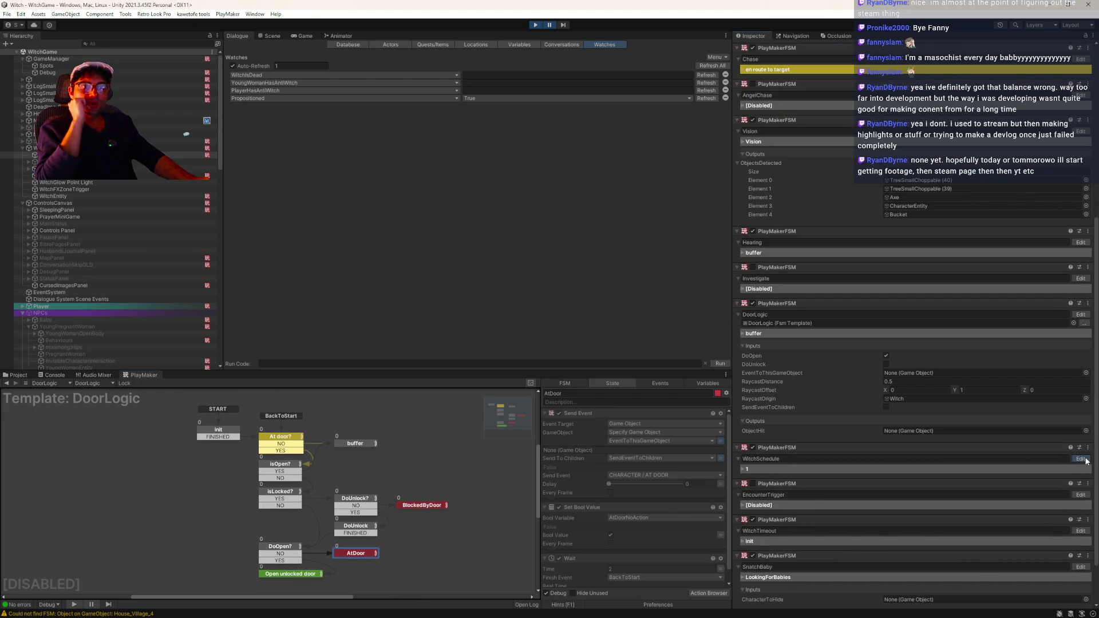
click(266, 475)
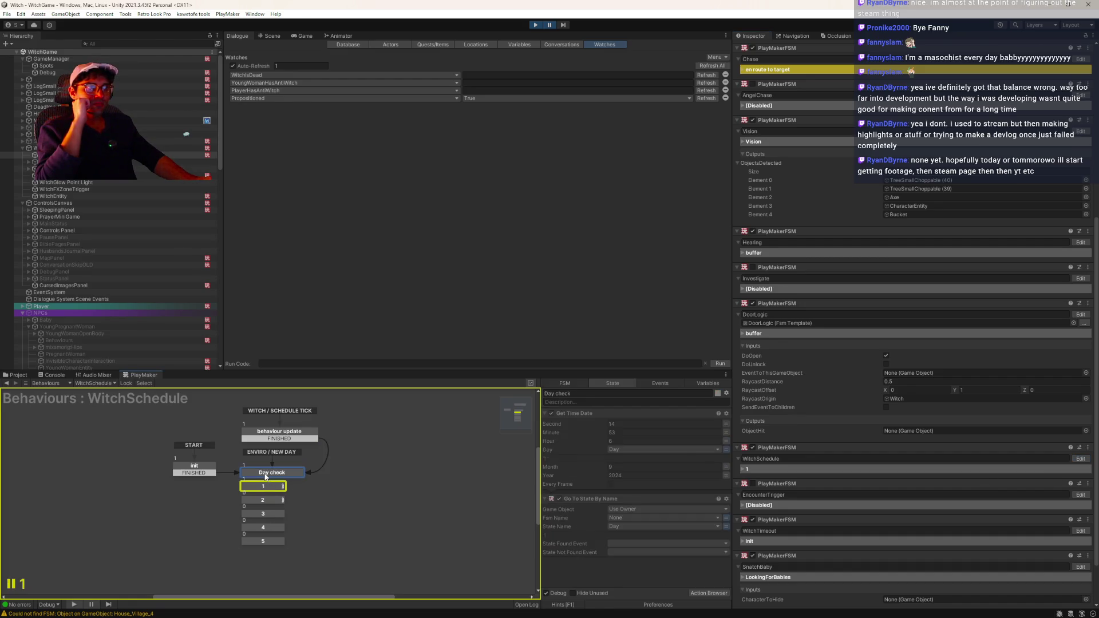
click(269, 434)
click(209, 469)
click(271, 475)
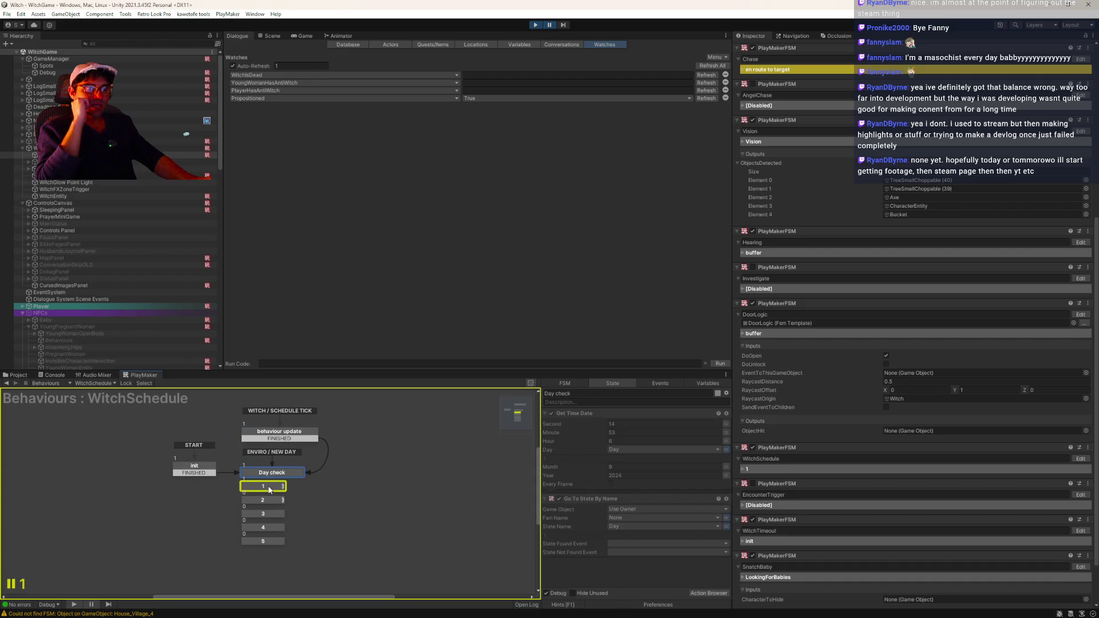
click(269, 487)
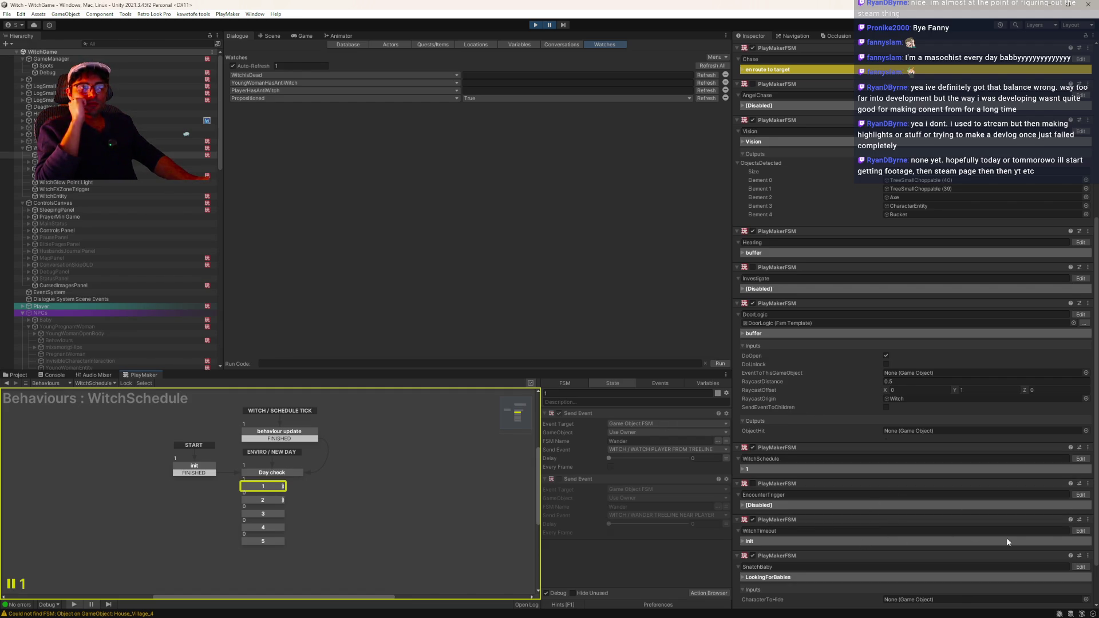
- Review WitchTimeout's init and Timeout INIT states, then bring up the SnatchBaby FSM
click(1077, 530)
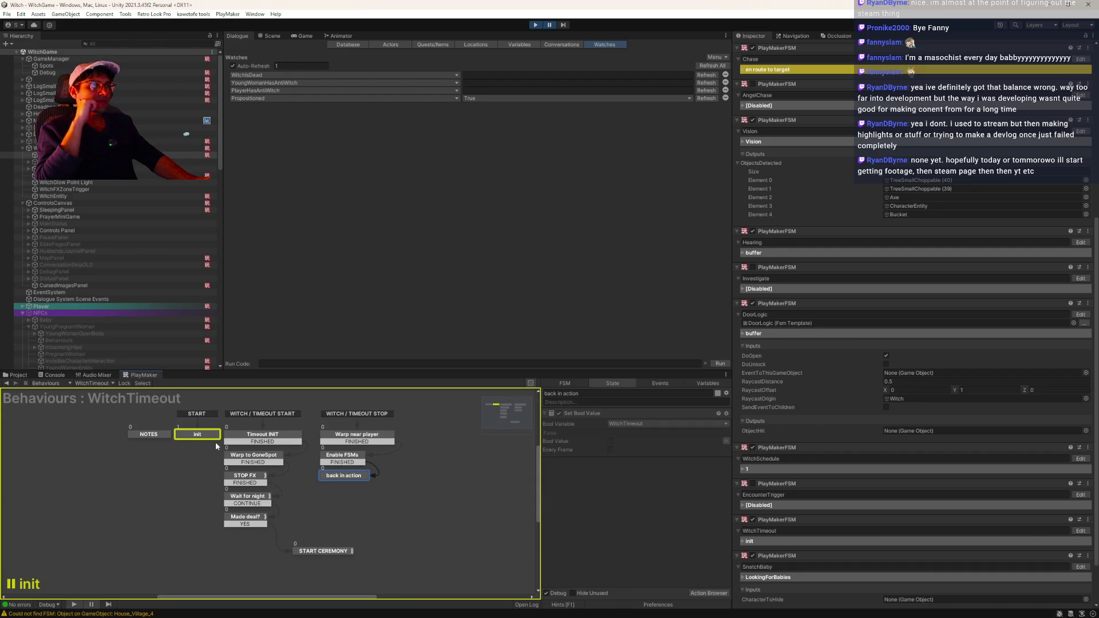
click(197, 436)
scroll(648, 500, down, 3)
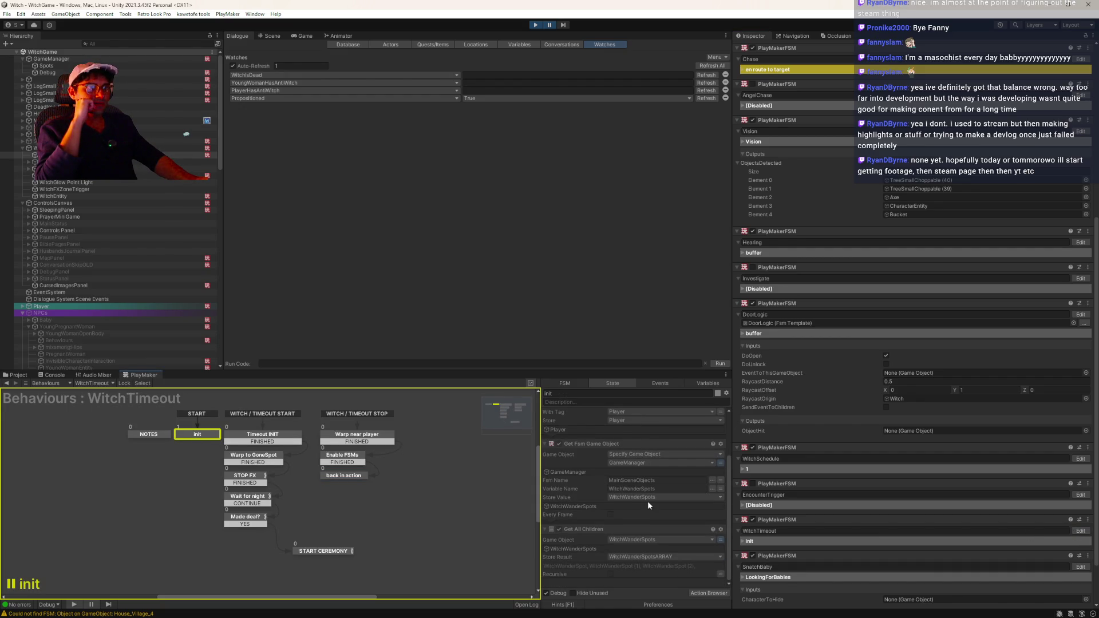
click(261, 438)
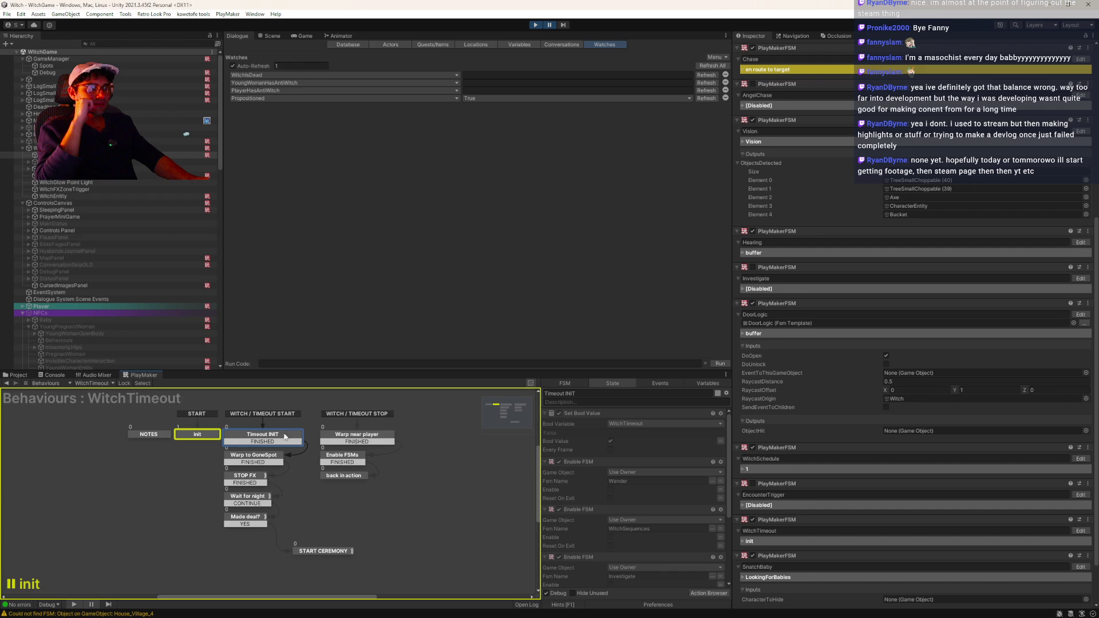
click(186, 436)
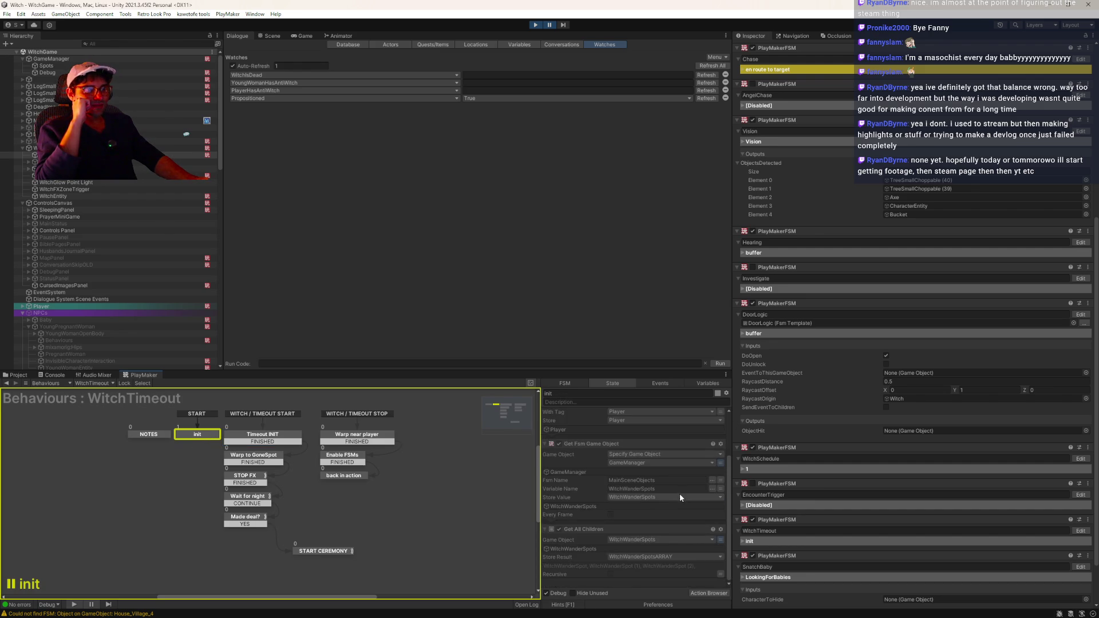
scroll(913, 516, down, 1)
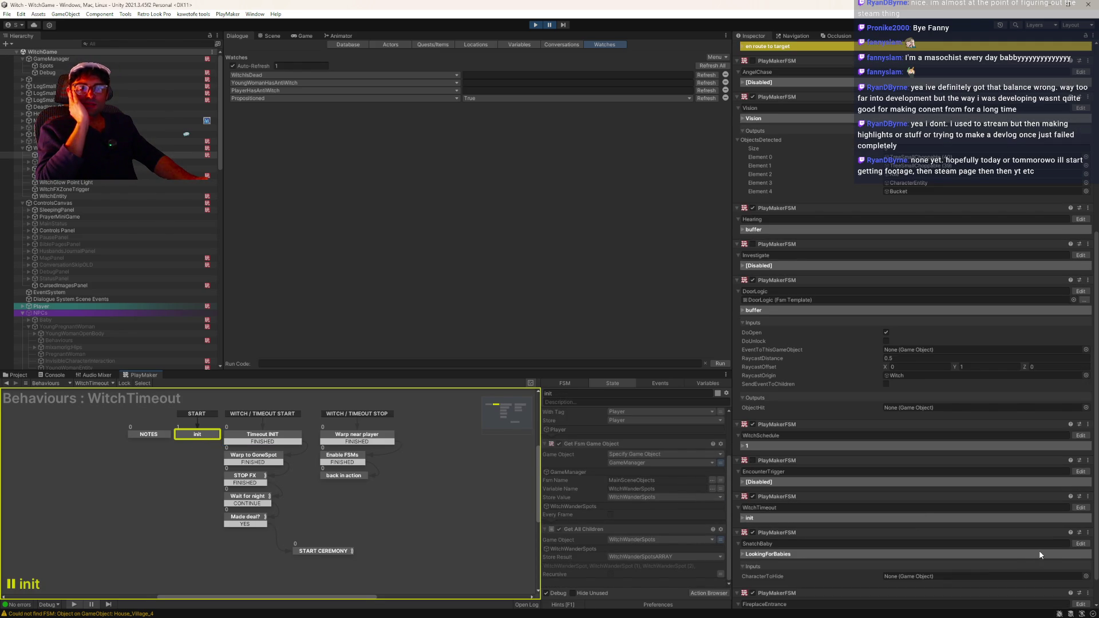
click(1080, 544)
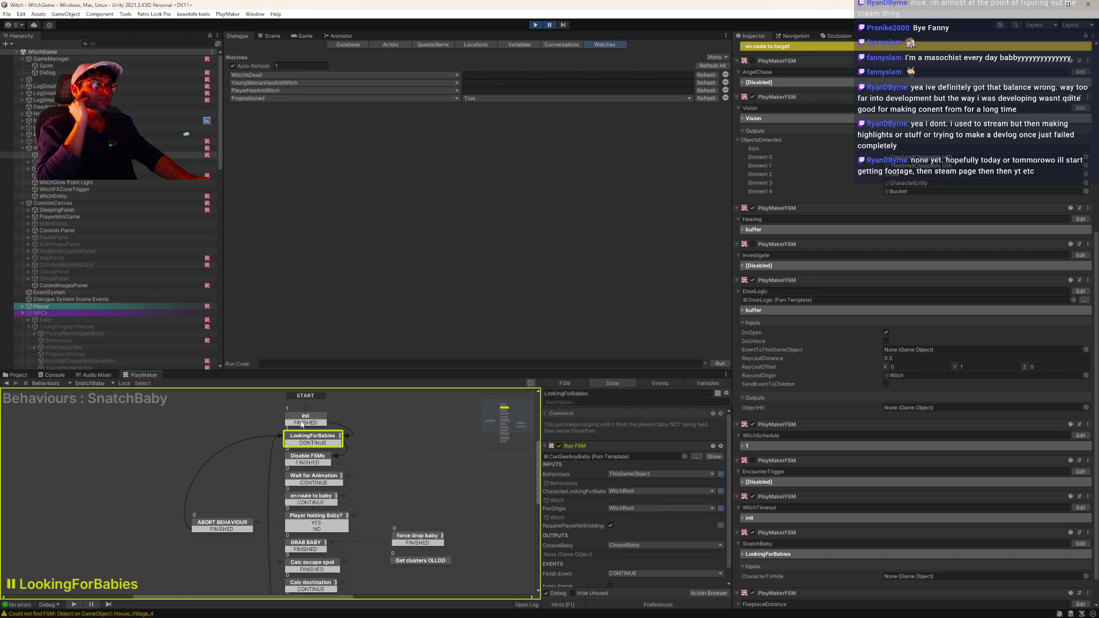
click(302, 424)
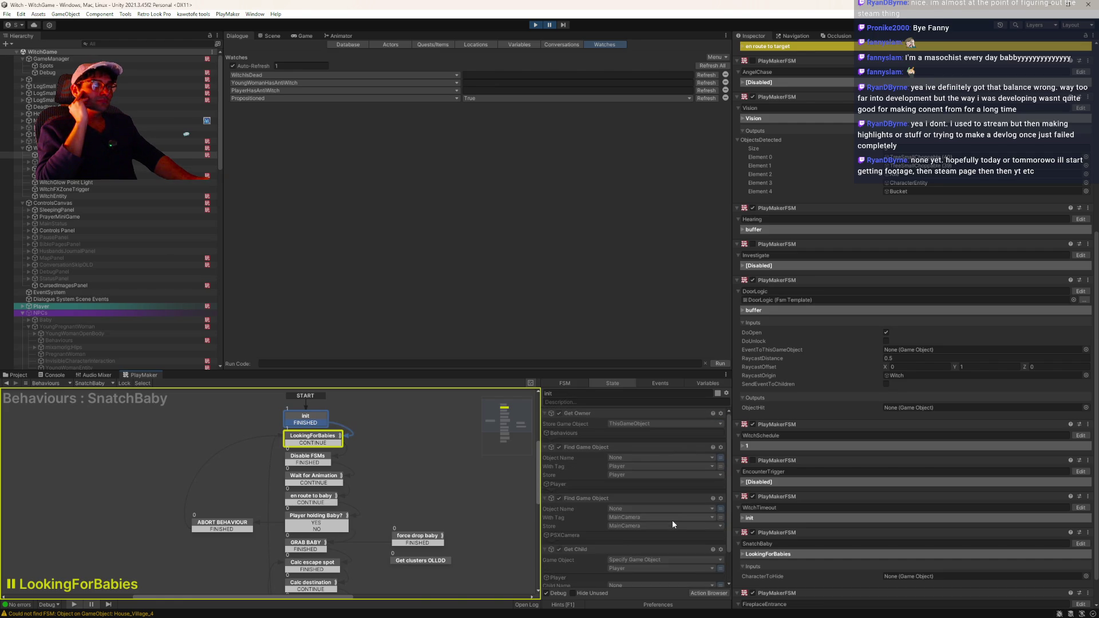
scroll(672, 519, down, 2)
click(323, 442)
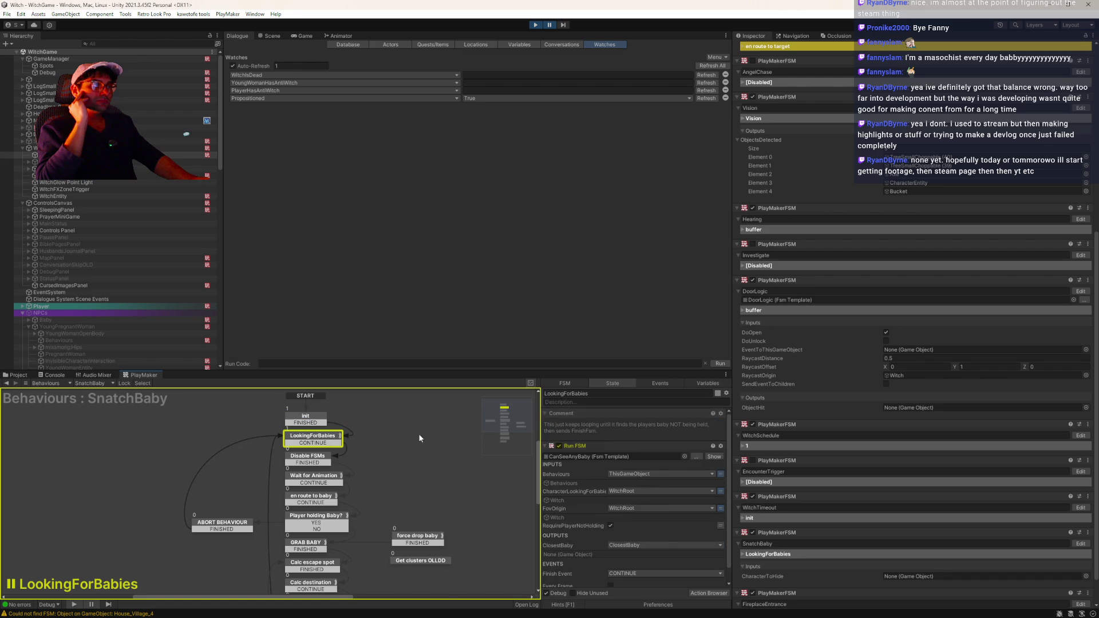
click(719, 457)
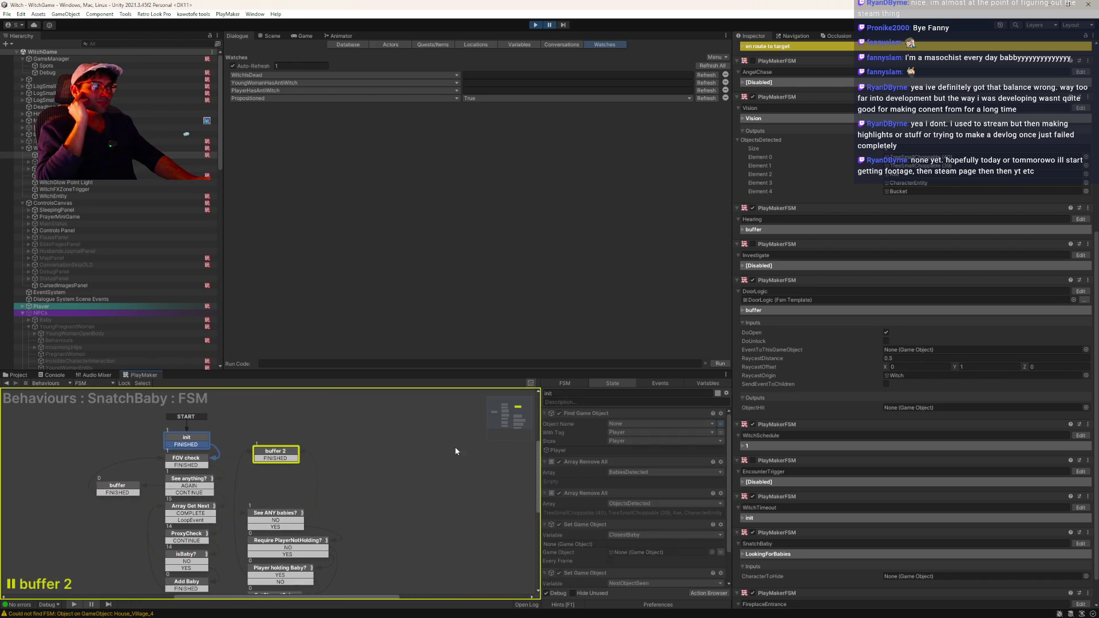
drag(256, 503, 288, 477)
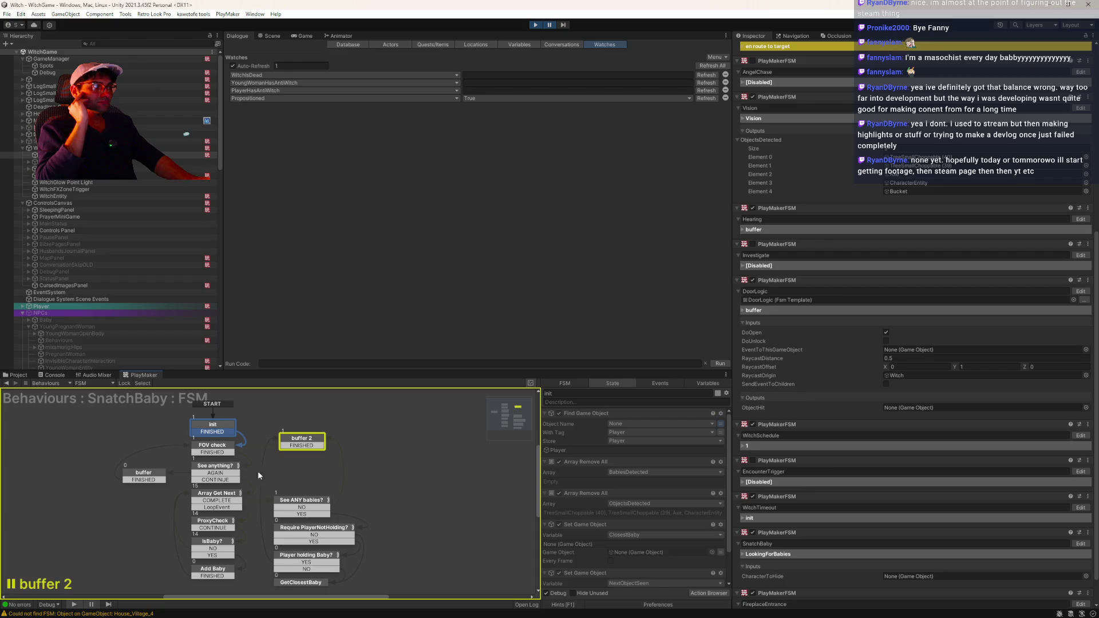
click(217, 447)
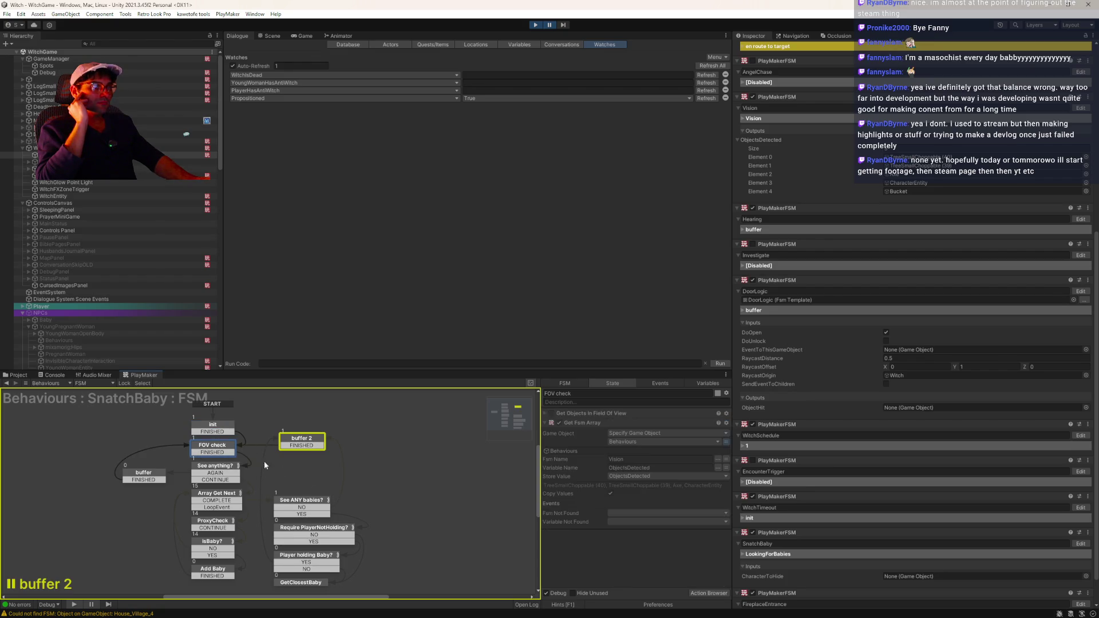
click(207, 466)
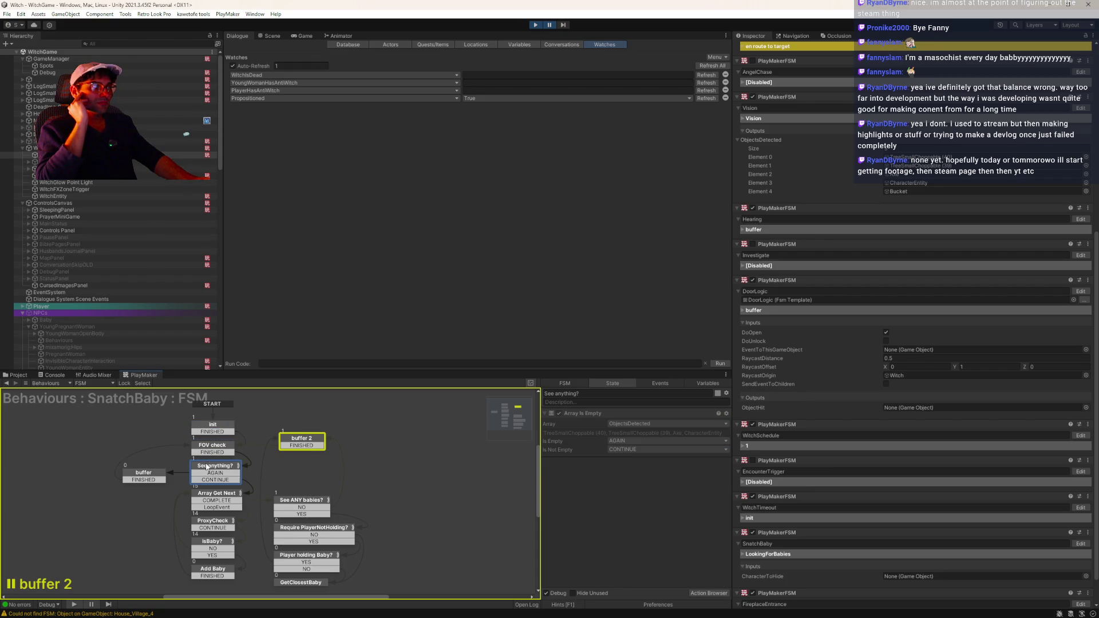
click(216, 501)
click(206, 525)
scroll(613, 489, down, 5)
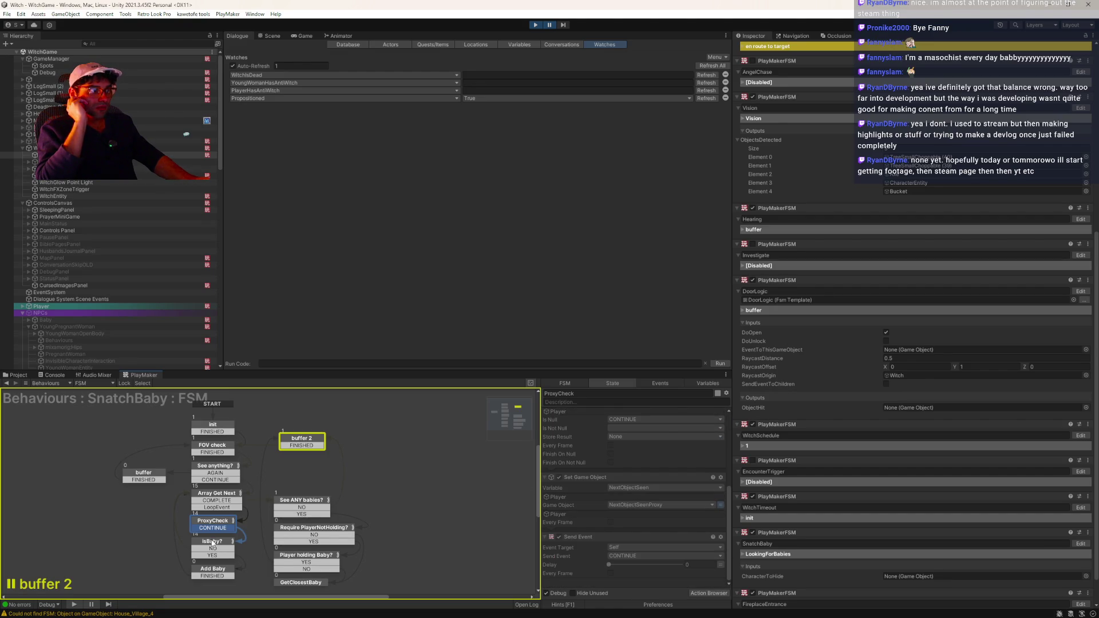
click(213, 573)
click(292, 503)
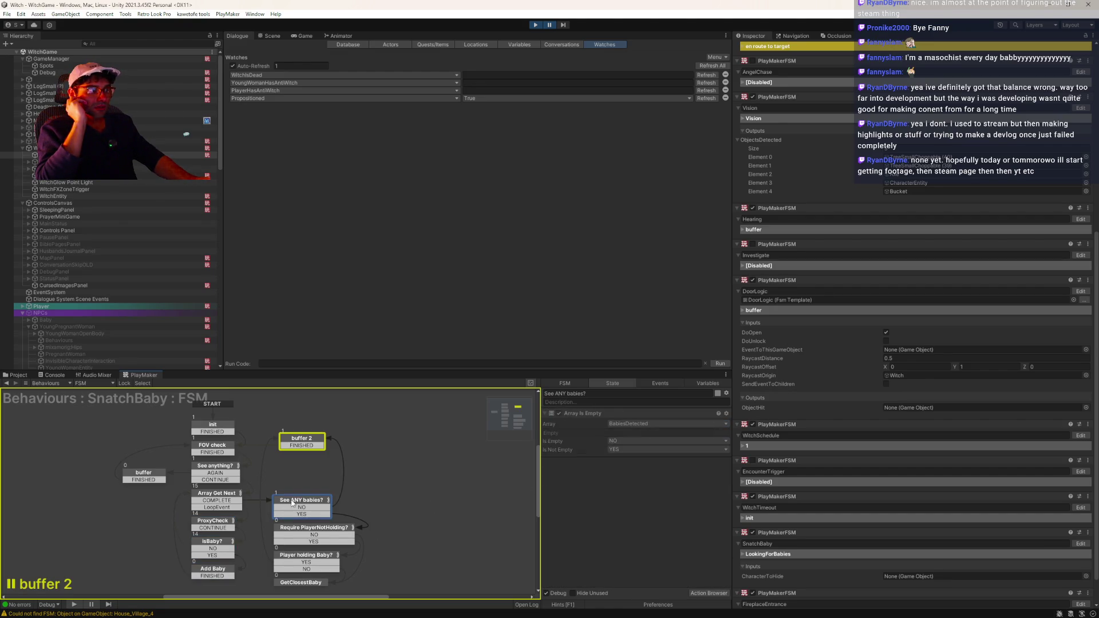
click(307, 558)
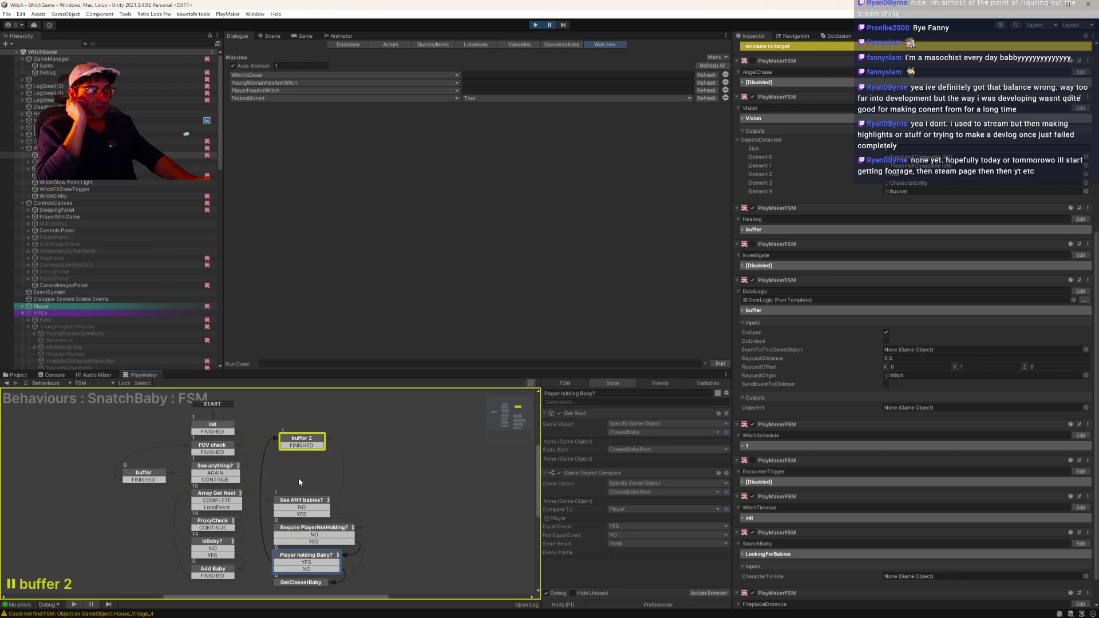
click(297, 445)
click(165, 479)
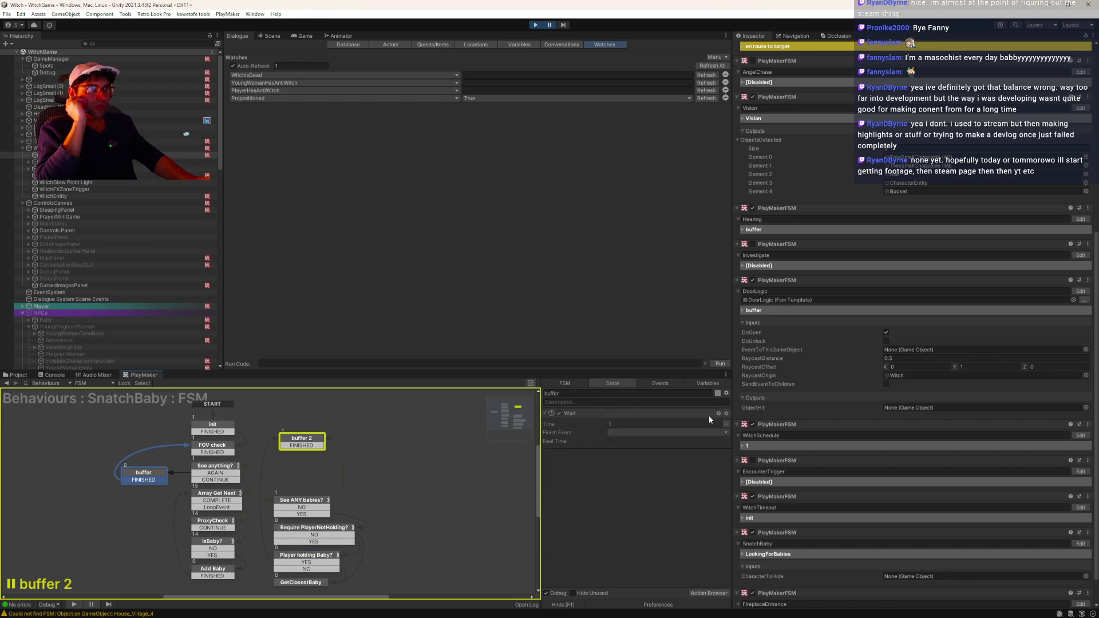
click(7, 384)
mouse_move(350, 506)
mouse_down()
mouse_move(197, 474)
mouse_move(200, 454)
mouse_move(259, 533)
mouse_up()
scroll(853, 509, down, 3)
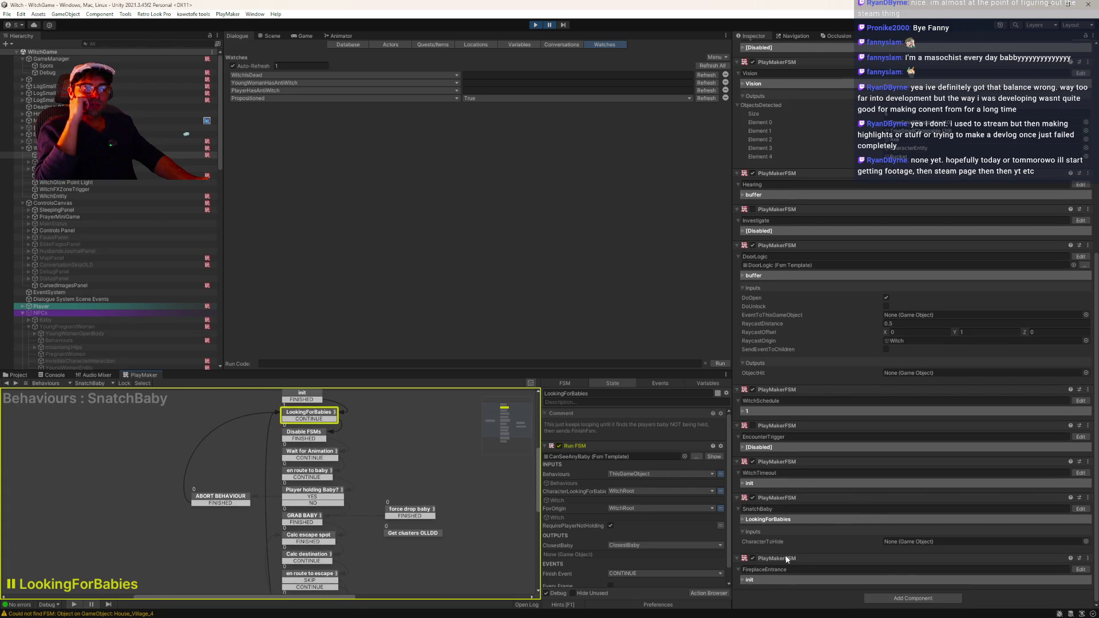
- Open the FireplaceEntrance FSM and inspect its init, start and COMPLETE states
click(1081, 571)
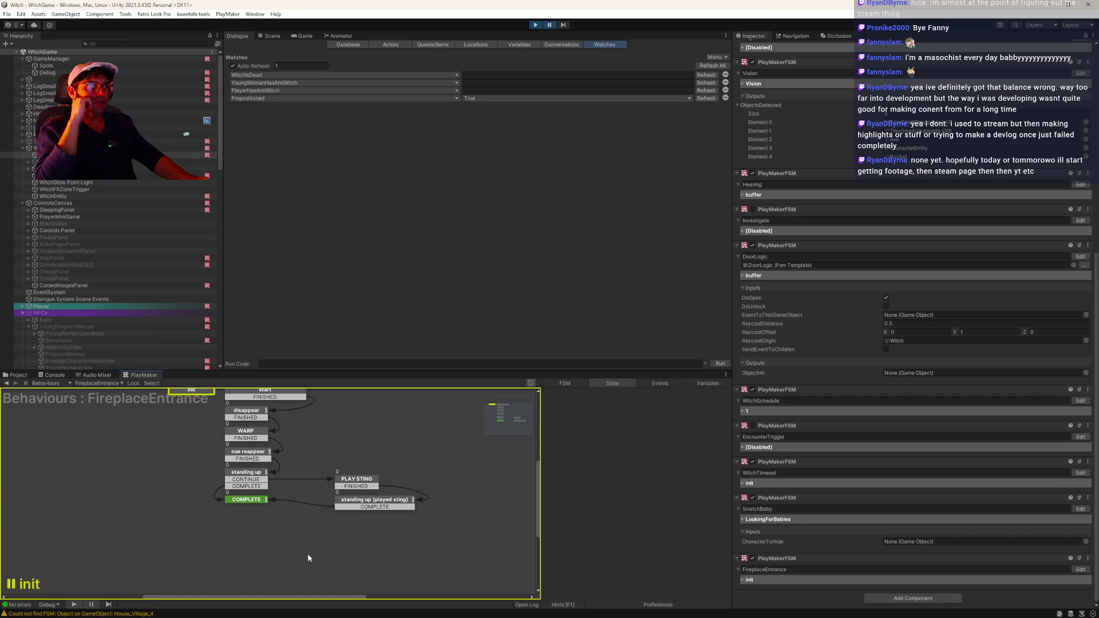
click(203, 466)
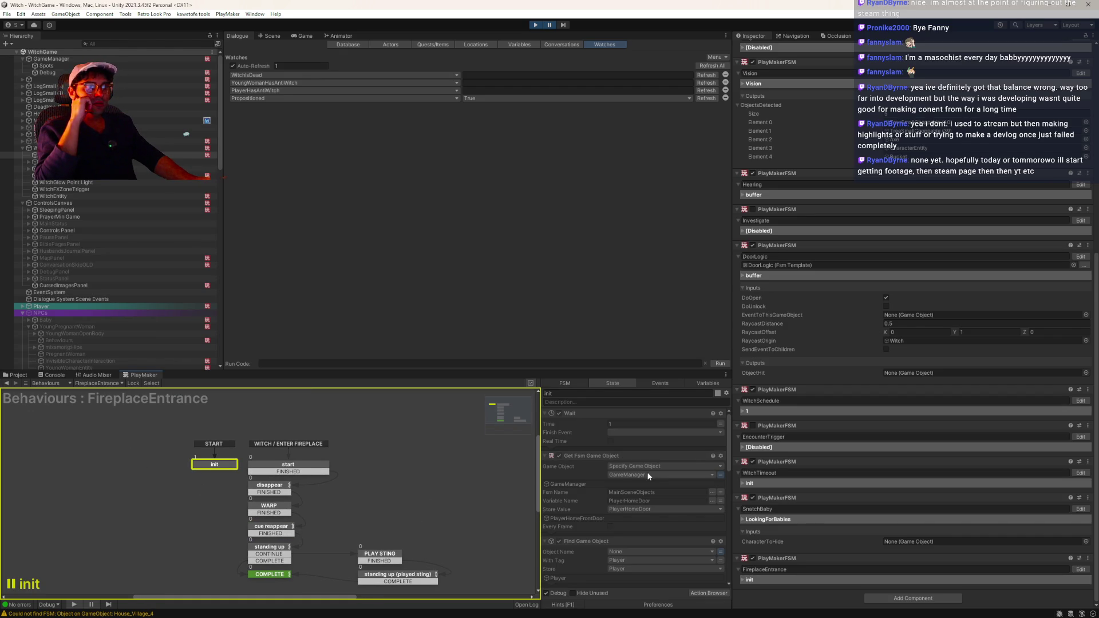
scroll(647, 472, down, 10)
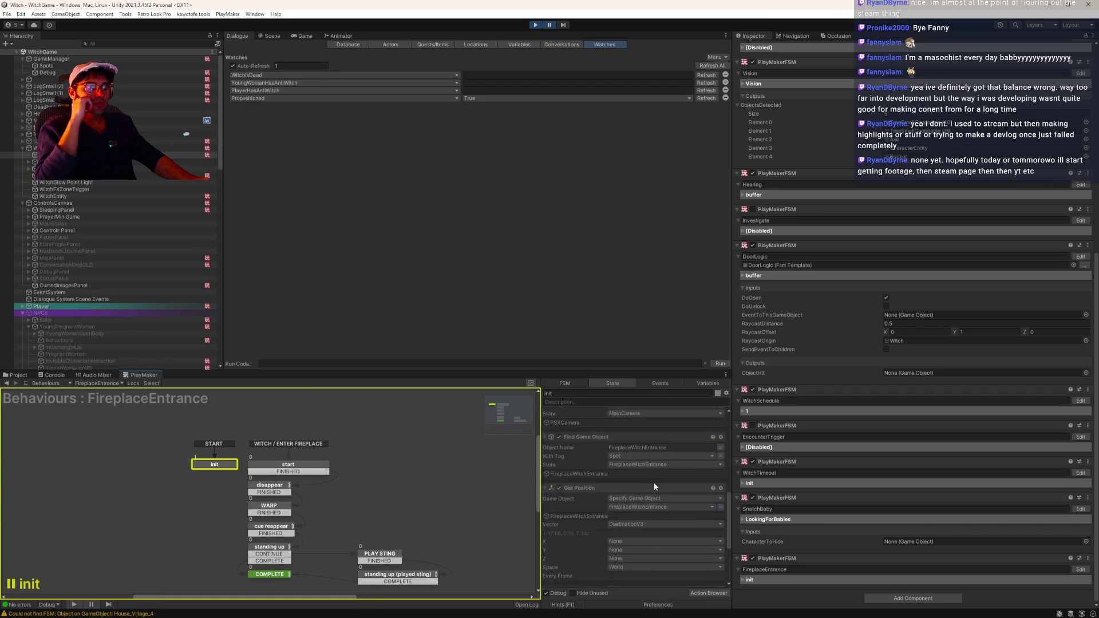
scroll(651, 482, down, 5)
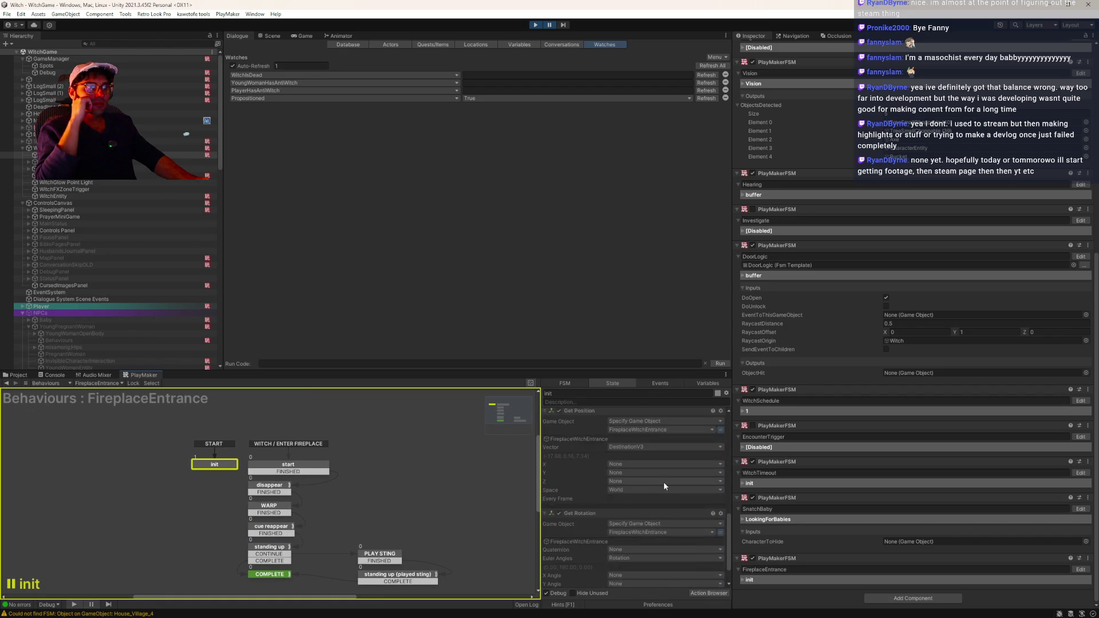
click(294, 471)
click(270, 574)
scroll(606, 496, down, 2)
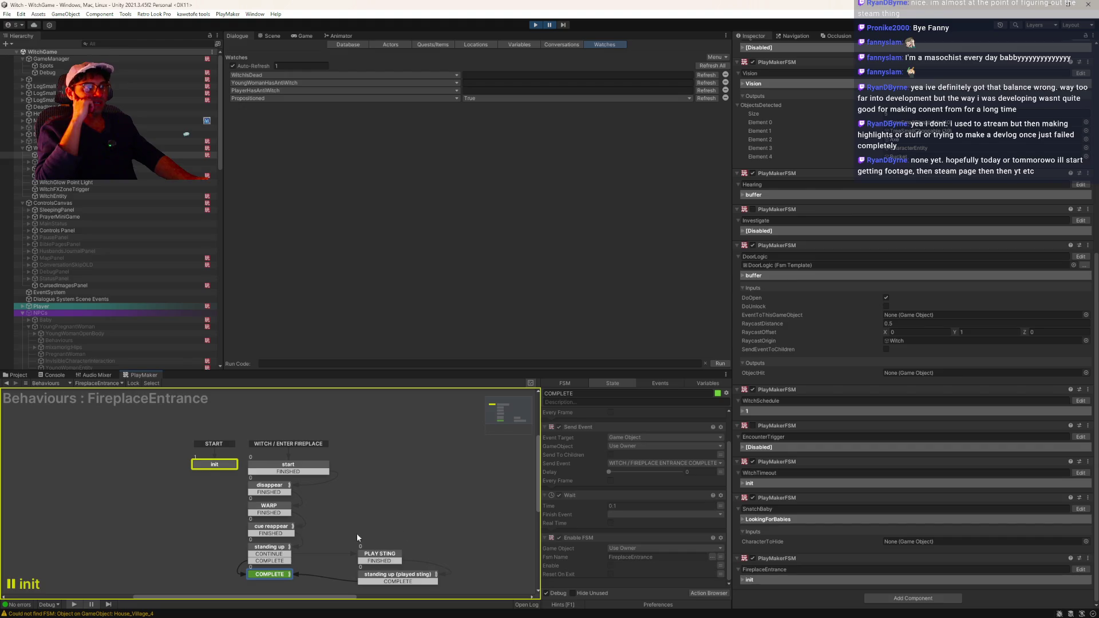
- Inspect the cue reappear and standing up (played sting) states, then stop play mode
click(254, 492)
click(268, 506)
click(271, 526)
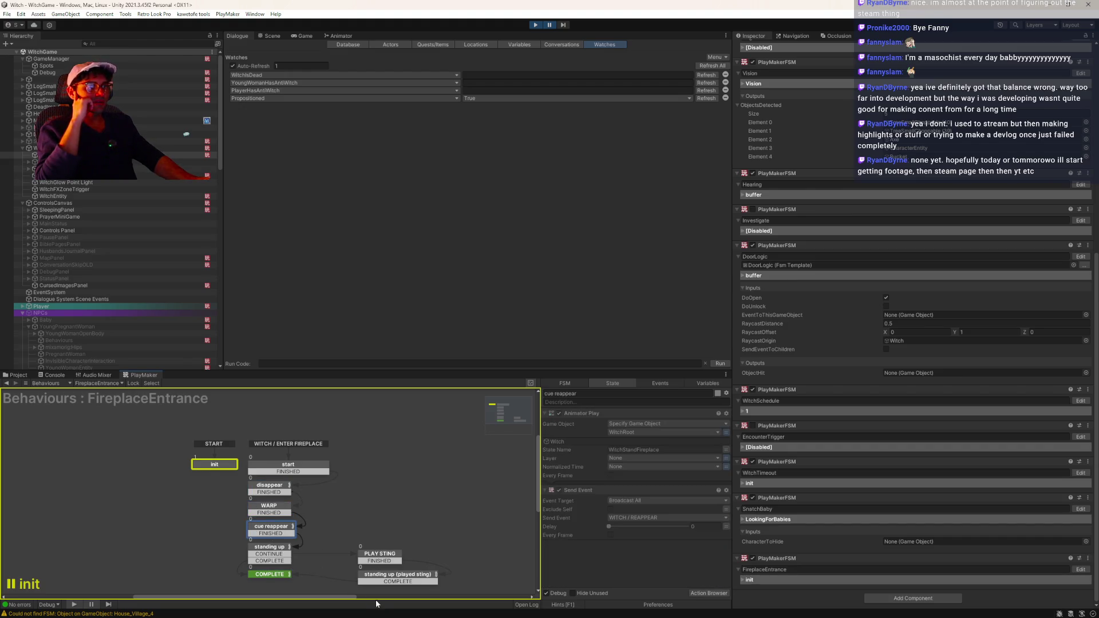
click(382, 573)
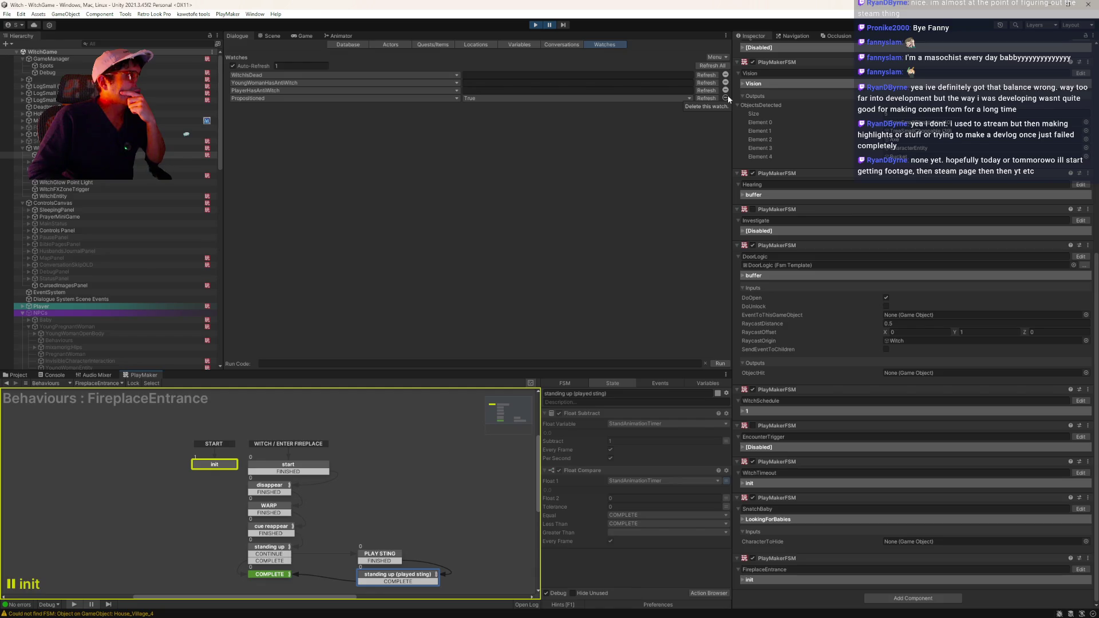
scroll(166, 261, down, 10)
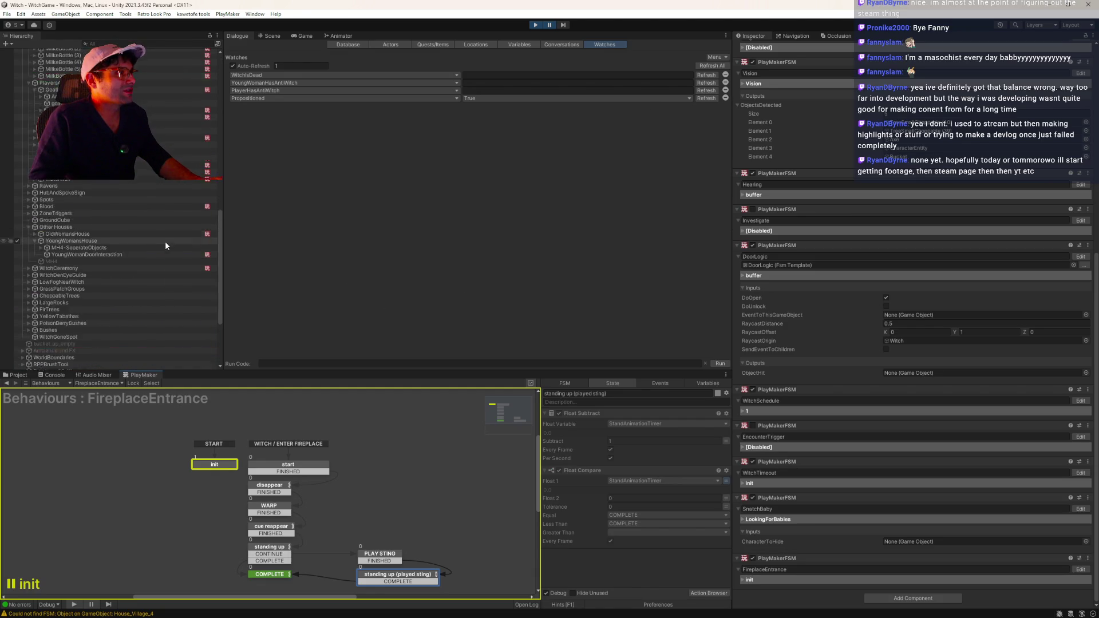
scroll(167, 243, down, 5)
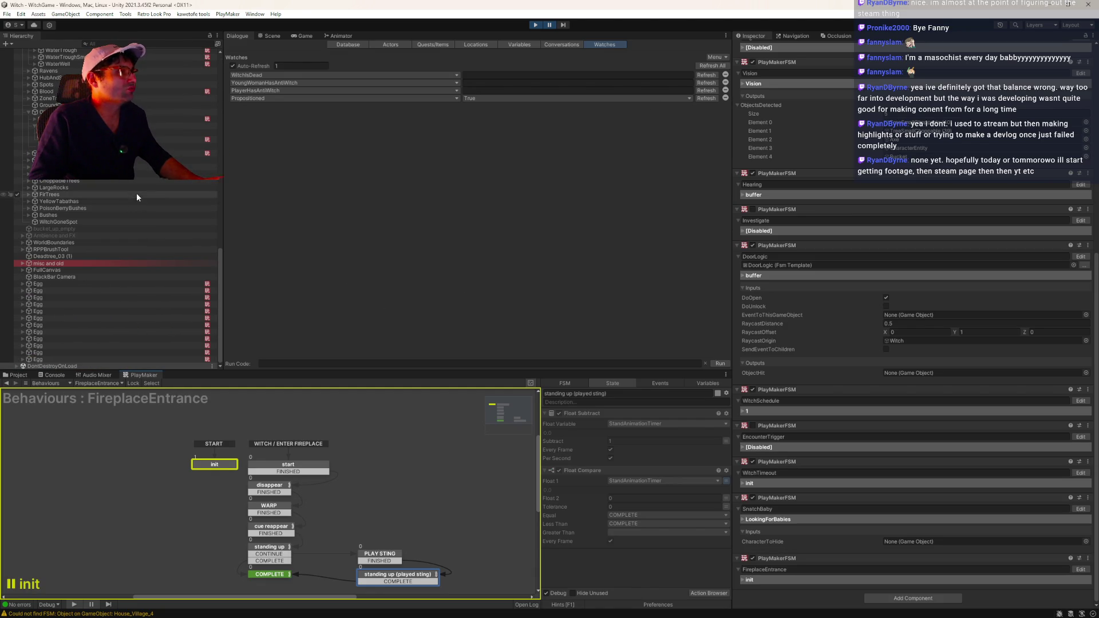
scroll(149, 197, up, 15)
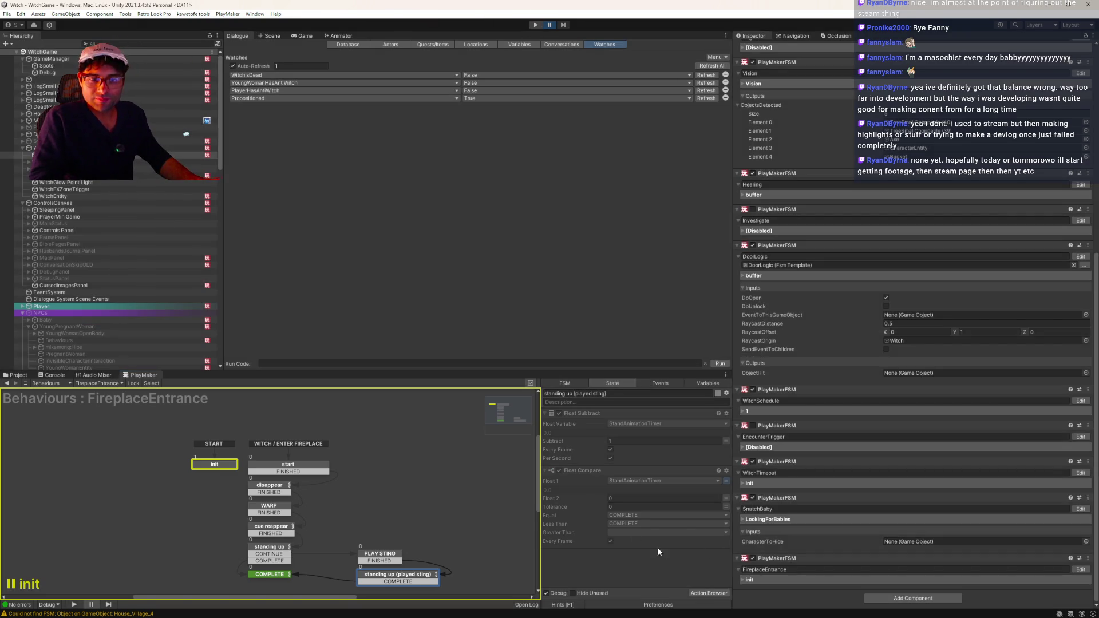
key(ctrl+p)
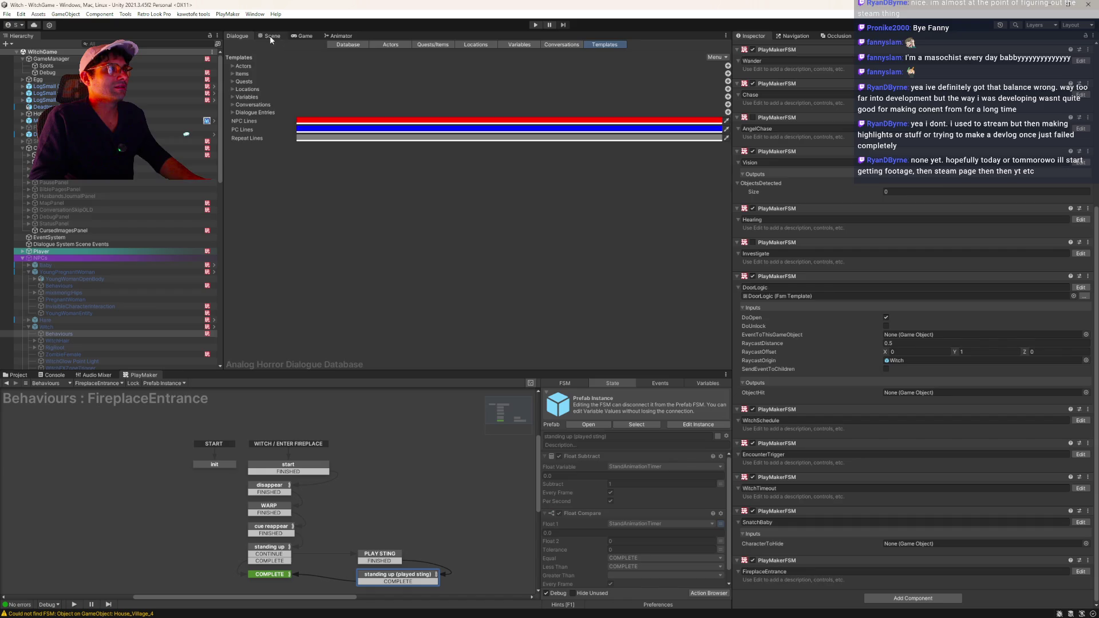
- Switch to the 3D Scene view and drag the Unity Hub window aside
click(274, 35)
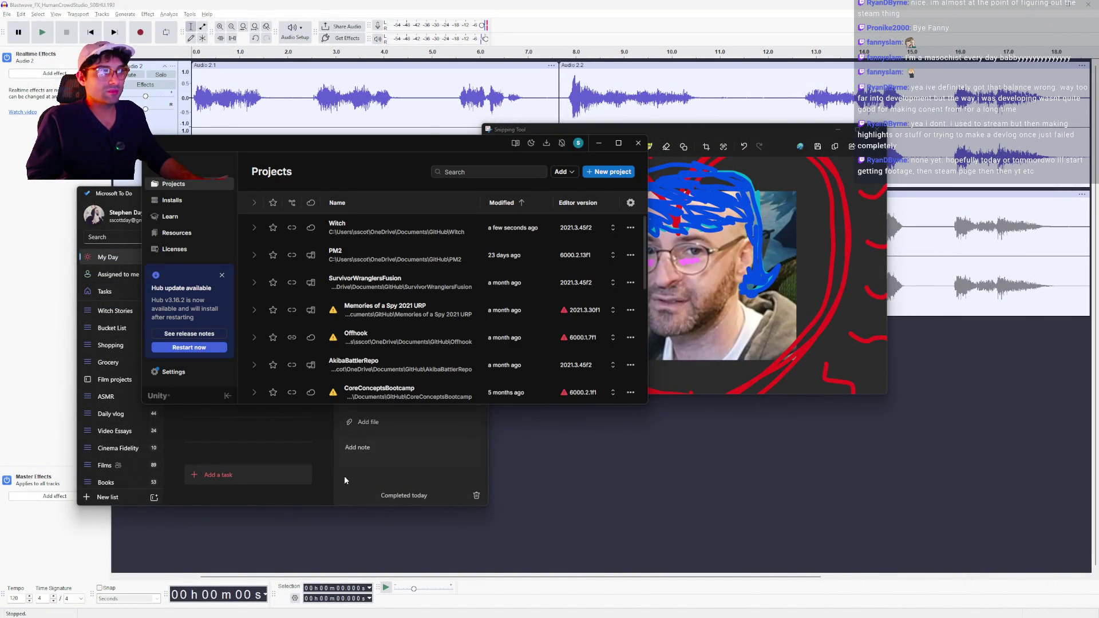
mouse_move(360, 140)
mouse_down()
mouse_move(326, 165)
mouse_move(247, 187)
mouse_up()
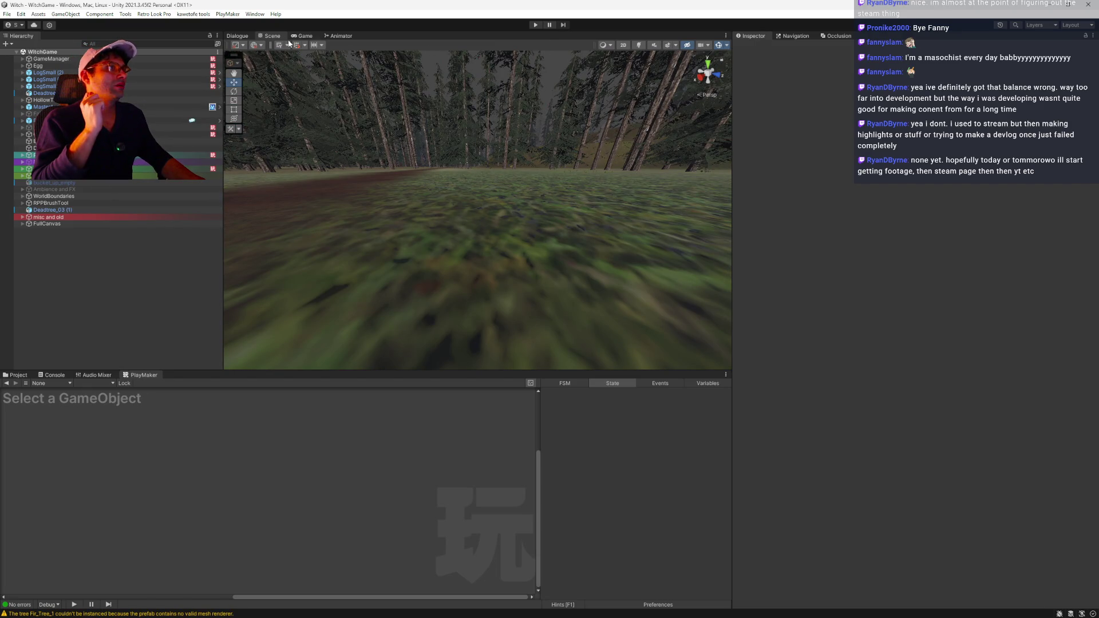
- Start play in the Game view, toggle maximize with Shift+Space, then show the Dialogue Watches
click(309, 37)
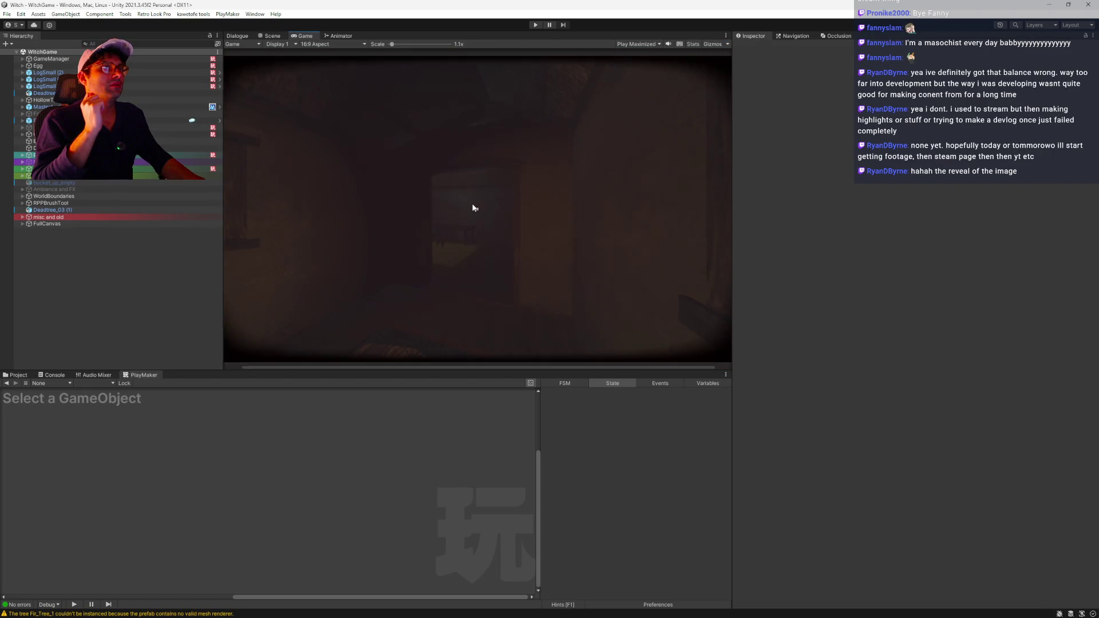
click(535, 25)
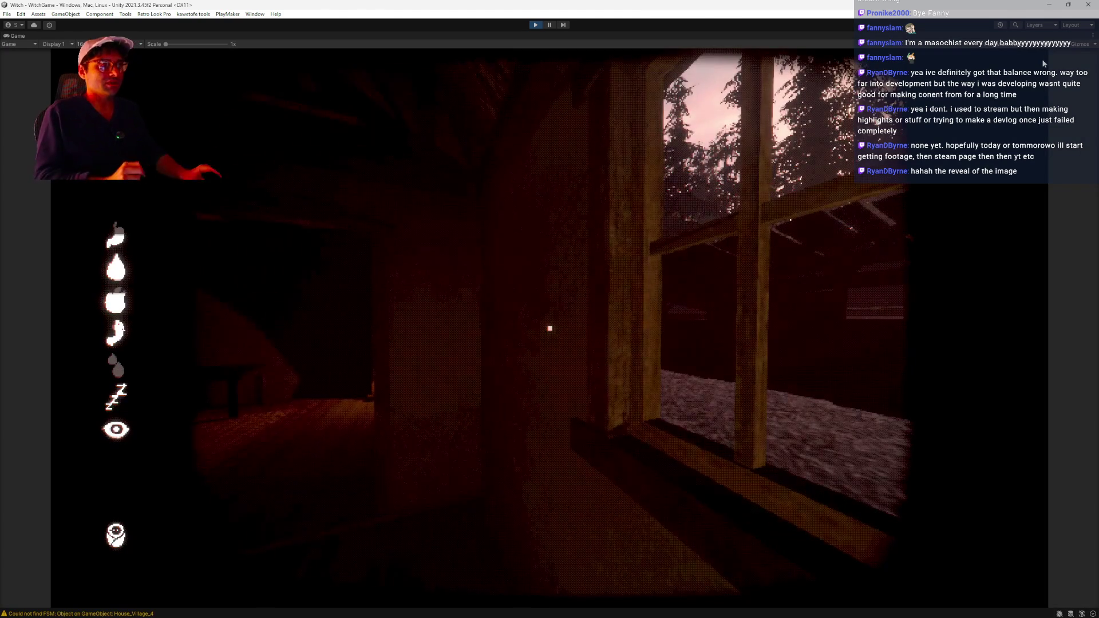
key(shift+space)
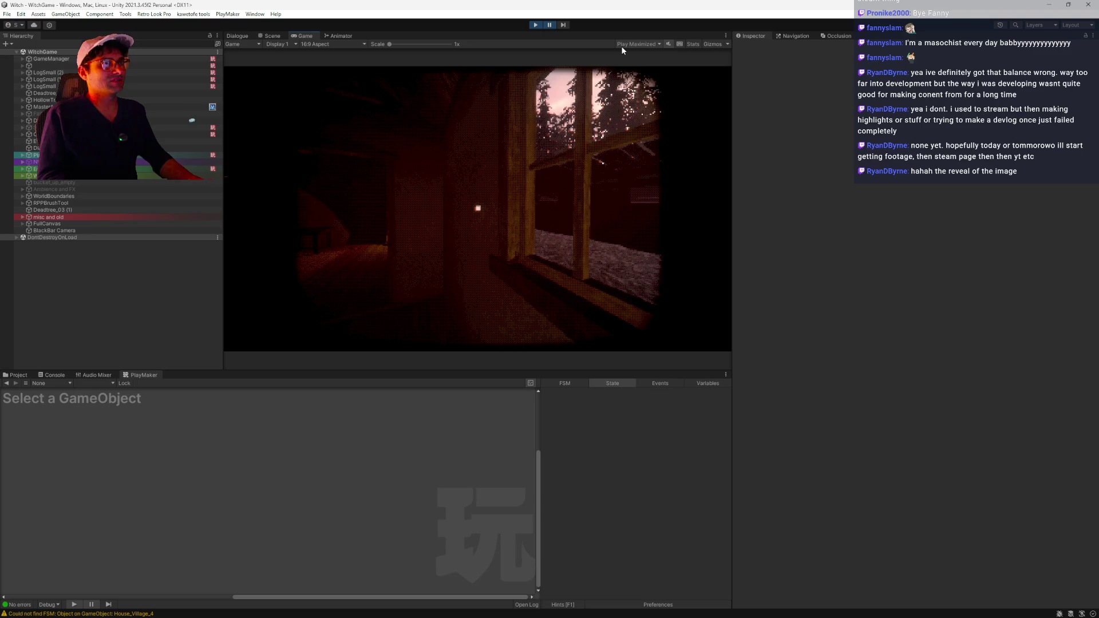
key(shift+space)
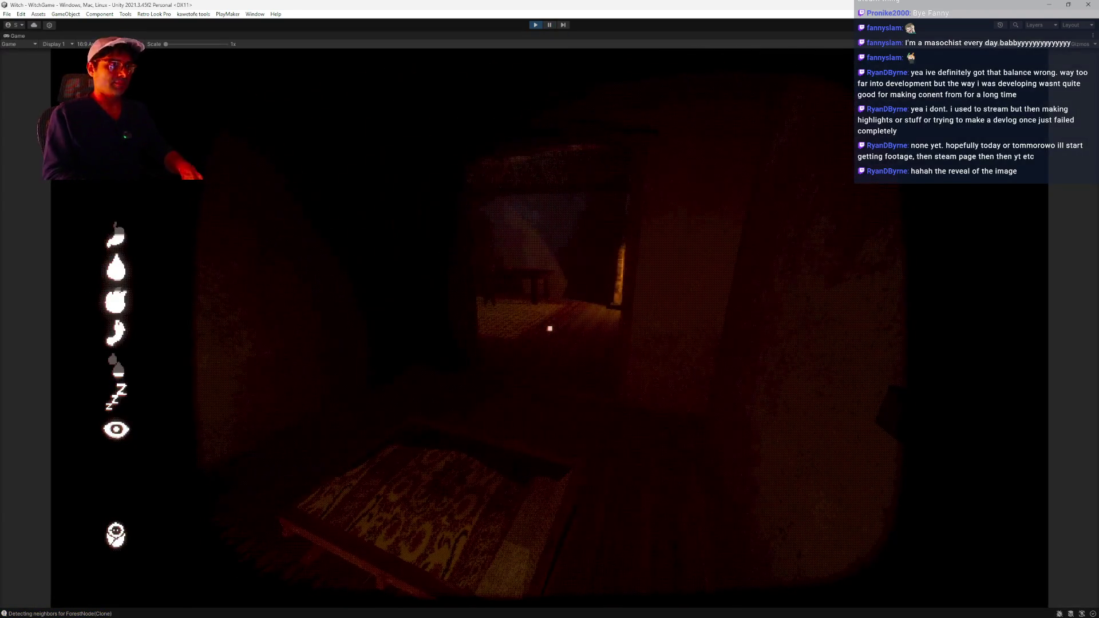
key(shift+space)
click(238, 36)
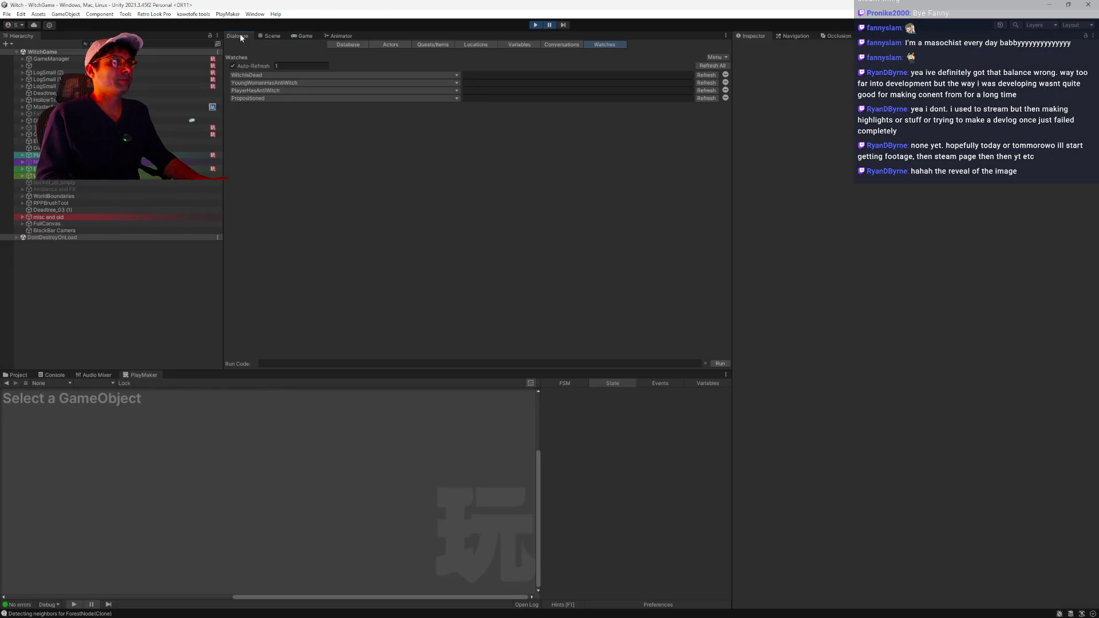
- Refresh the Propositioned watch to confirm True, stop play, and view the conversation graph
click(703, 98)
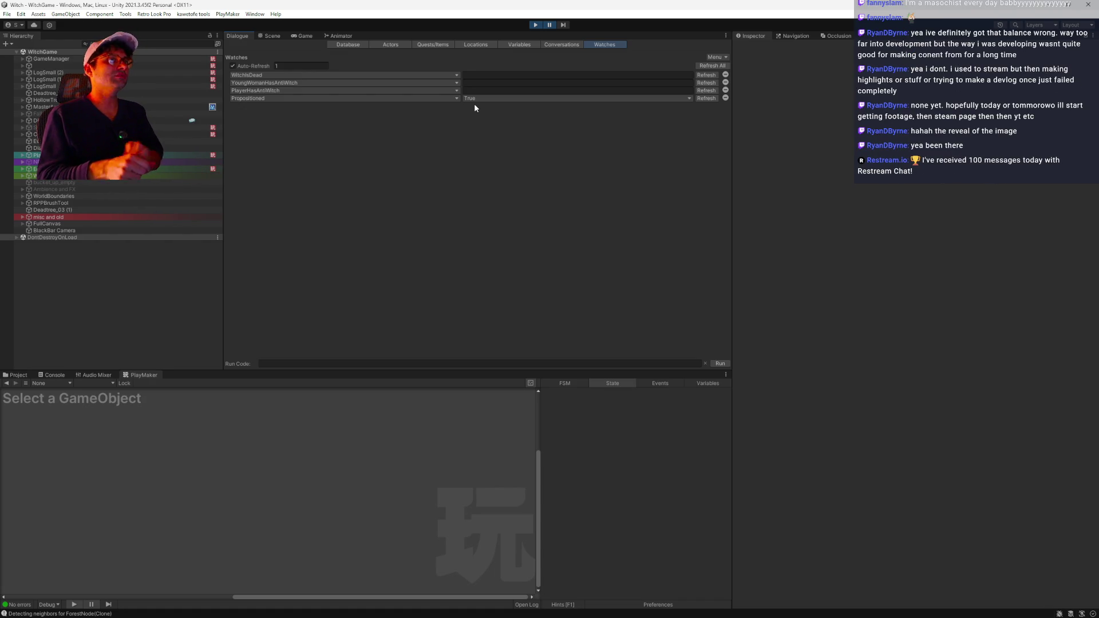
click(537, 24)
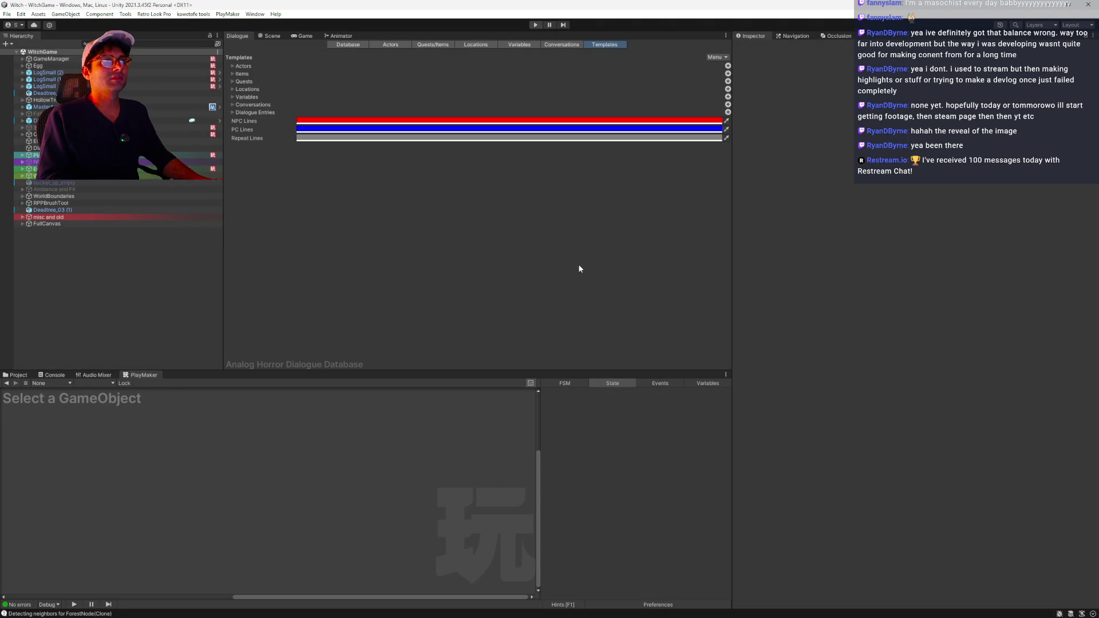
click(555, 46)
click(713, 58)
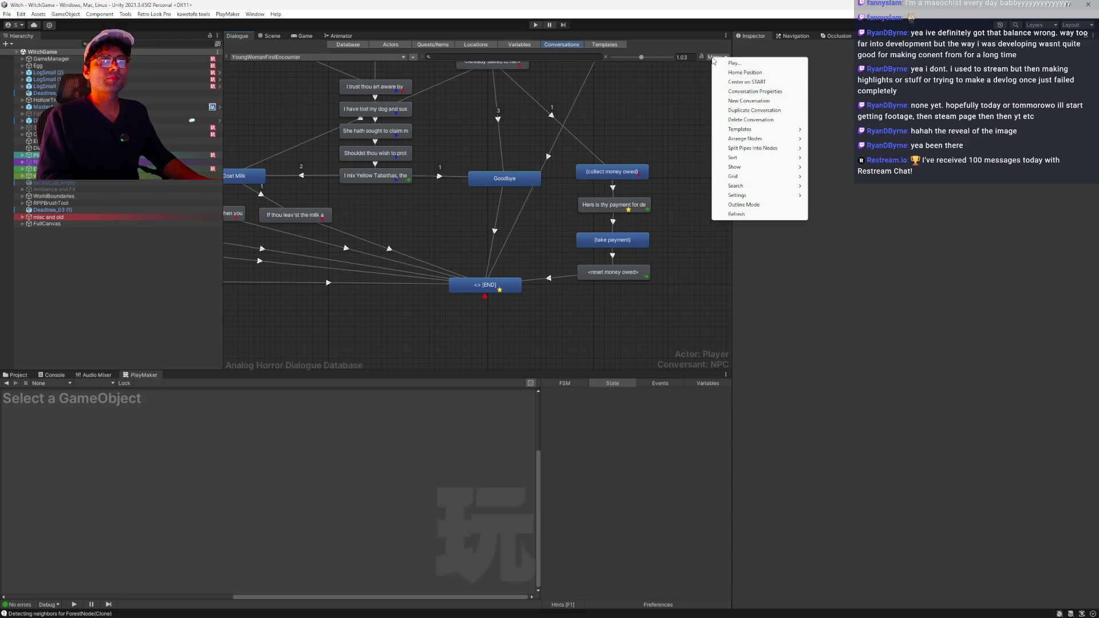
- Show the Variables table and browse every variable in the floating Variable Viewer, then close it
click(530, 44)
click(529, 44)
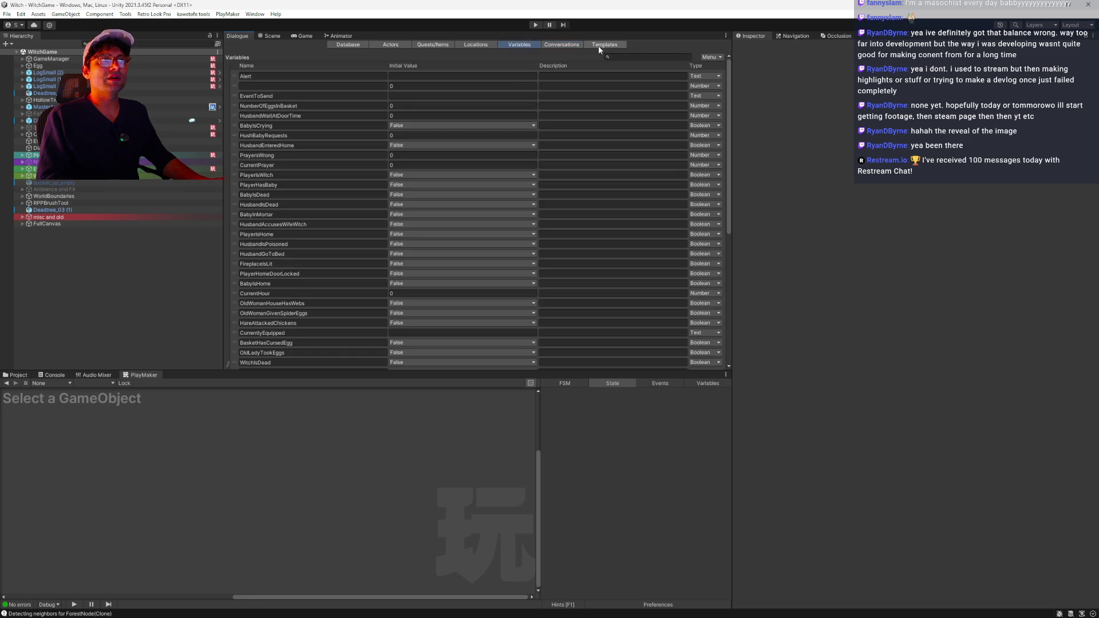
click(725, 37)
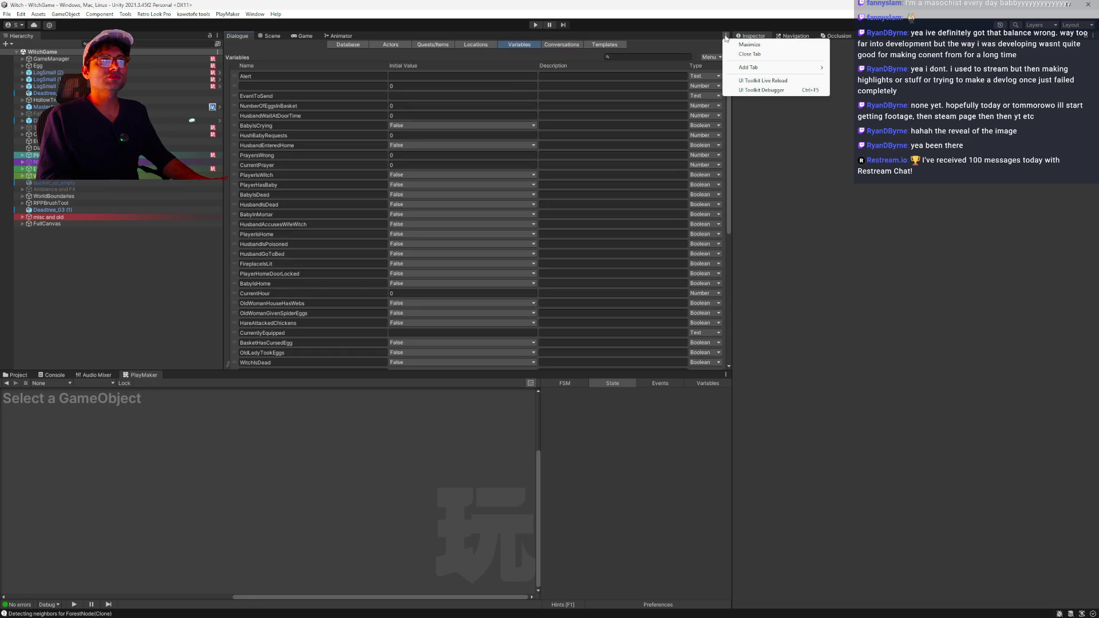
click(668, 46)
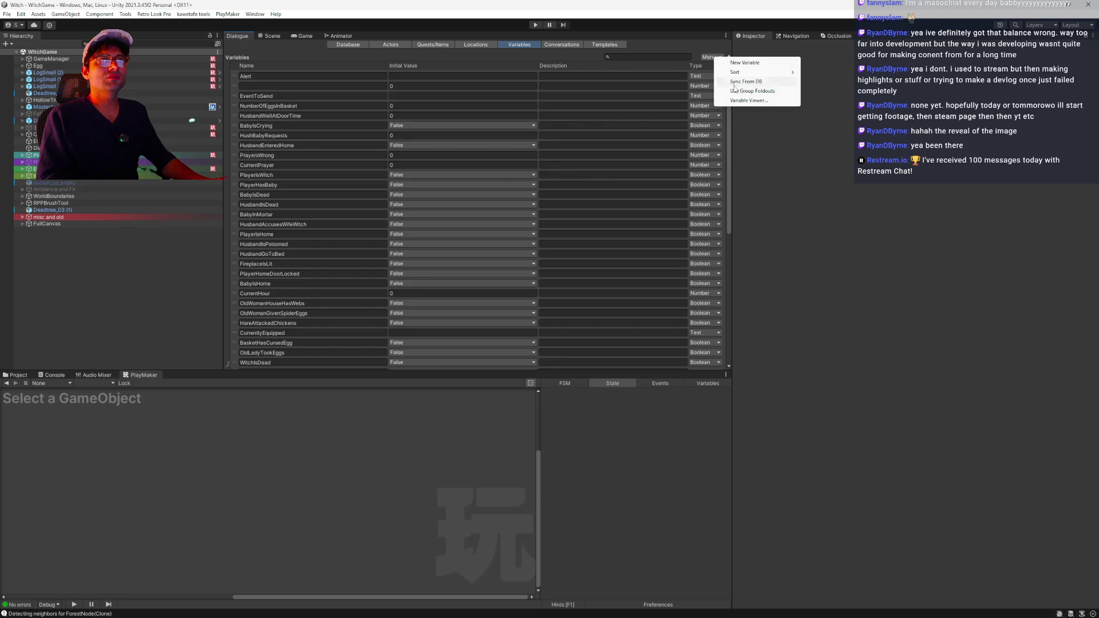
click(749, 100)
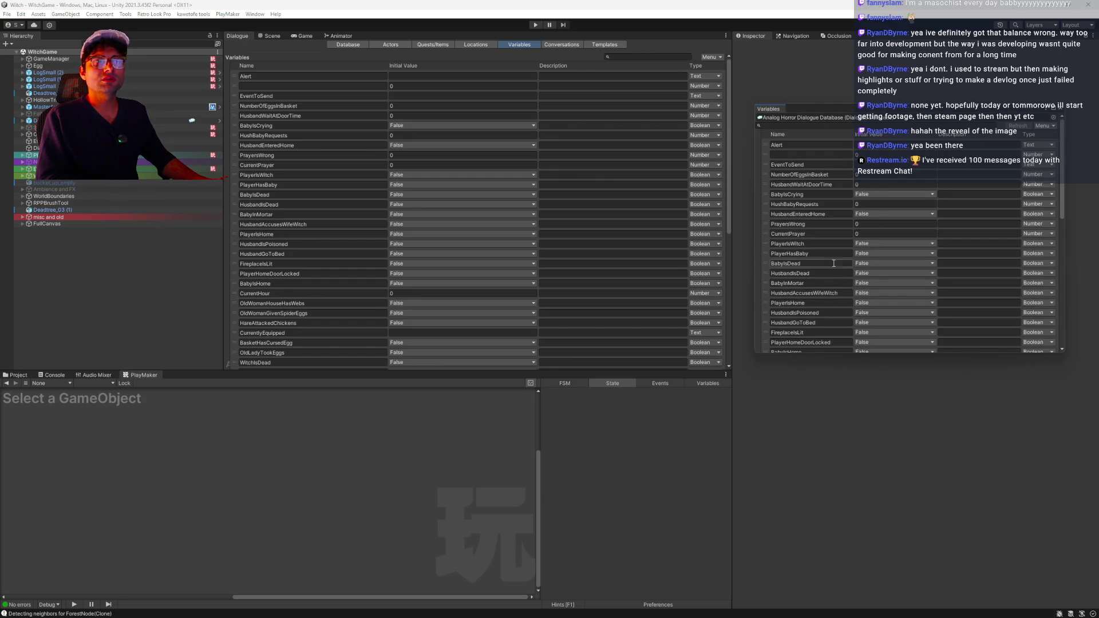
scroll(841, 278, down, 3)
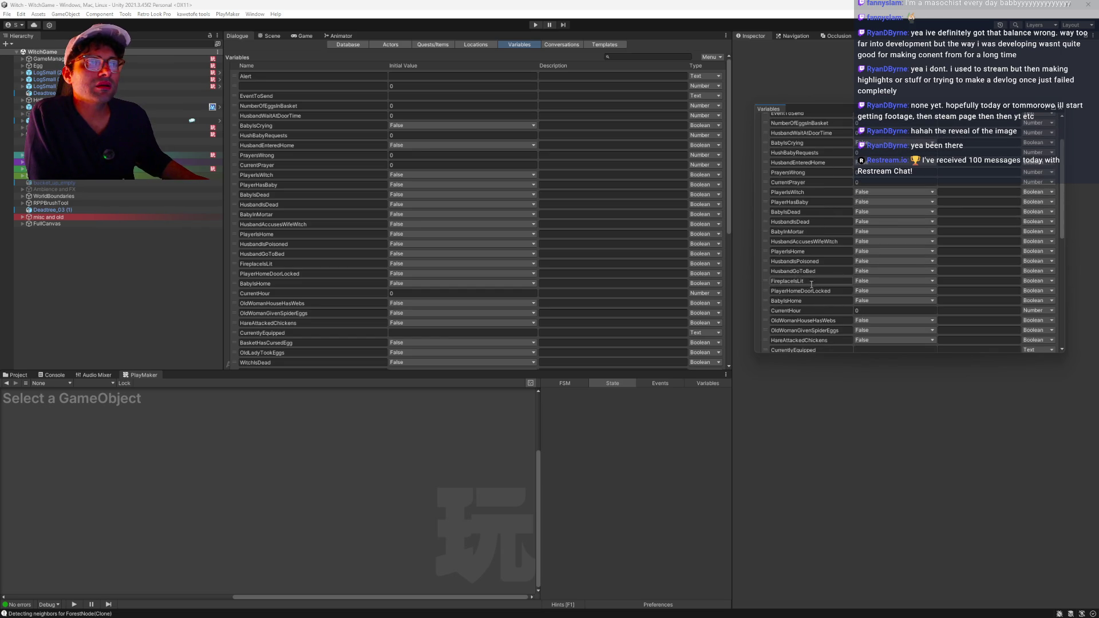
scroll(824, 229, down, 5)
scroll(825, 231, down, 5)
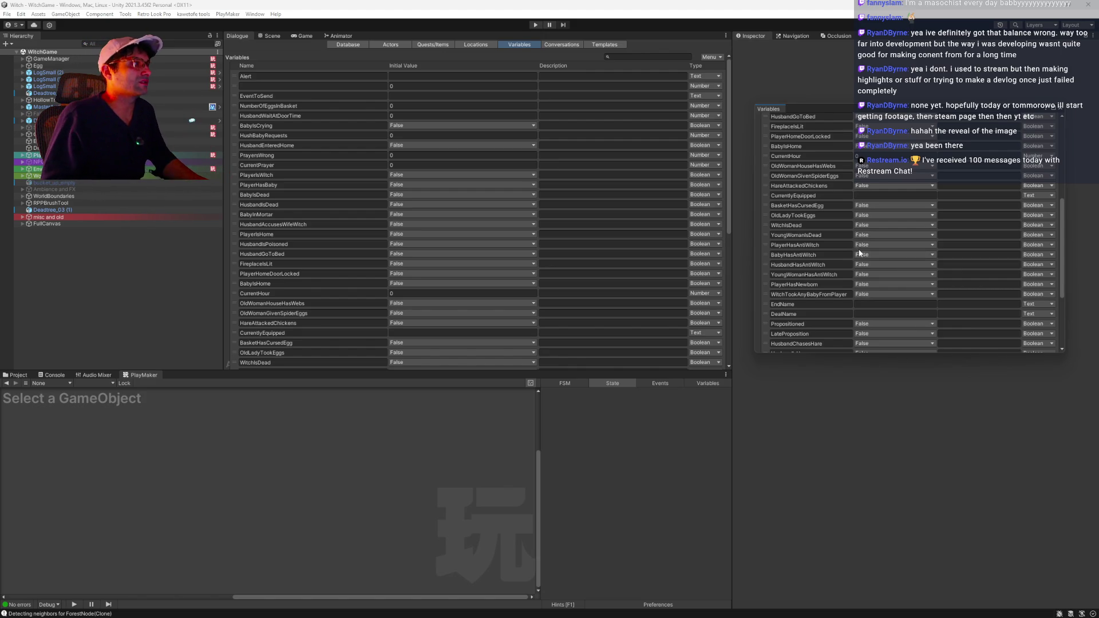
click(1060, 111)
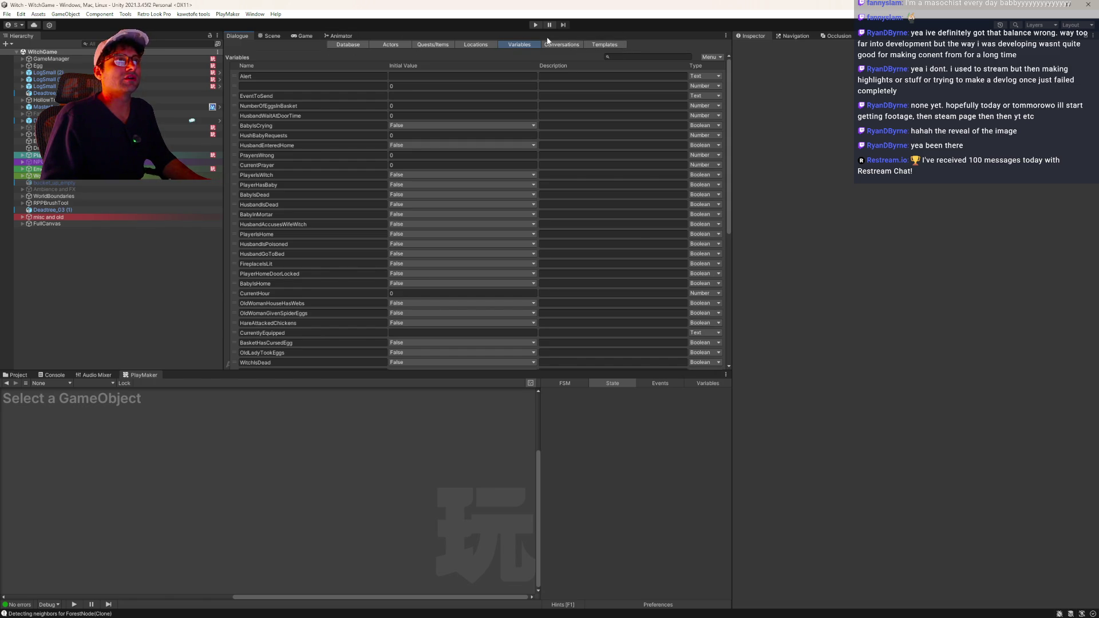
click(312, 36)
- Set the Game view to Play Unfocused and enter play mode
click(640, 45)
click(640, 73)
click(237, 36)
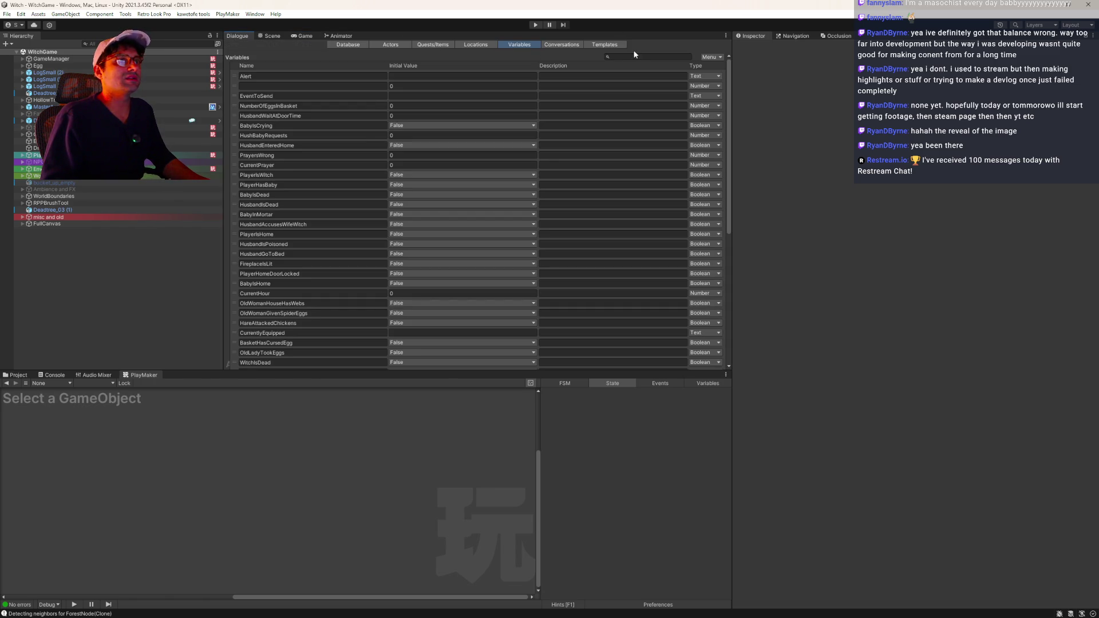
click(534, 24)
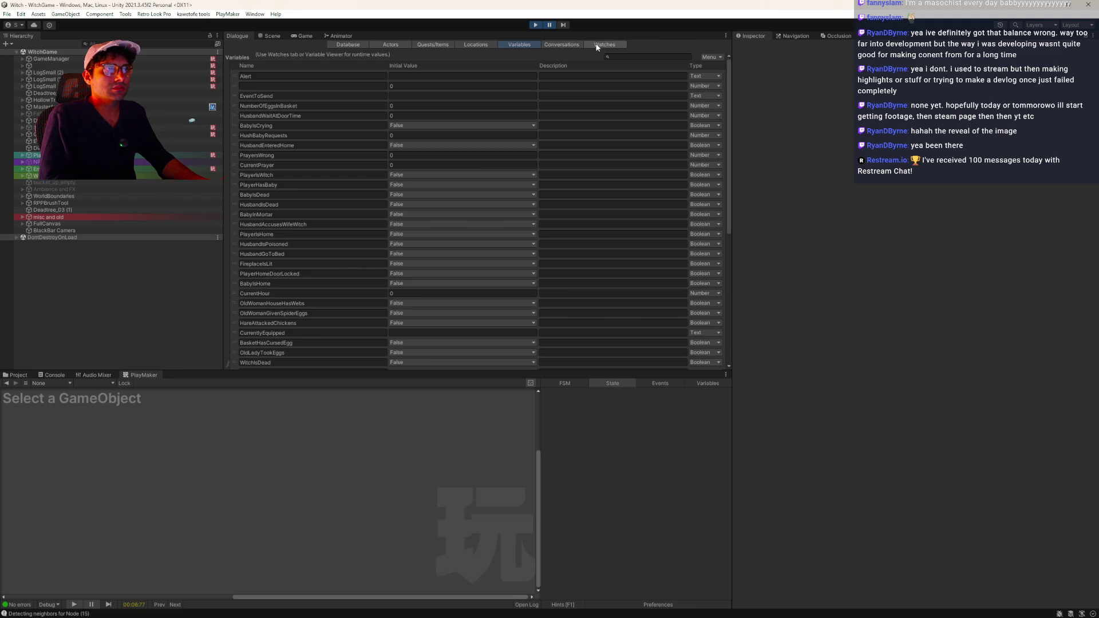
- Watch Propositioned with 0.1-second auto-refresh in the empty row, then pause the game
click(604, 44)
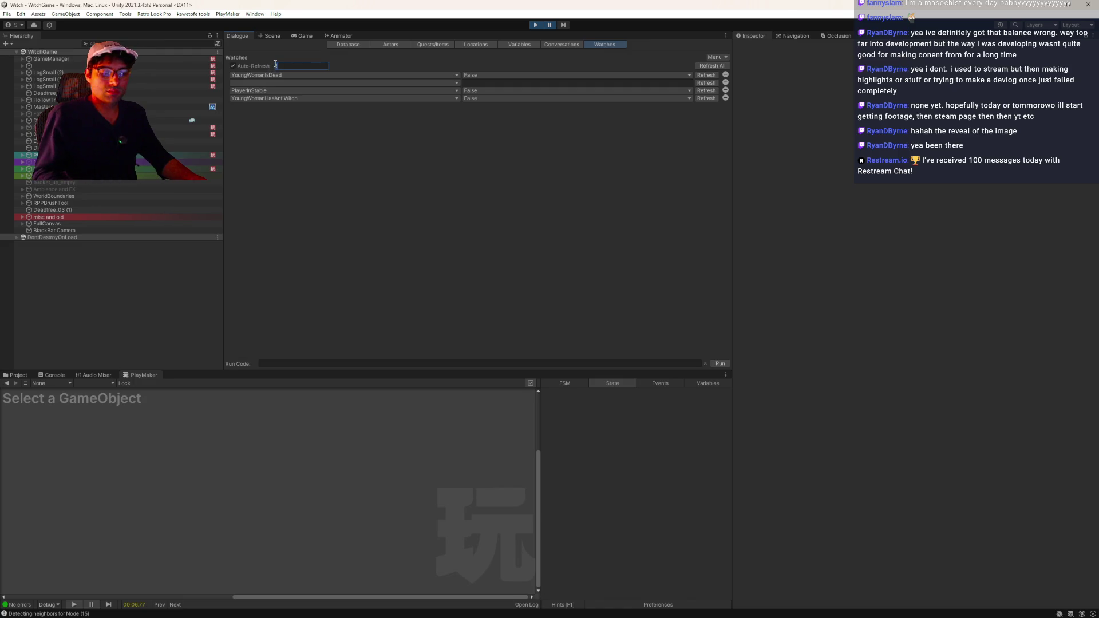
key(Return)
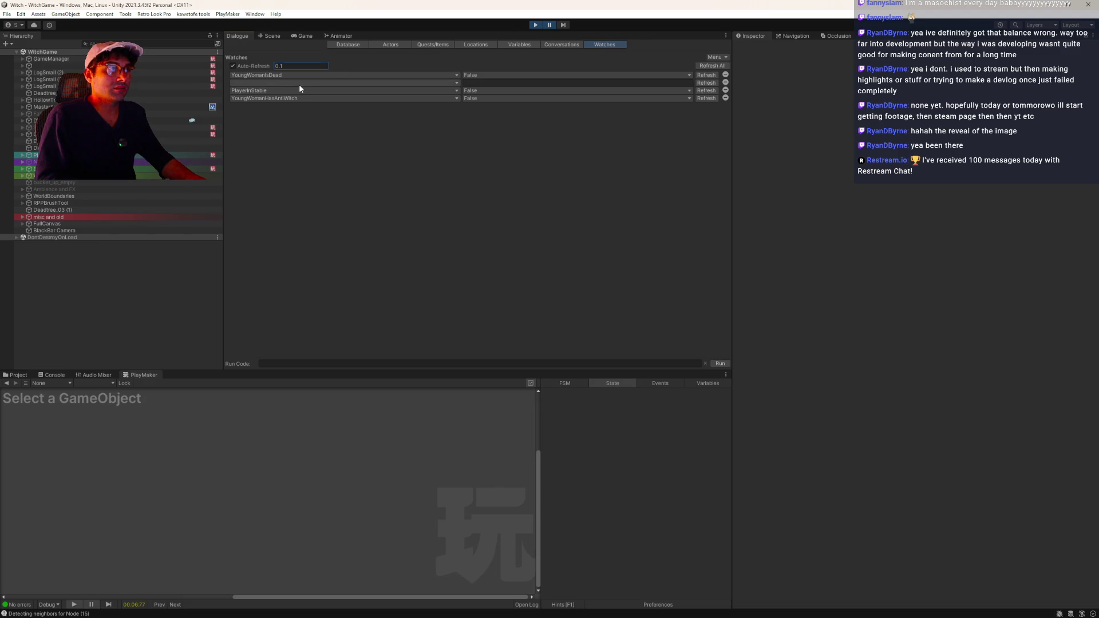
click(440, 81)
click(441, 169)
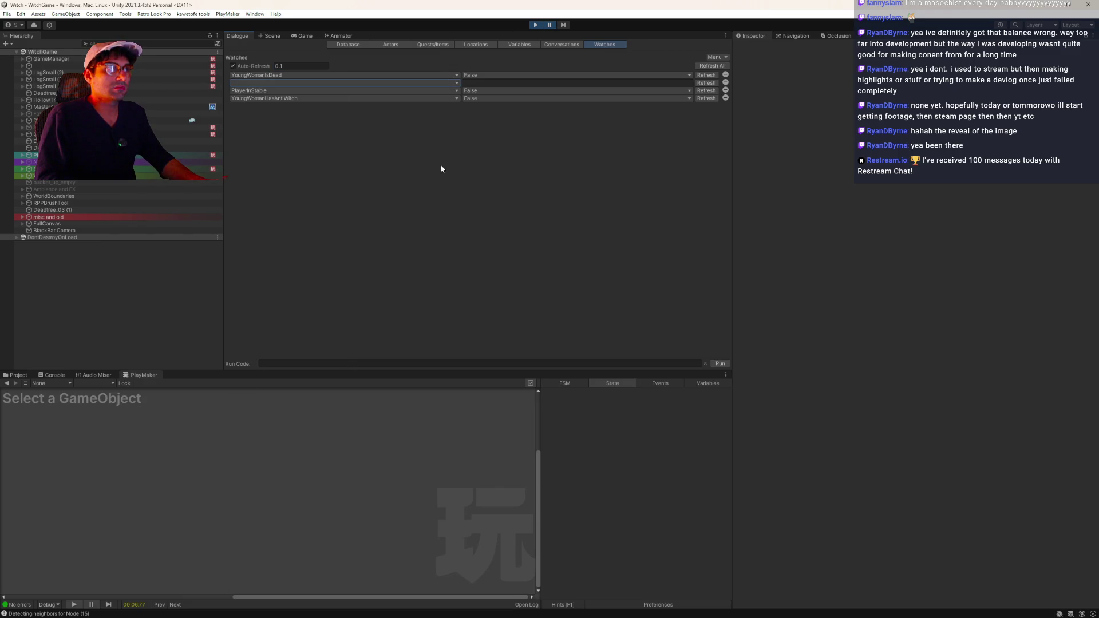
click(421, 85)
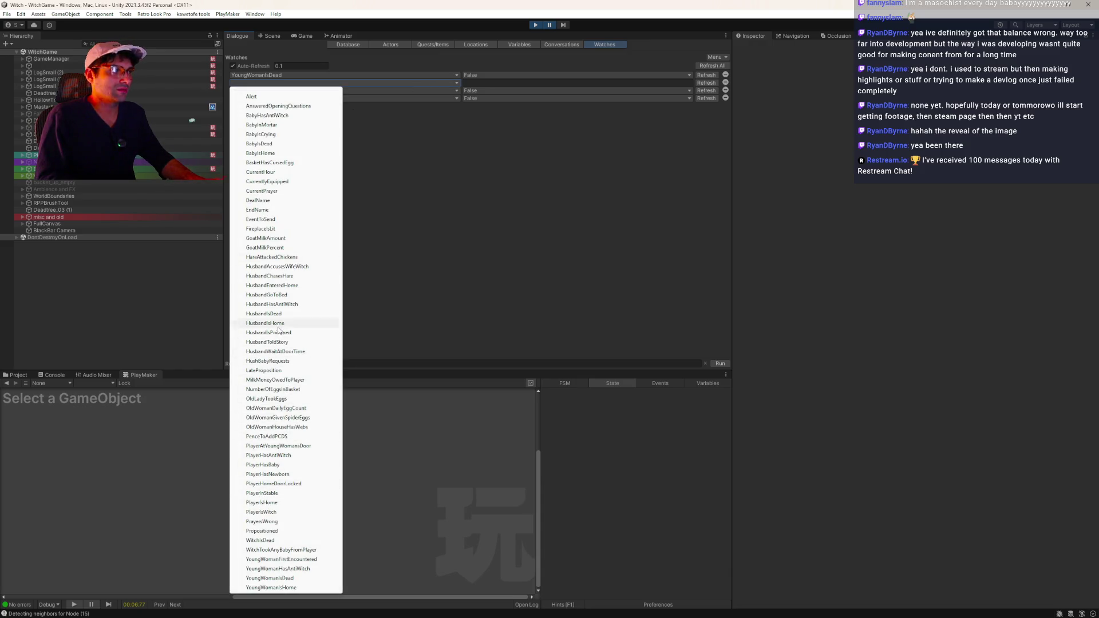
click(269, 532)
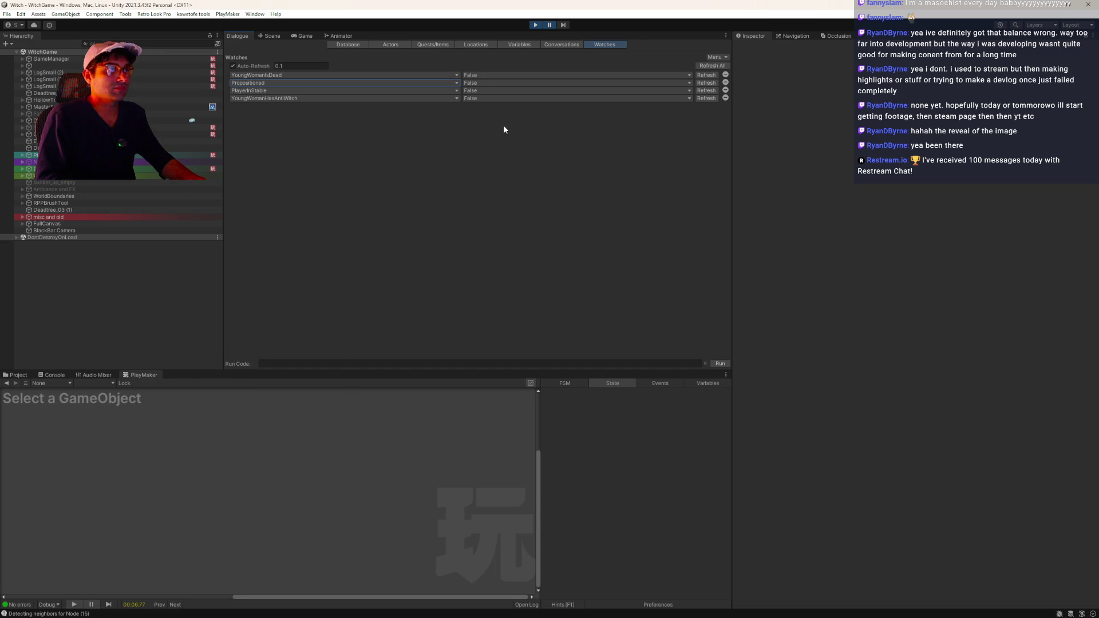
click(549, 26)
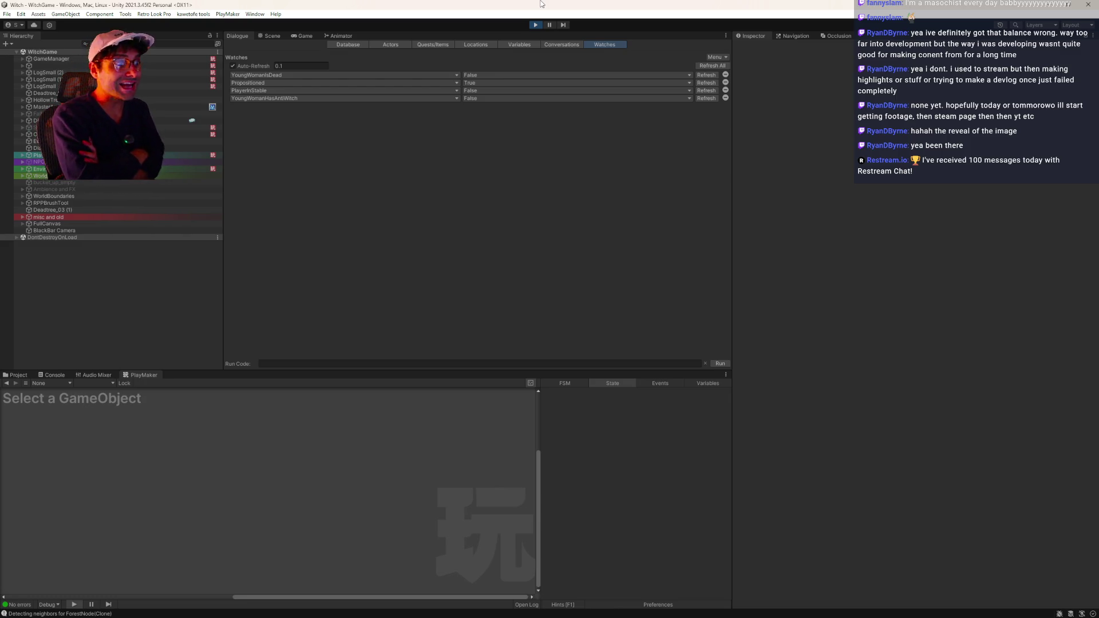
key(ctrl+shift+p)
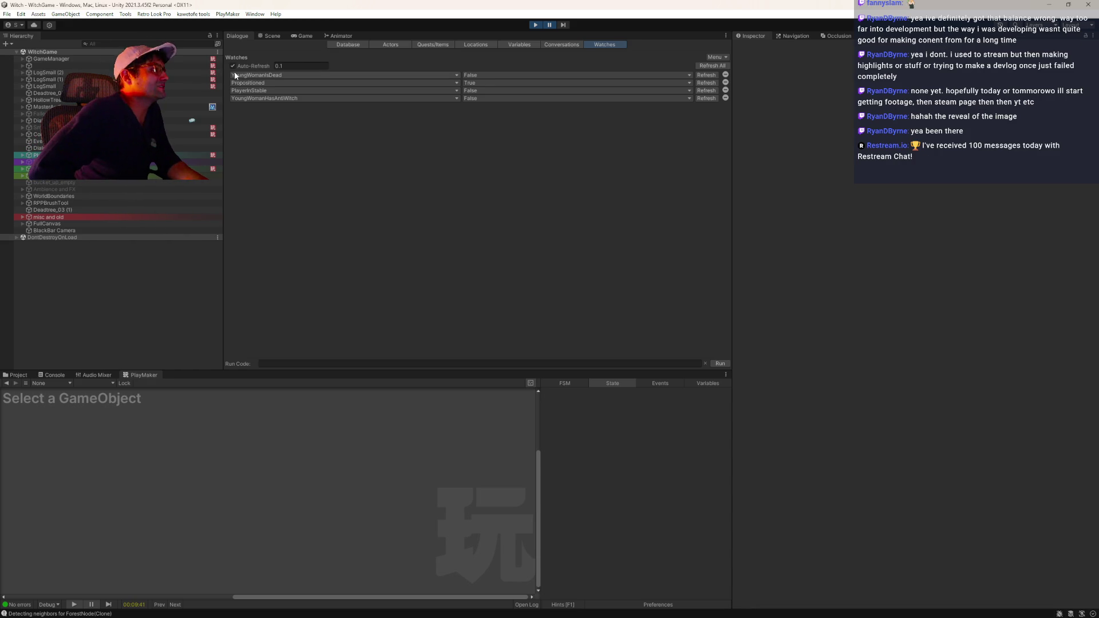
click(18, 237)
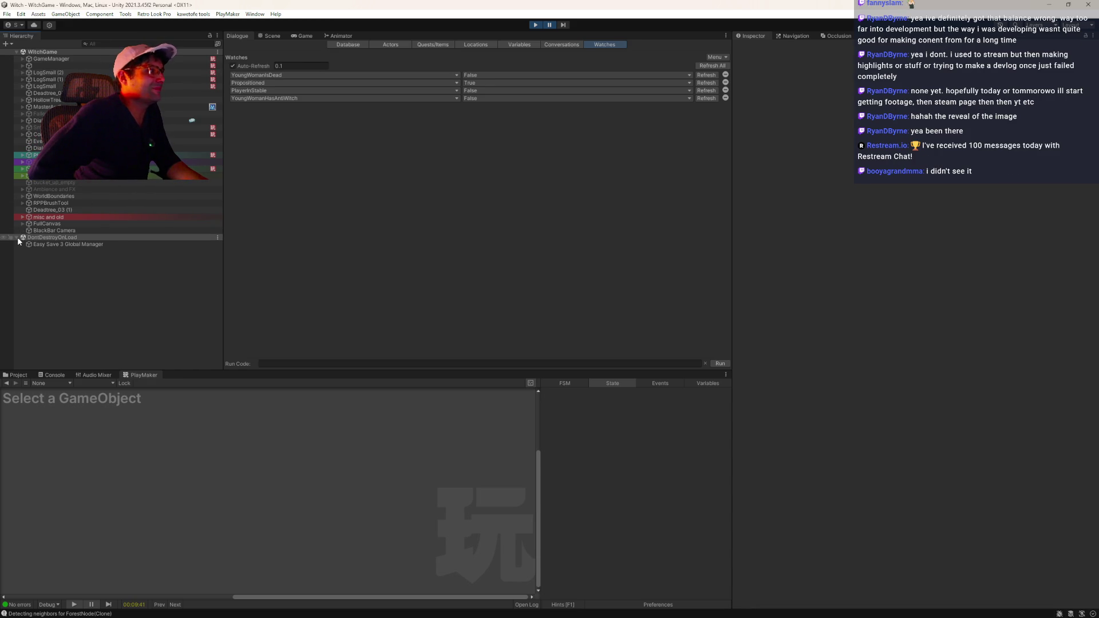
- Inspect the GameManager and egg objects' state machines, panning to the poison states
click(106, 59)
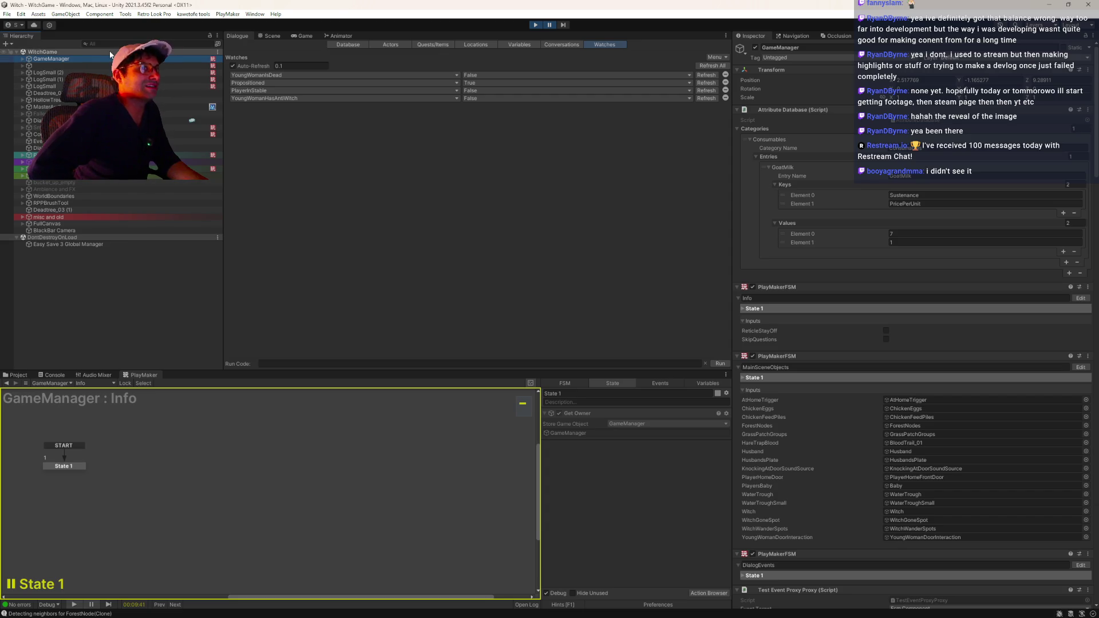
click(99, 66)
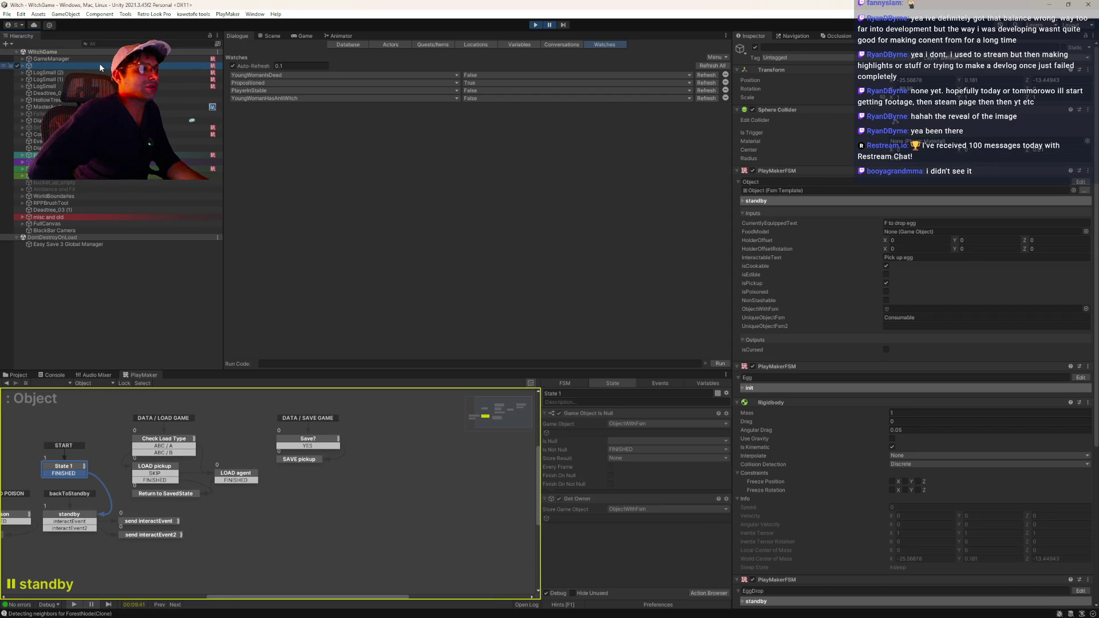
drag(48, 476, 196, 455)
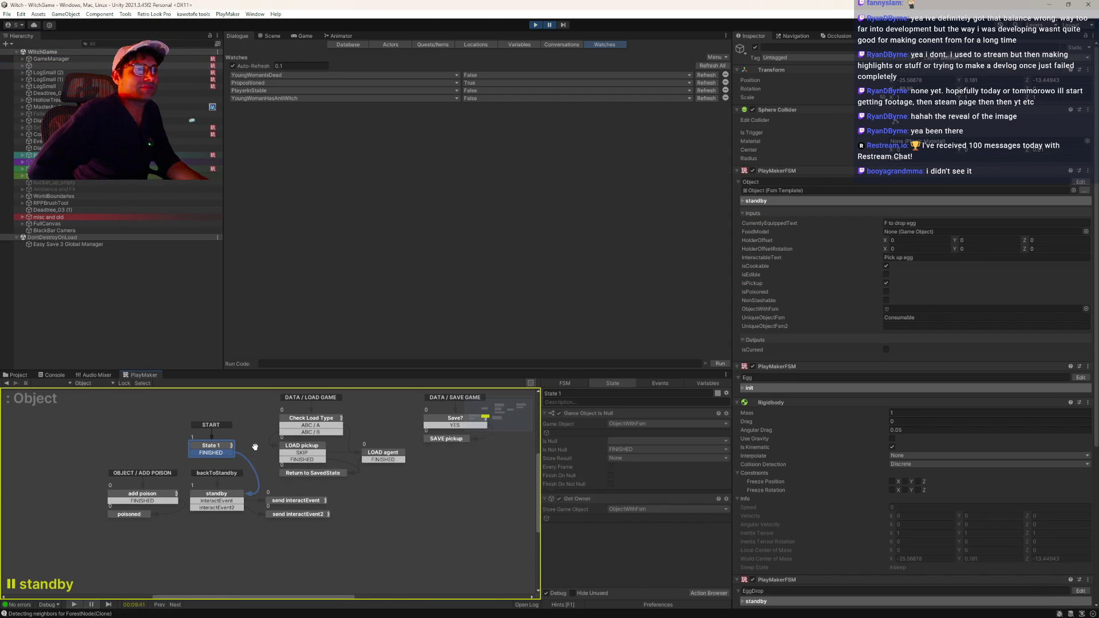
click(196, 456)
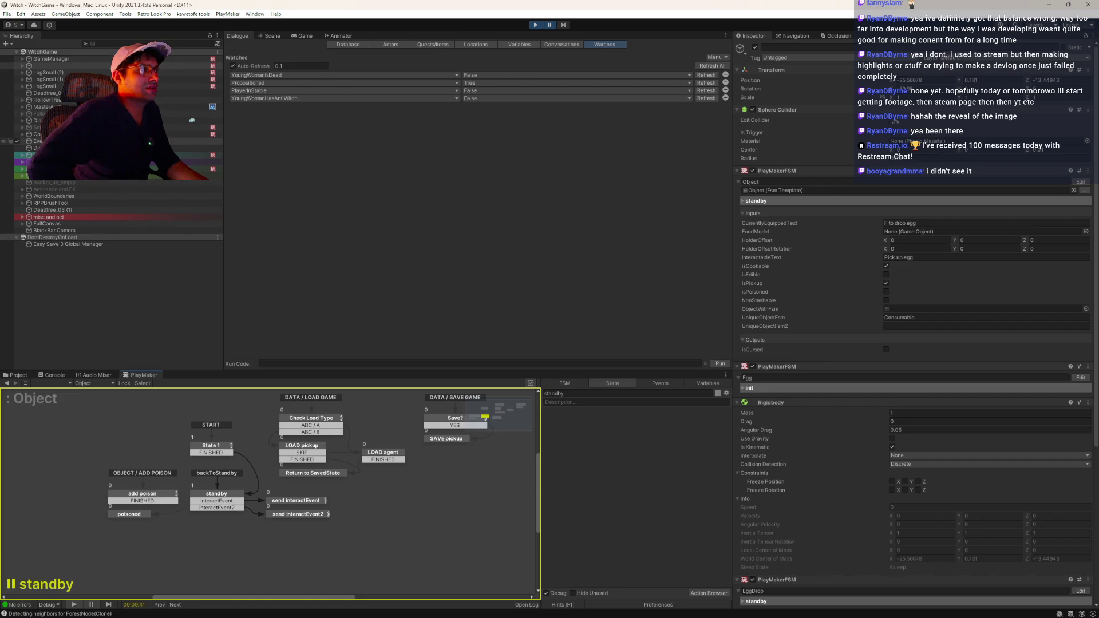
- Step through the NPCs to Player and list Player's state machines
click(149, 161)
click(150, 197)
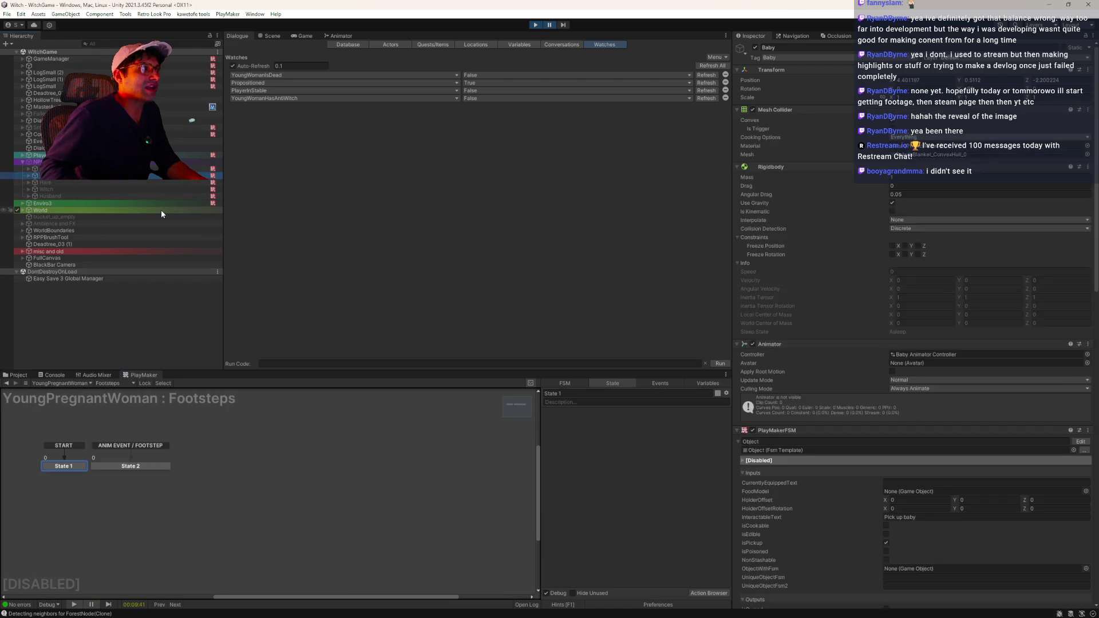
key(Up)
key(Up)
key(Up)
key(Left)
key(Left)
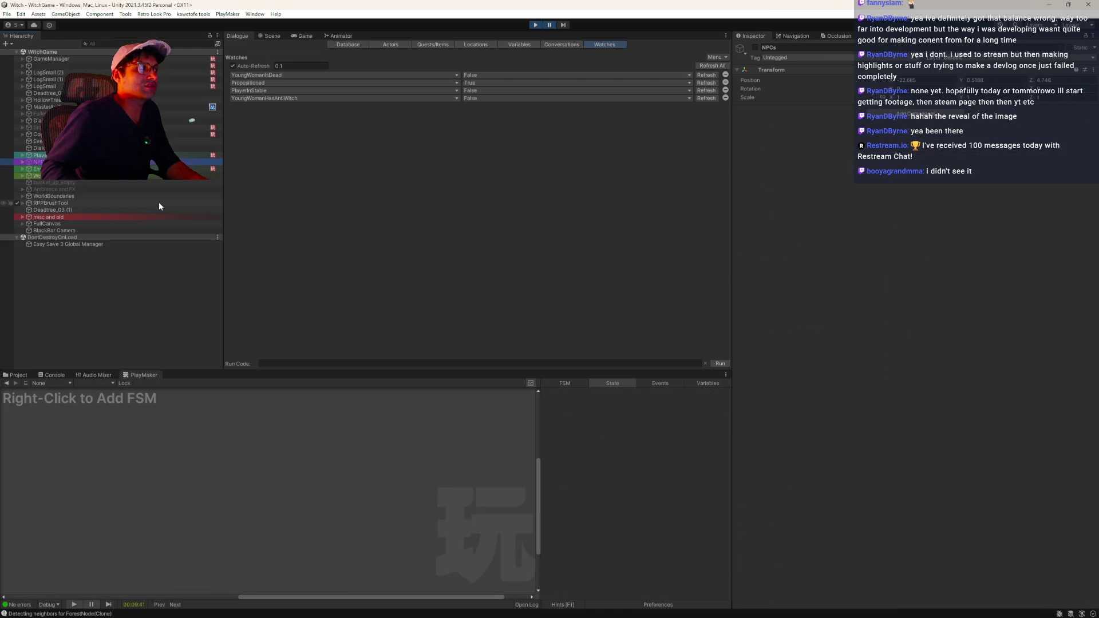
key(Up)
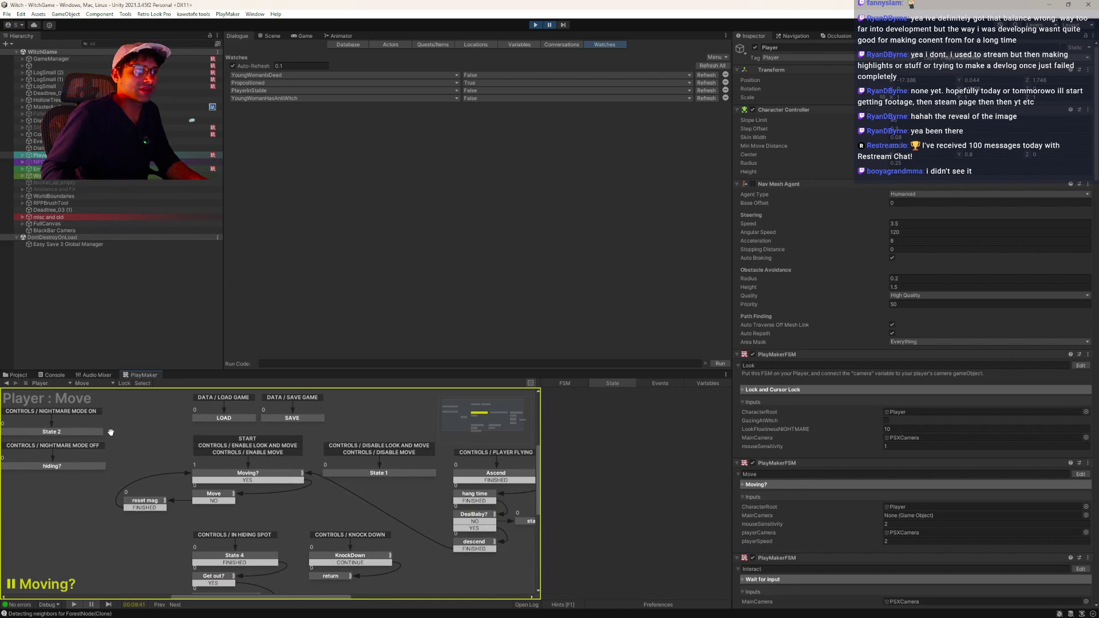
click(86, 383)
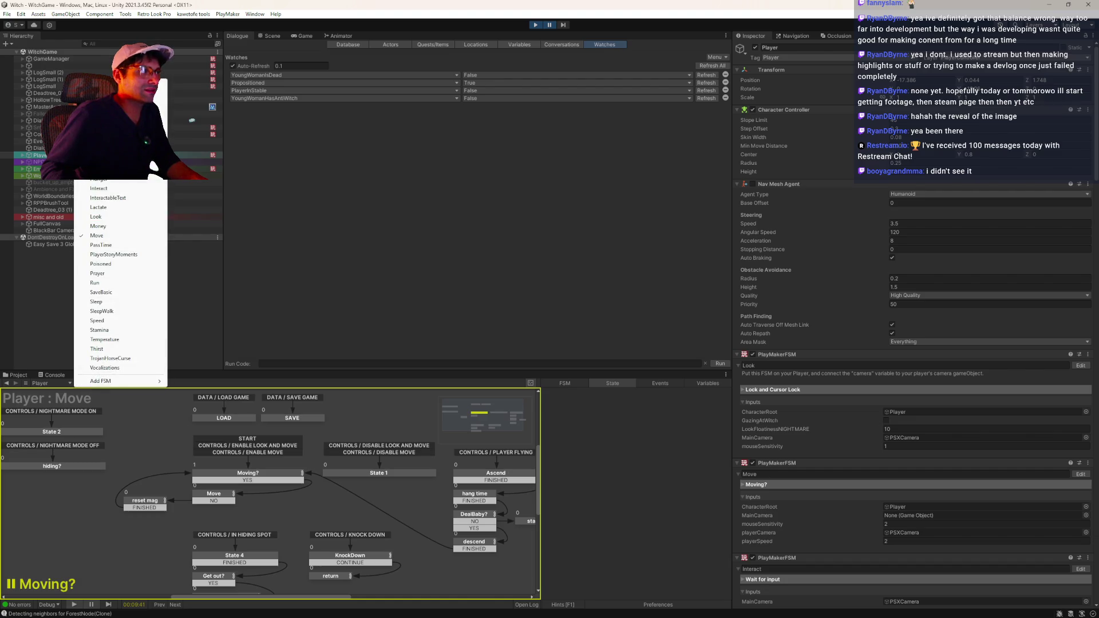
key(Escape)
- Select PSXCamera under PlayerCameraSlot and switch to its WitchFX state machine
click(23, 155)
key(Down)
key(Down)
key(Down)
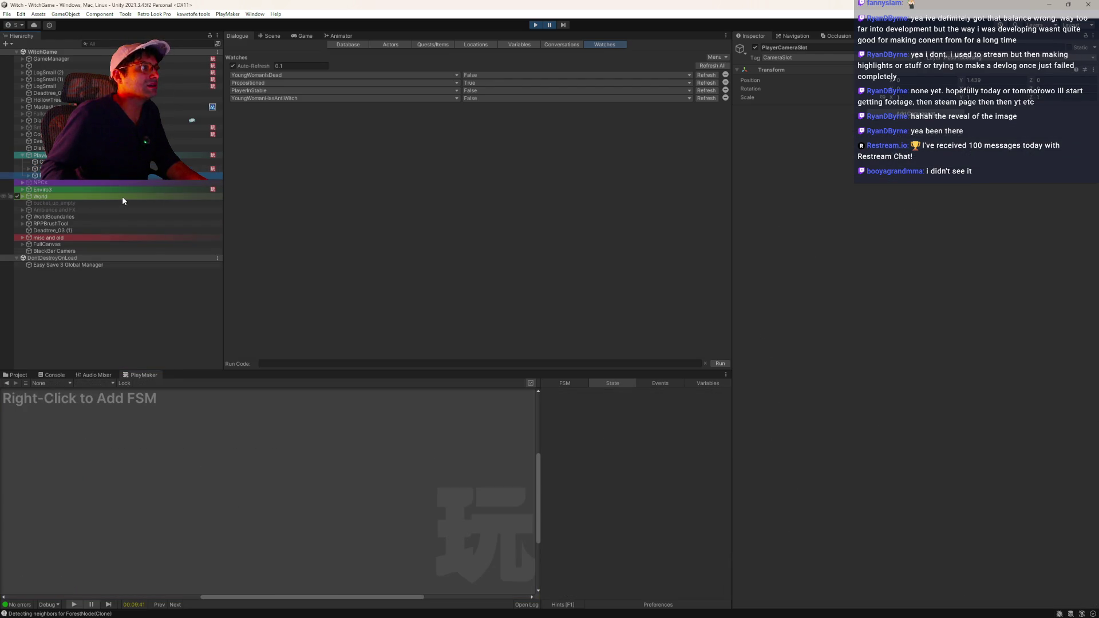
key(Right)
key(Down)
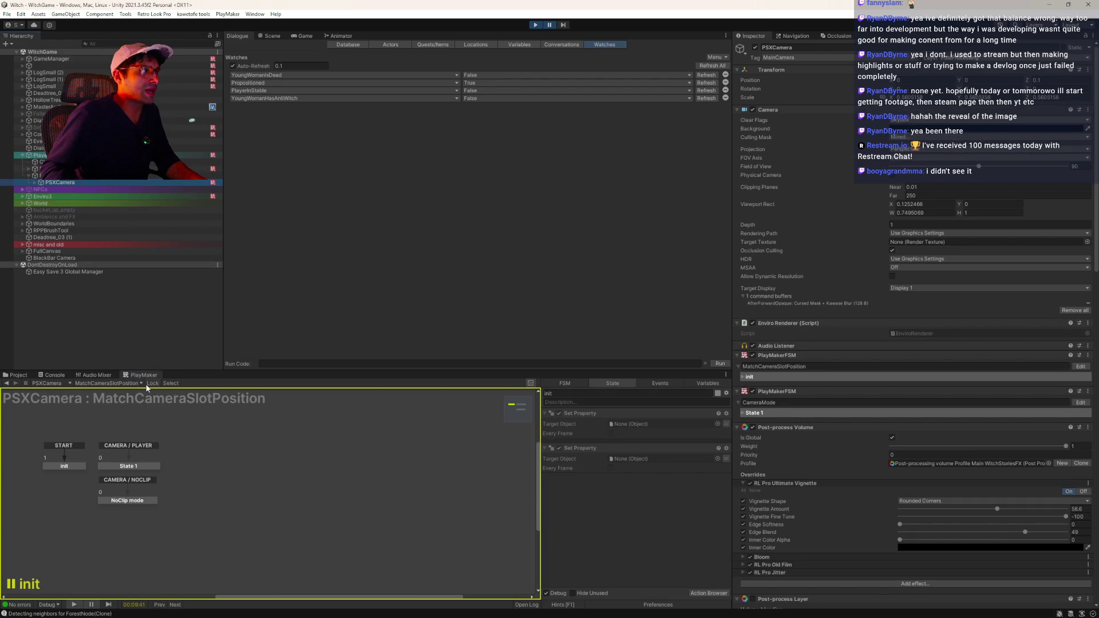
key(Right)
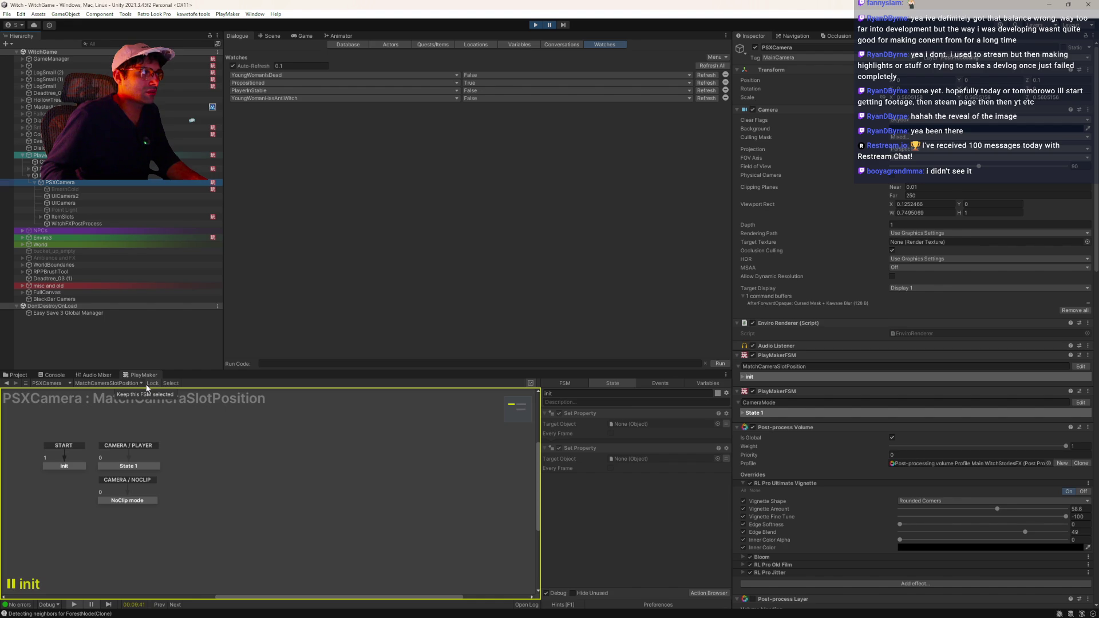
click(138, 383)
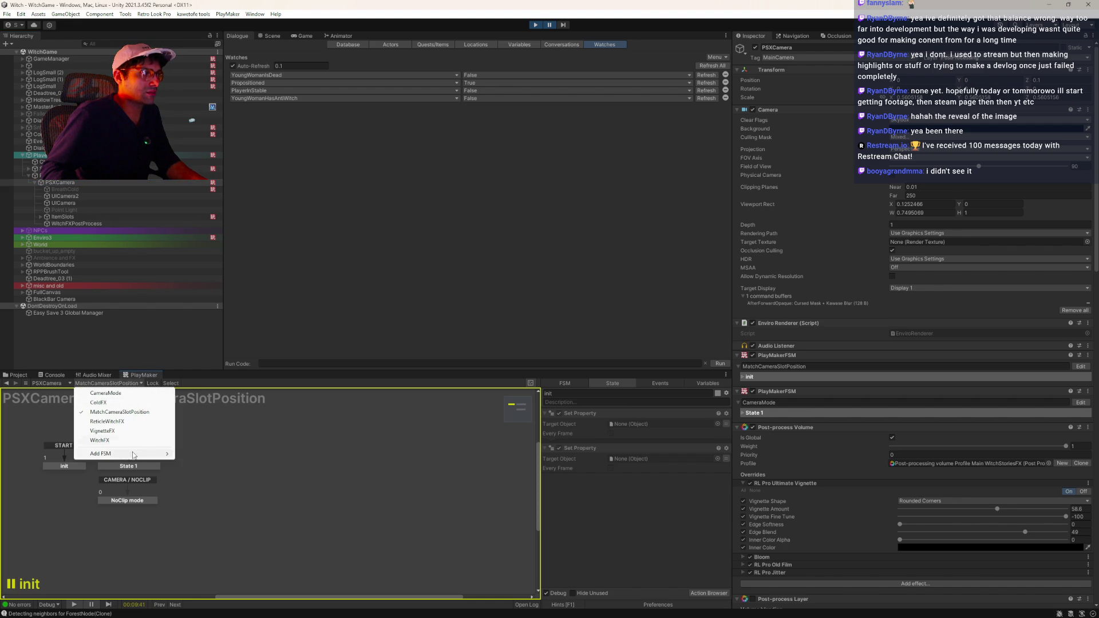
click(111, 440)
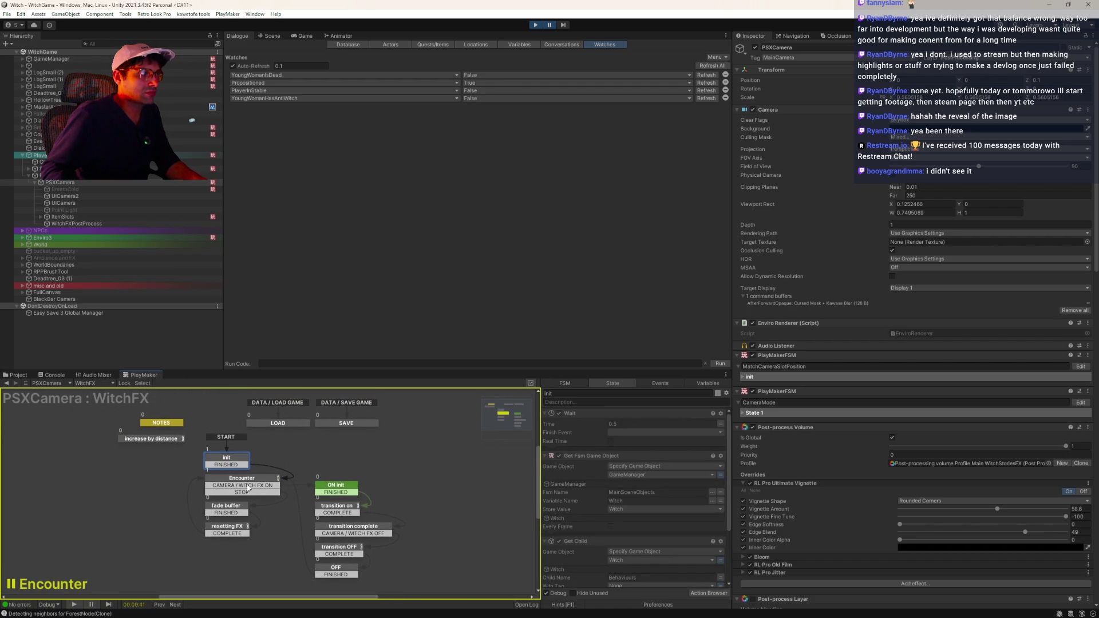
- Inspect the WitchFX Encounter and init states' actions
click(241, 479)
scroll(621, 472, down, 10)
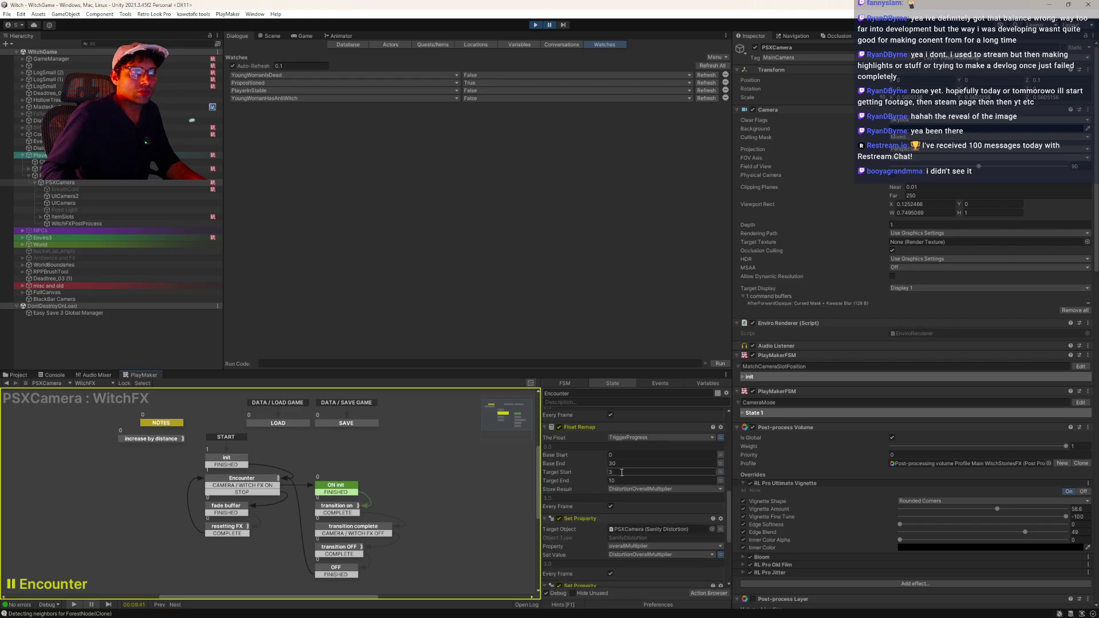
scroll(620, 471, up, 10)
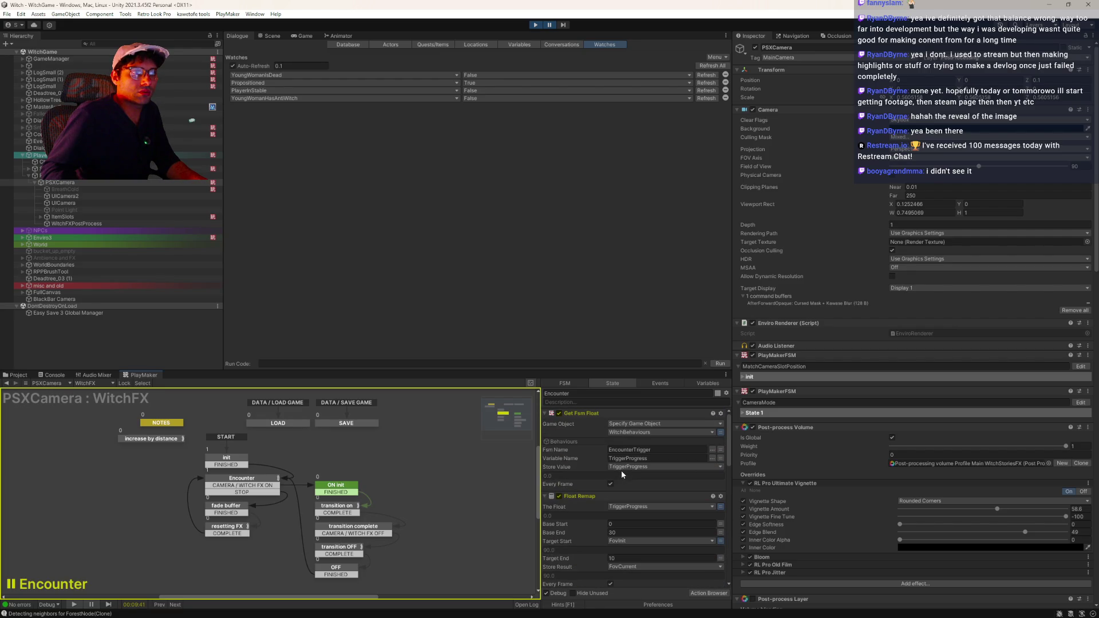
click(223, 459)
scroll(593, 487, down, 2)
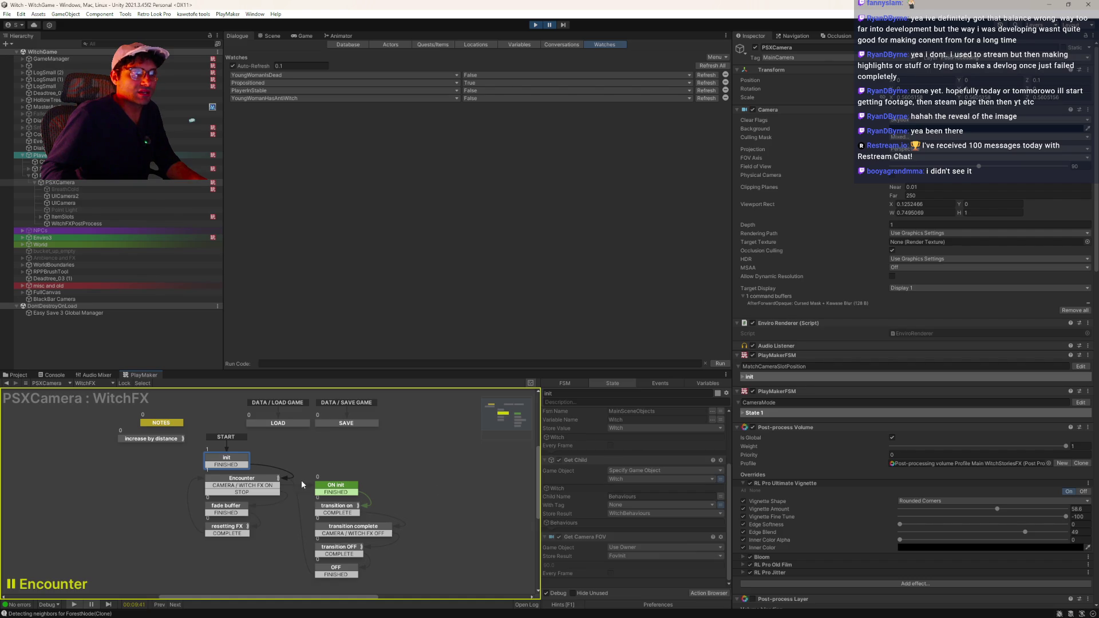
click(260, 482)
scroll(650, 496, down, 8)
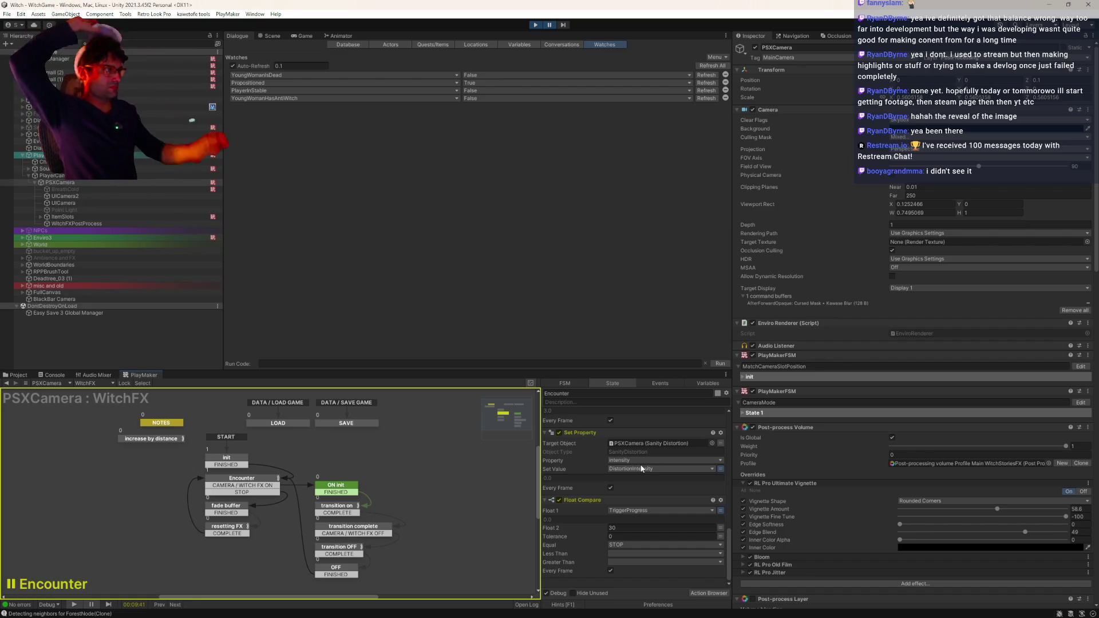
- Switch via VignetteFX to ReticleWitchFX and inspect EncounterTrigger?, State 1 and Reticle OFF
click(109, 385)
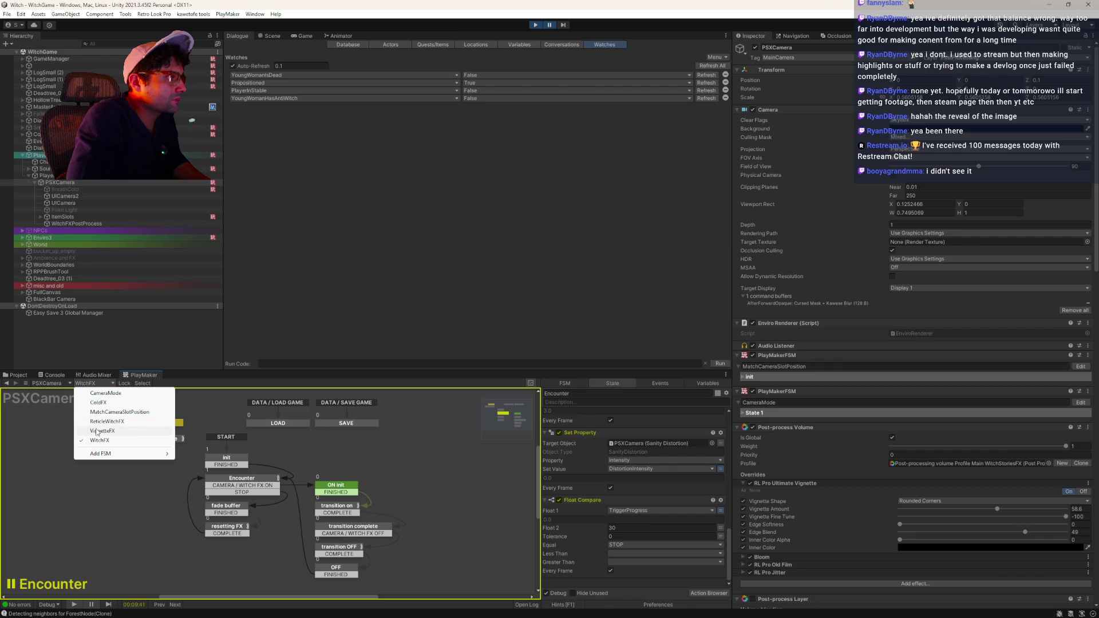
click(97, 431)
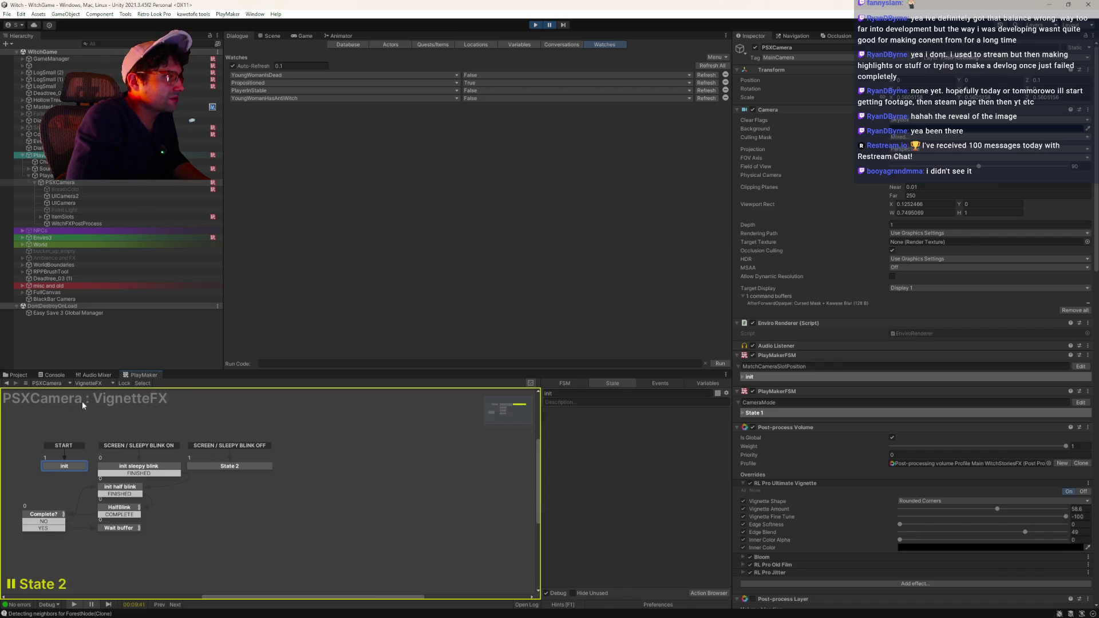
click(86, 383)
click(117, 424)
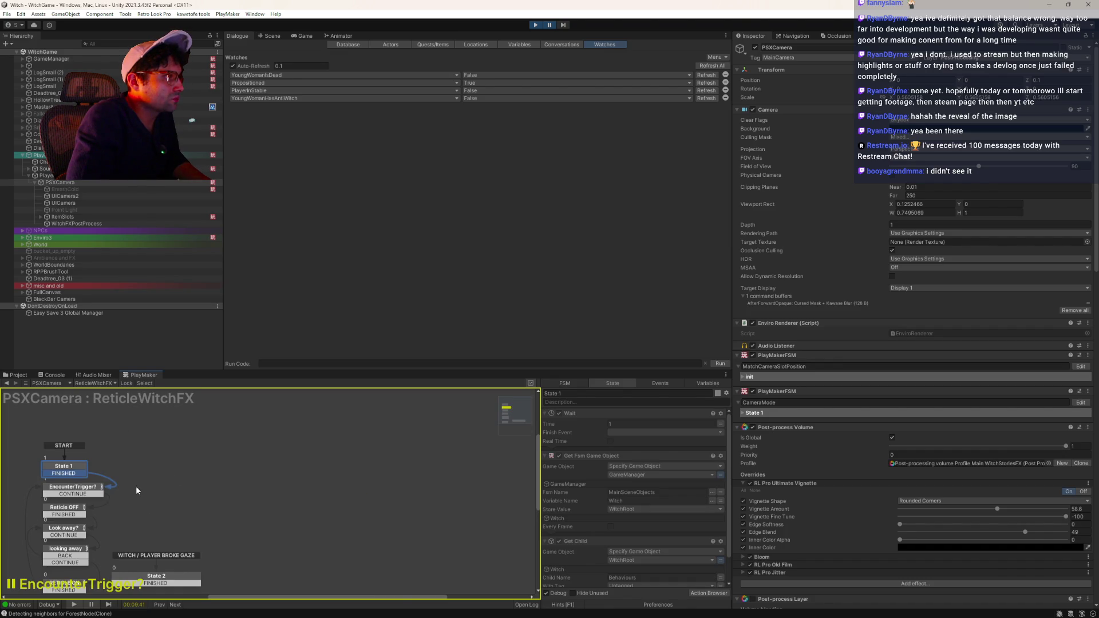
click(159, 465)
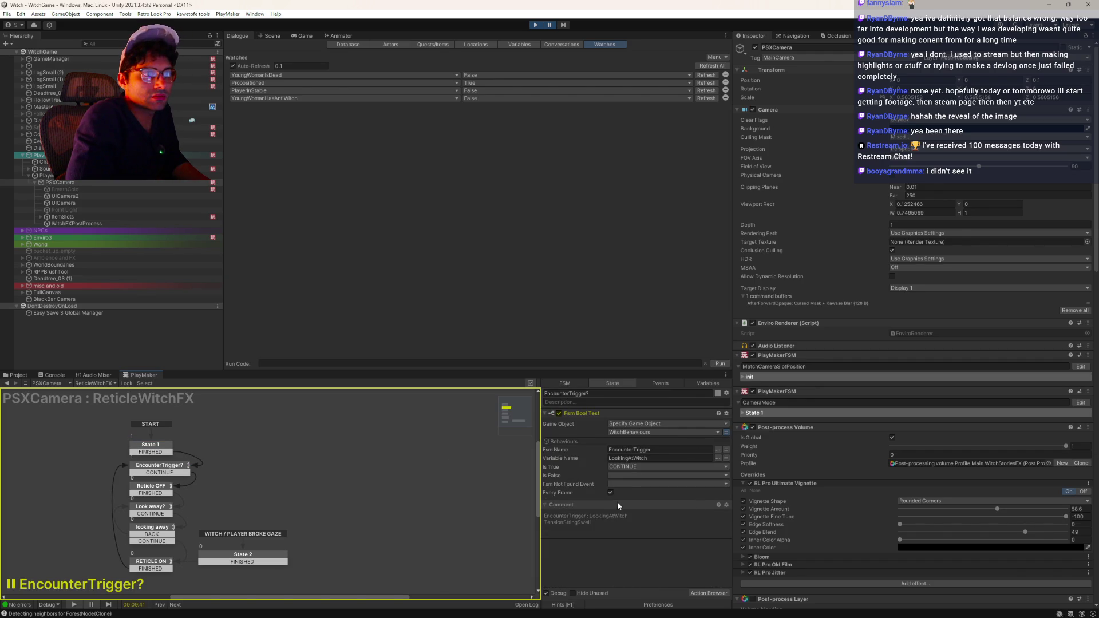
click(163, 449)
scroll(715, 477, down, 2)
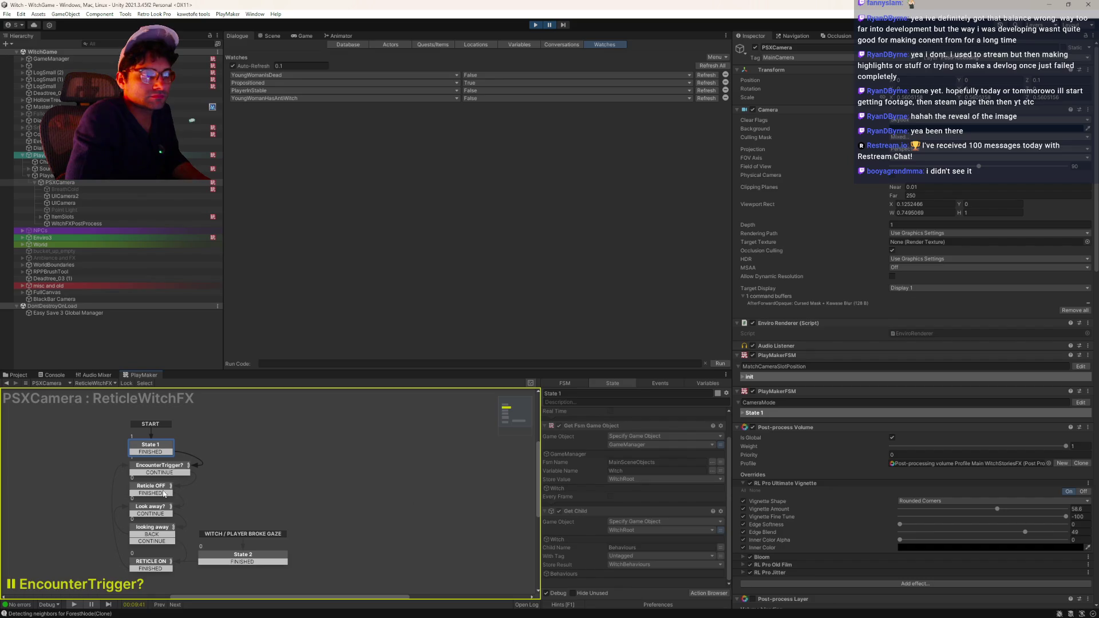
click(141, 466)
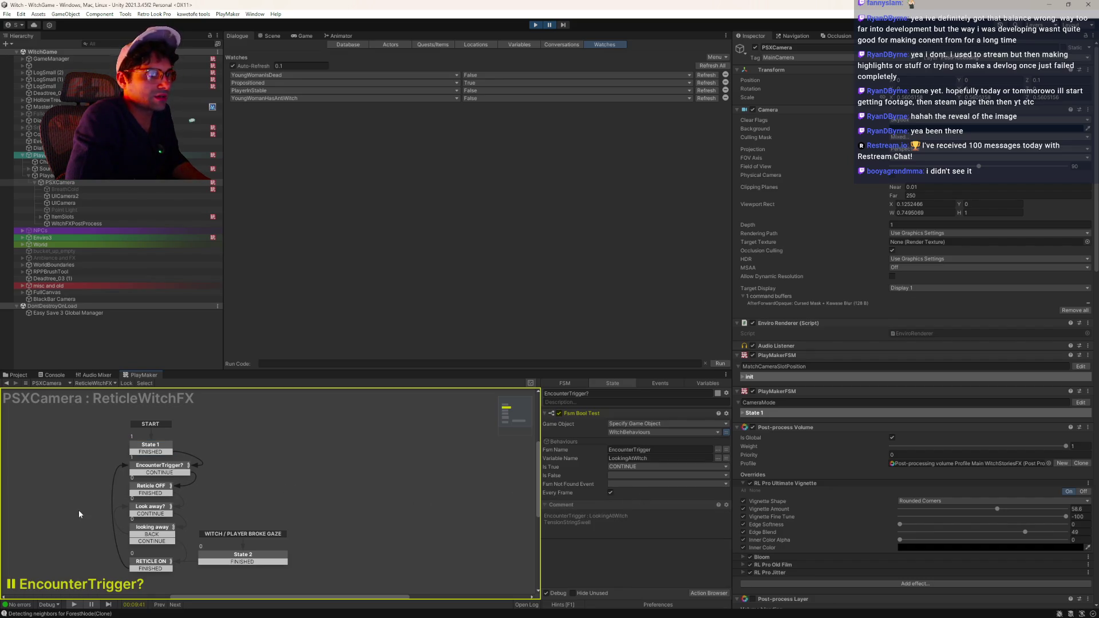
click(143, 491)
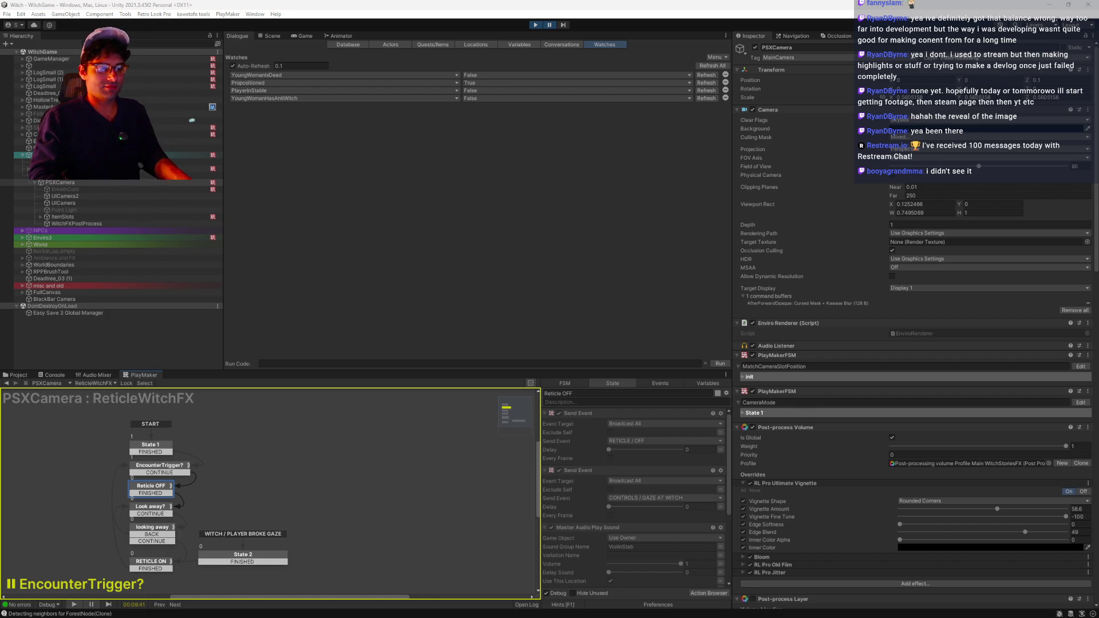
key(alt+Tab)
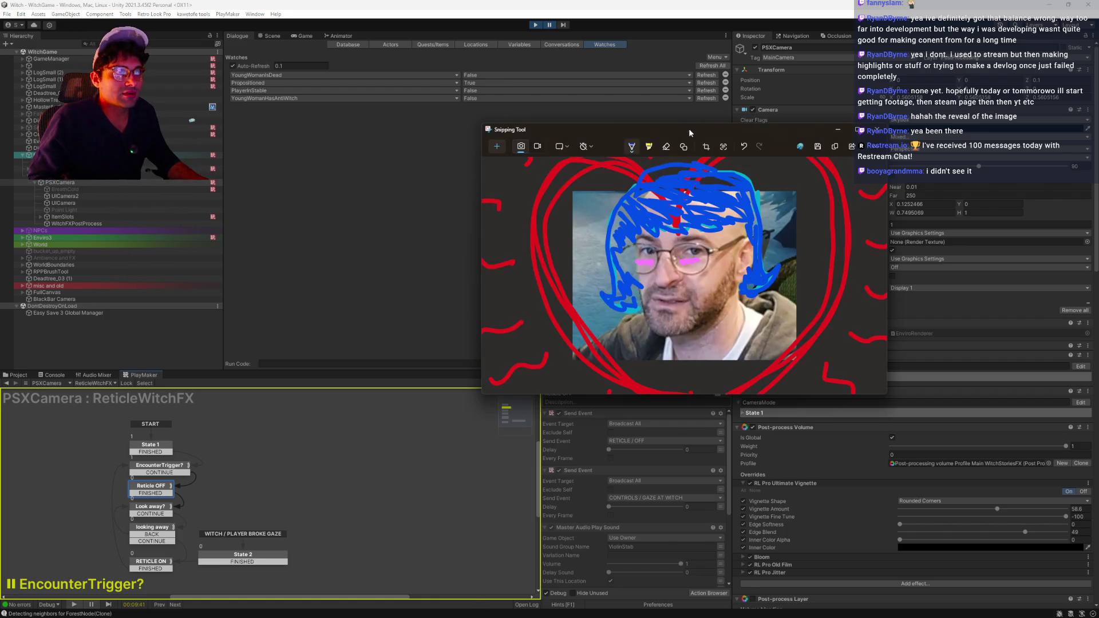
- Move the doodled photo window left, then run and stop a quick play test
mouse_move(689, 133)
mouse_down()
mouse_move(576, 213)
mouse_move(343, 238)
mouse_move(168, 370)
mouse_move(208, 171)
mouse_move(303, 11)
mouse_move(238, 12)
mouse_move(163, 116)
mouse_move(108, 407)
mouse_up()
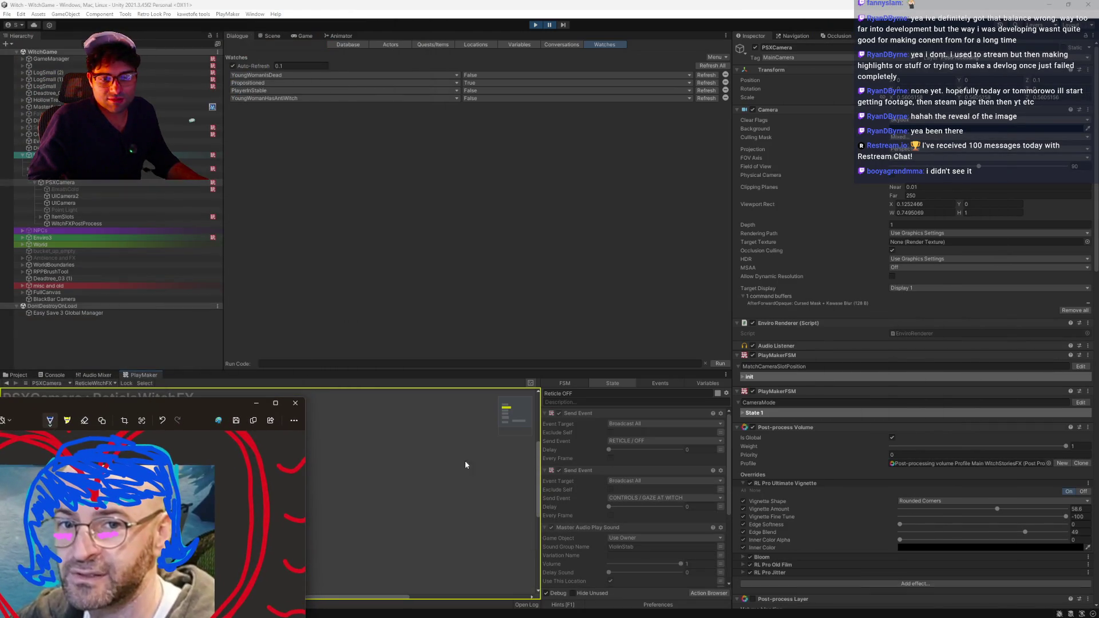
click(535, 25)
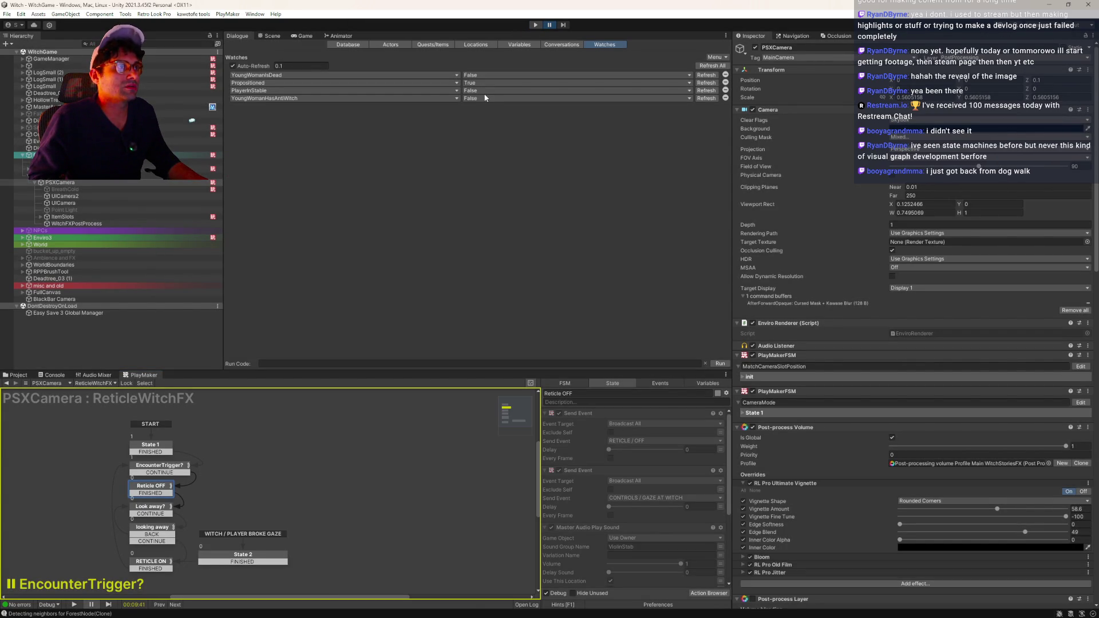
key(ctrl+p)
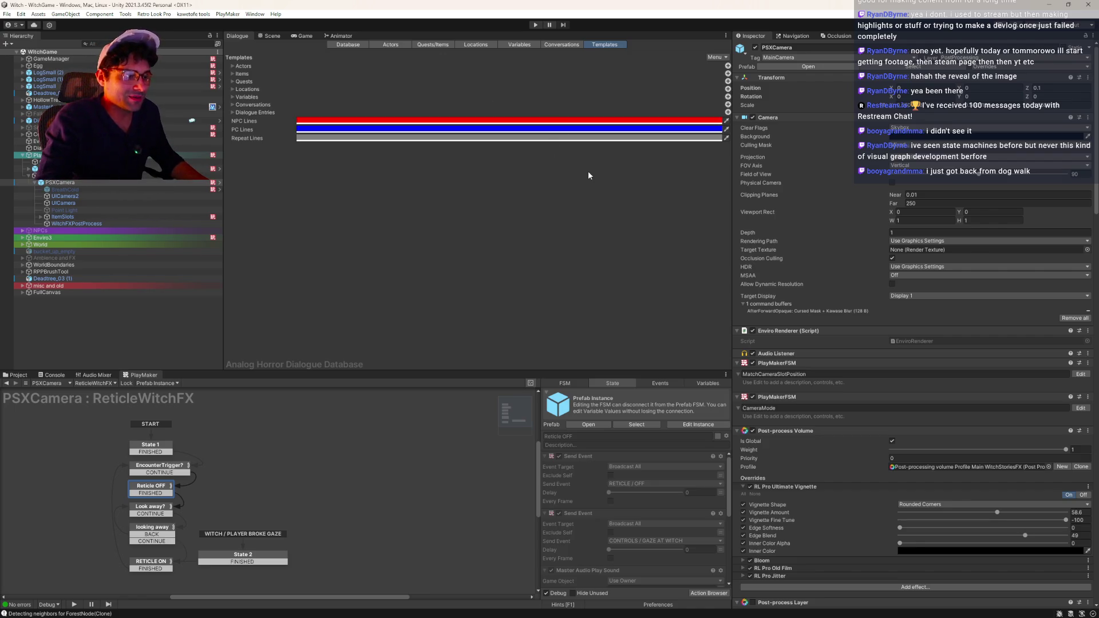
- Check the dialogue database Variables list, restart play mode, and display the Watches tab
click(525, 45)
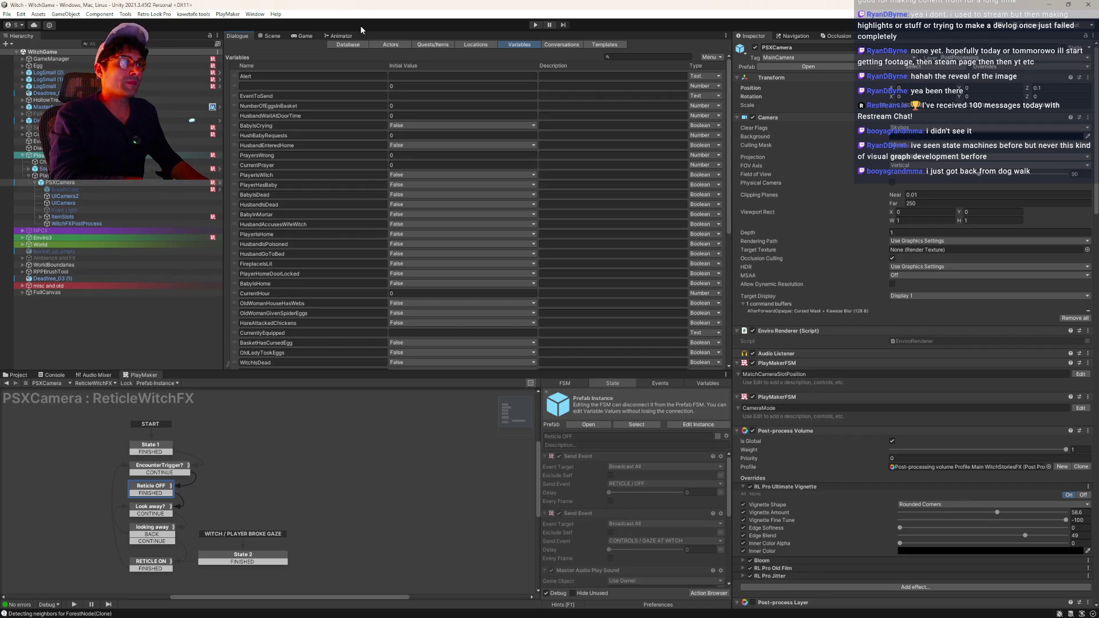
click(536, 25)
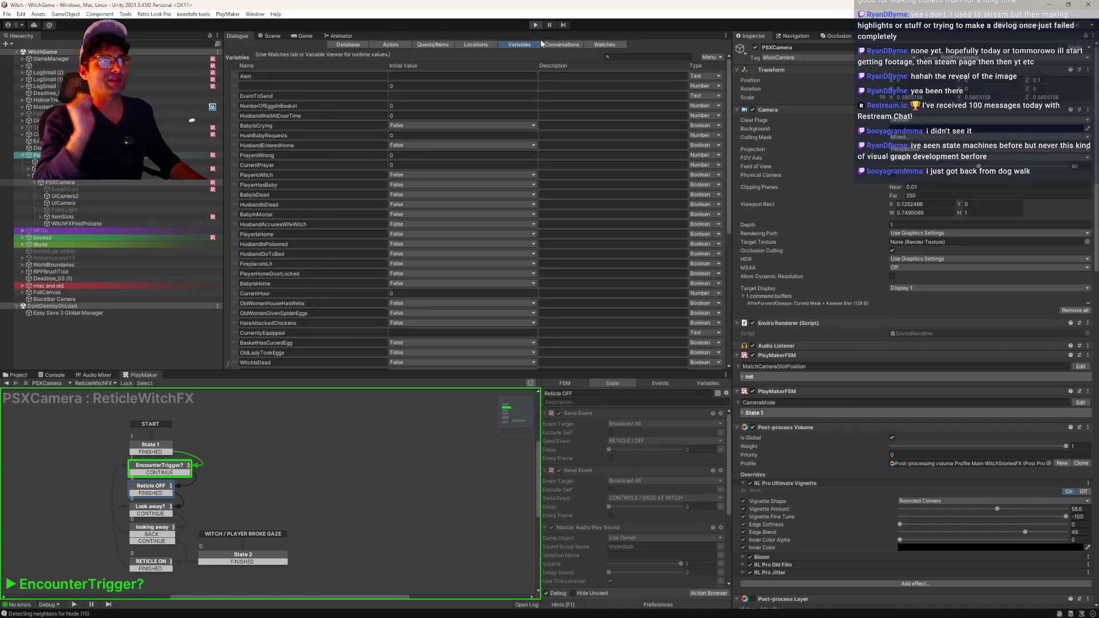
key(ctrl+p)
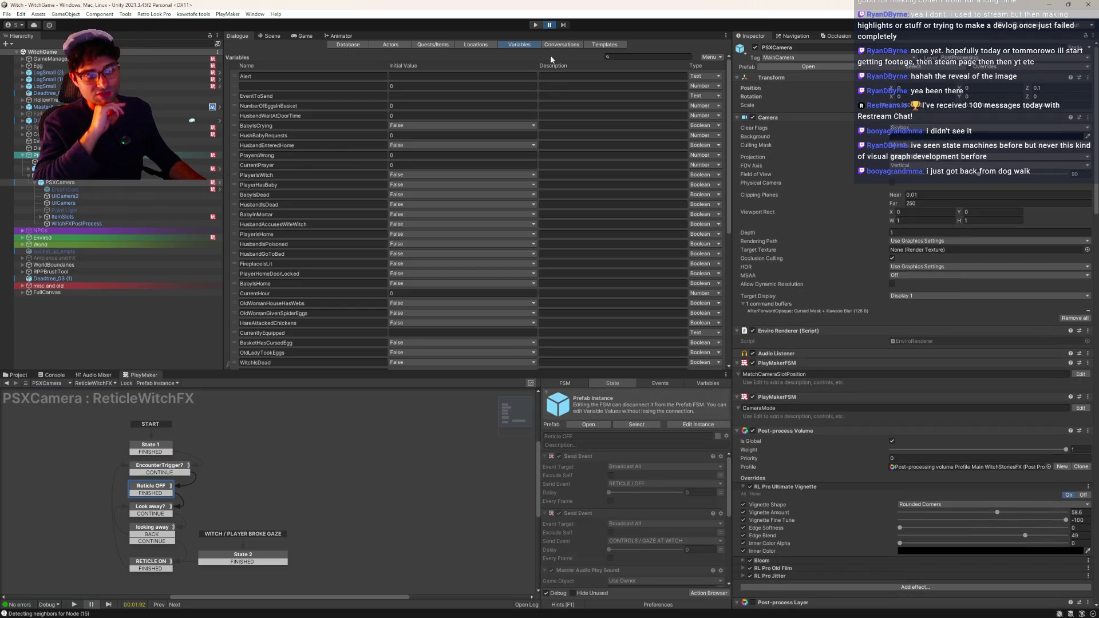
click(537, 25)
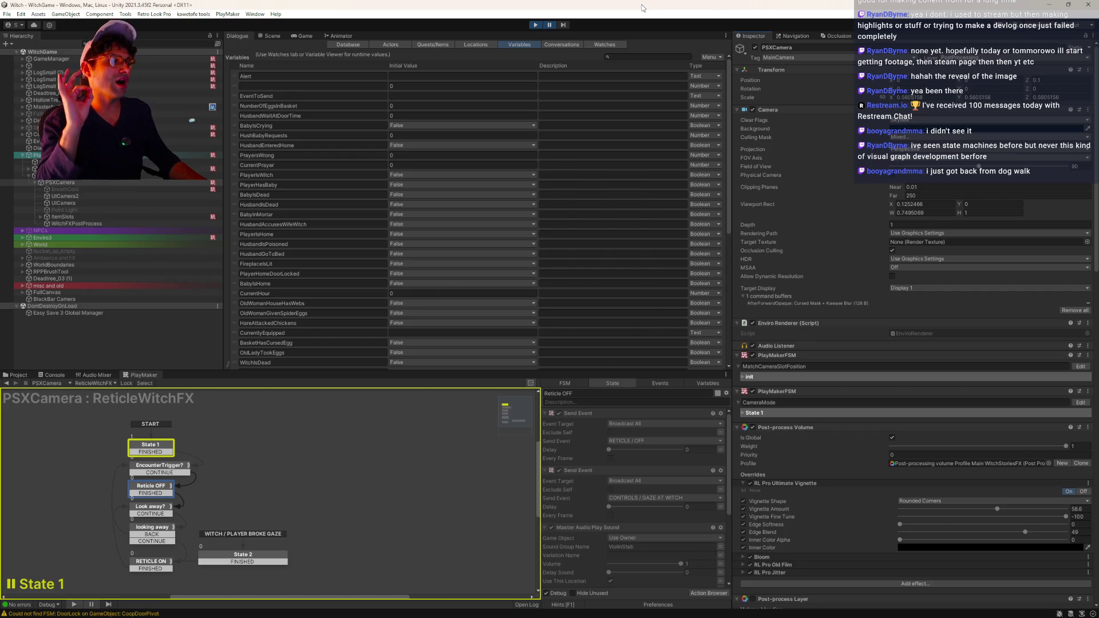
click(610, 45)
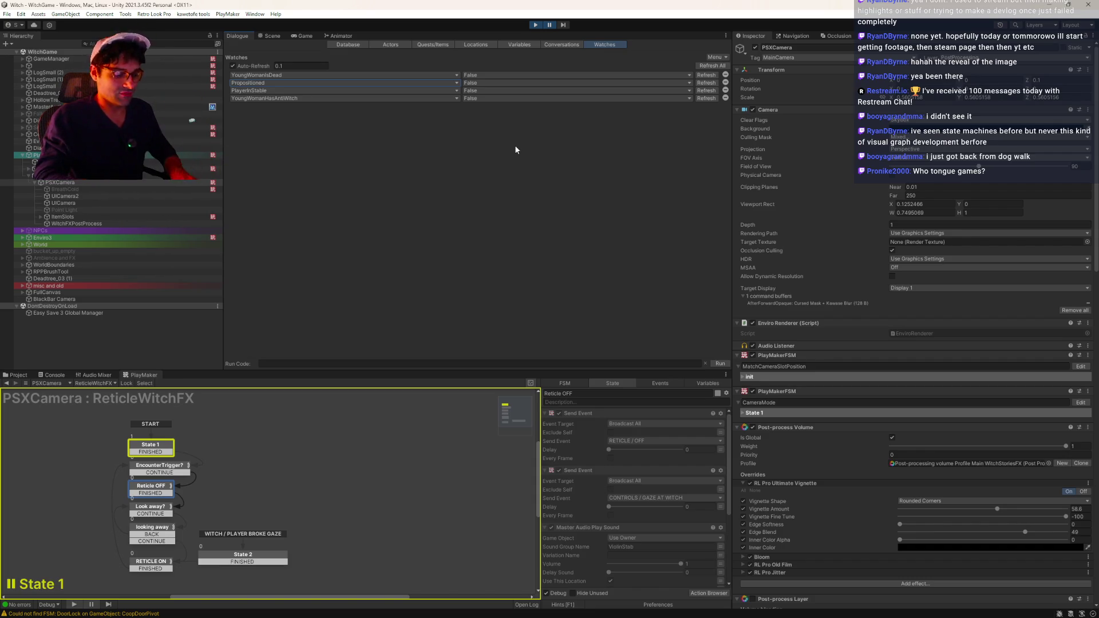
- Unpause the game and inspect ReticleWitchFX's EncounterTrigger? state and its bool test
key(super+plus)
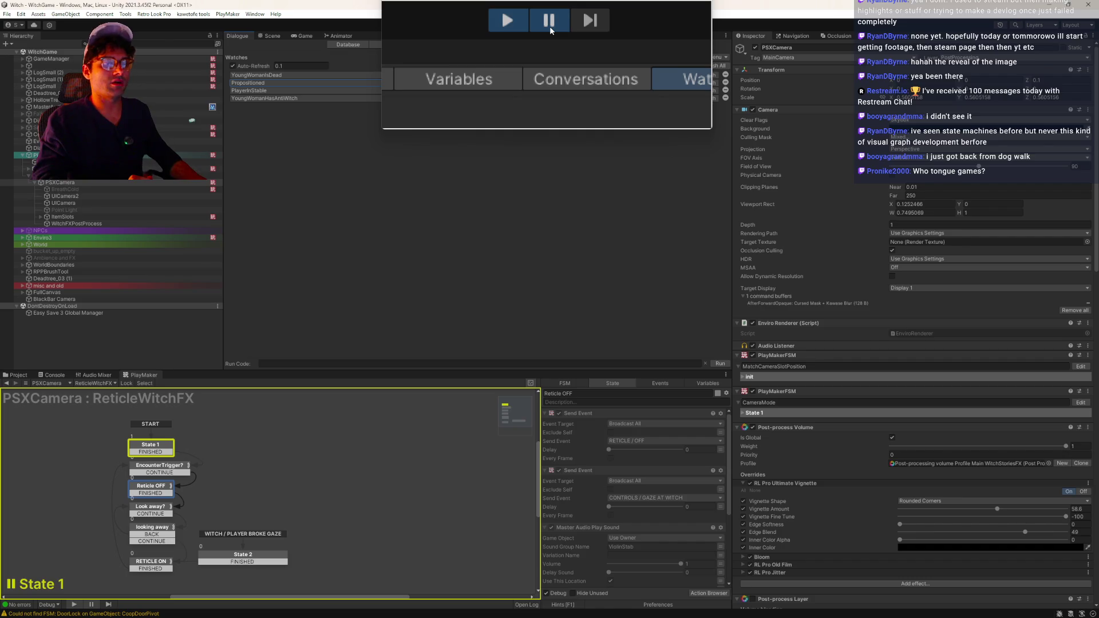
click(550, 26)
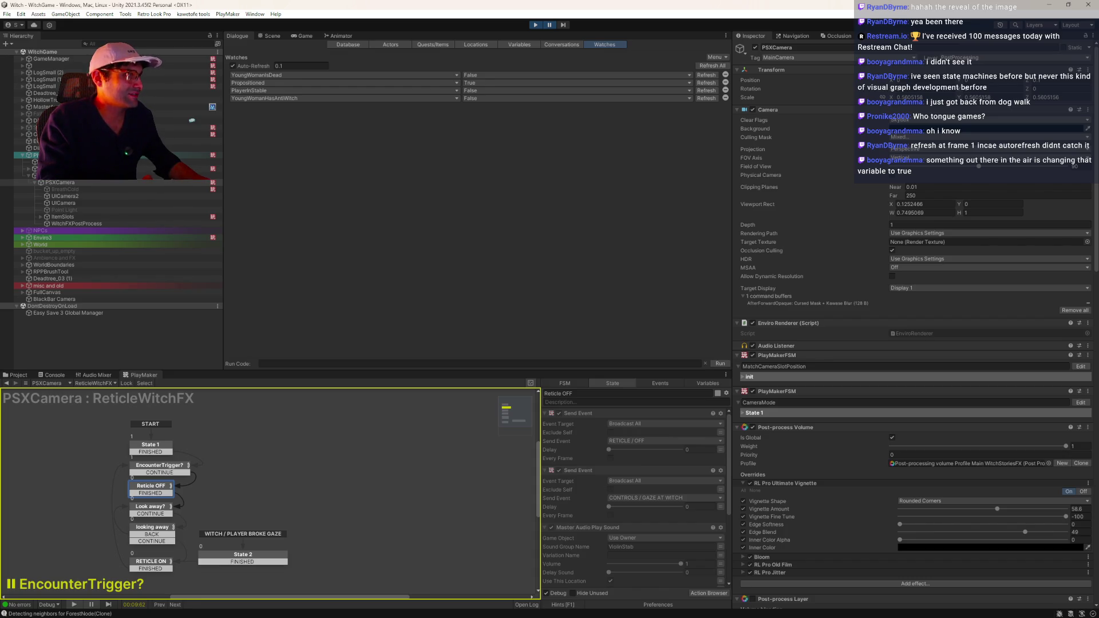
click(146, 462)
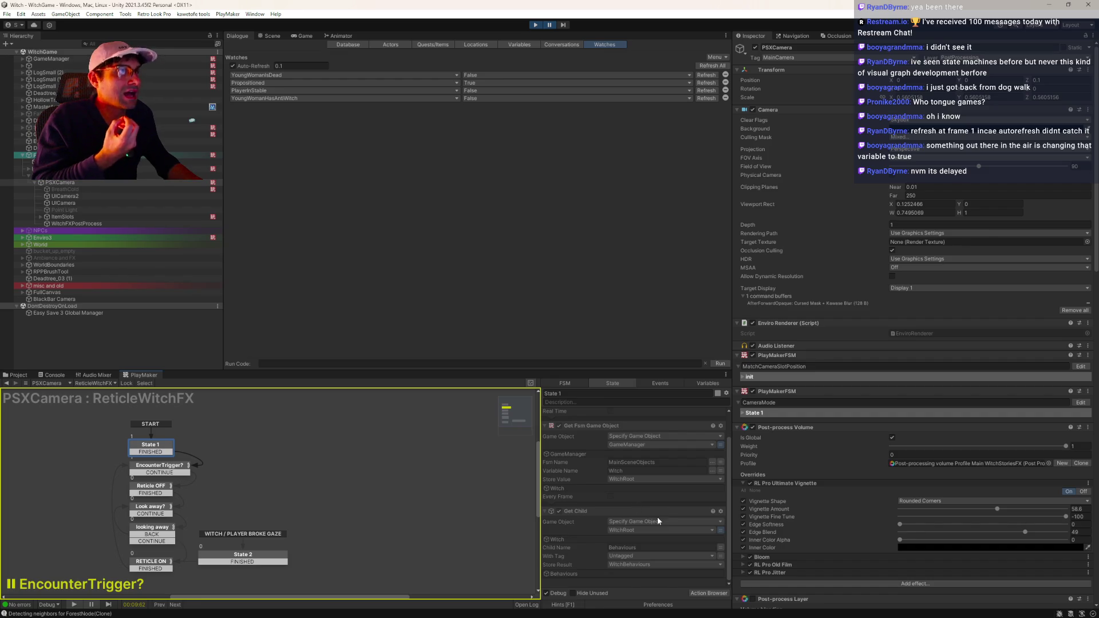
click(708, 593)
- Search the Action Browser for 'set vari' and check the Set Variable action's options
text(set vari)
right_click(496, 181)
click(602, 256)
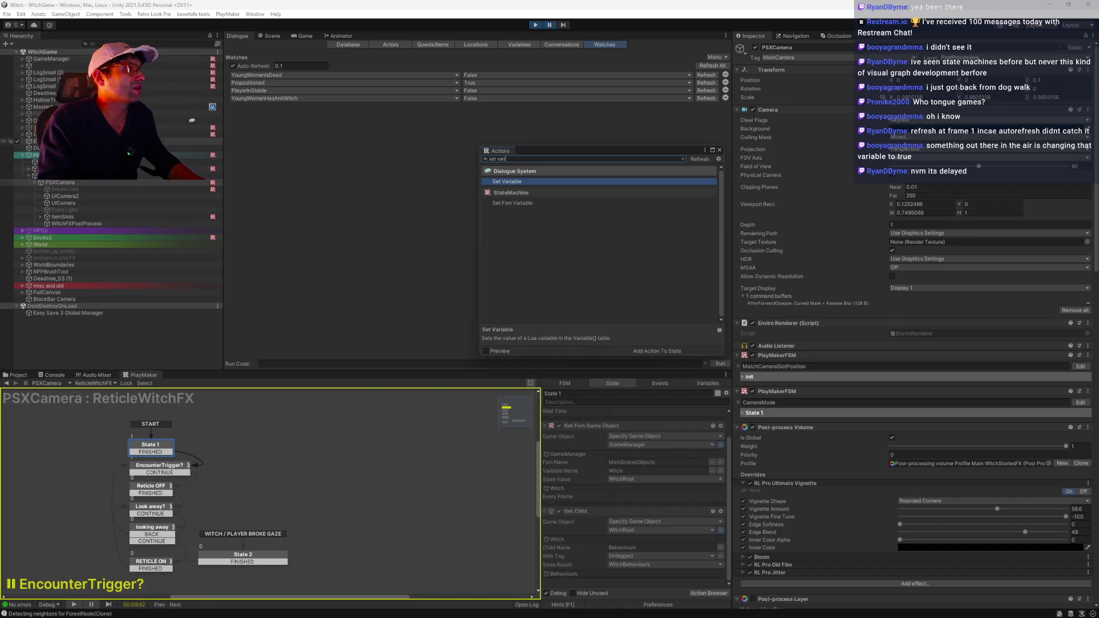
- Step through GameManager, ControlsCanvas and LogSmall (2) in the Hierarchy, checking each FSM
click(51, 59)
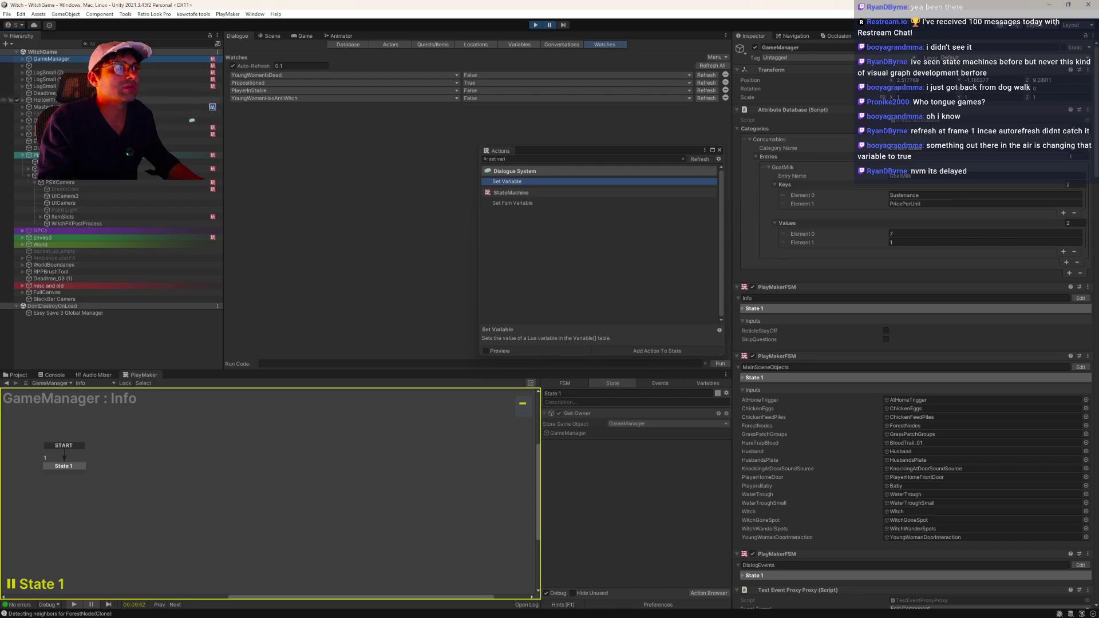
key(Down)
key(Down)
key(Down)
key(Down)
key(Down)
key(Down)
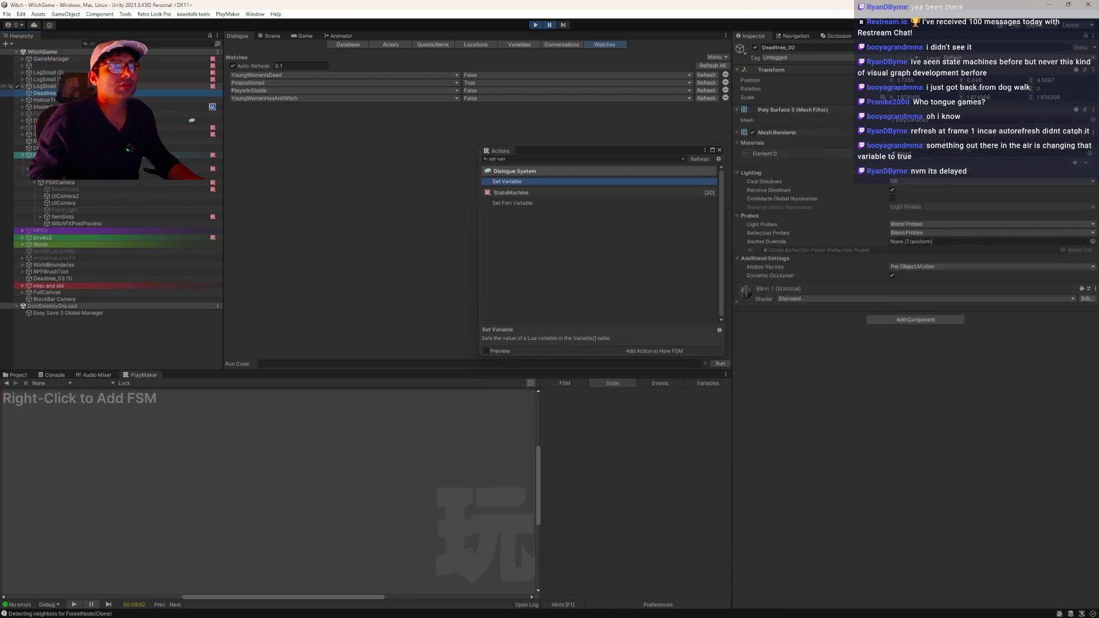
key(Down)
key(Down)
key(Down)
key(Down)
key(Down)
key(Down)
key(Down)
key(Down)
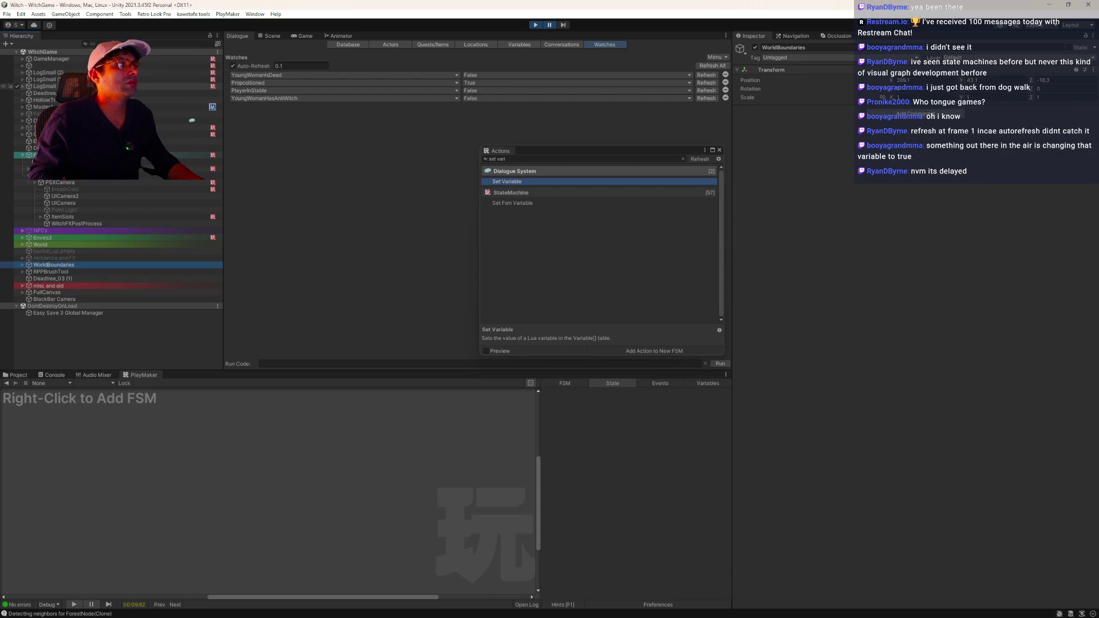
click(46, 73)
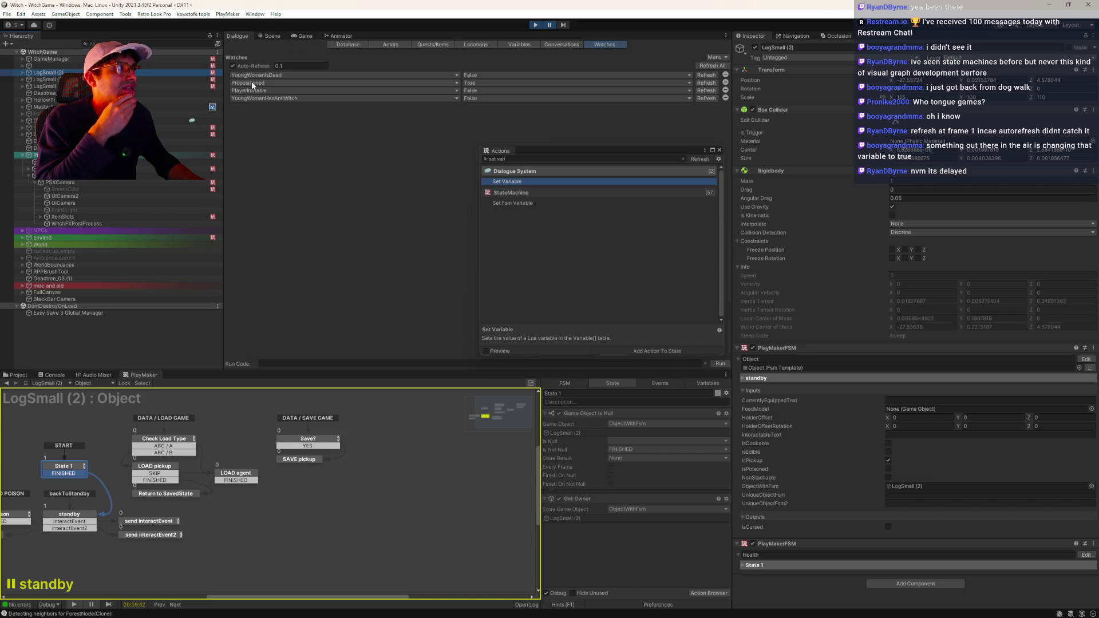
- Load the FSMs of Player, SoundObject, then GameManager from the Hierarchy
click(28, 154)
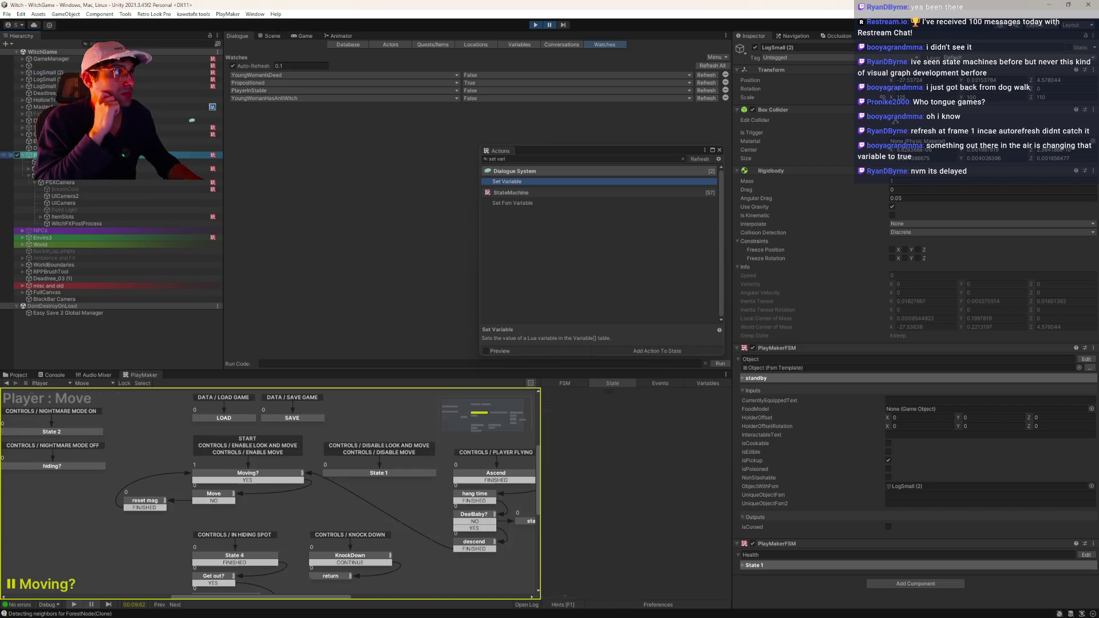
click(29, 168)
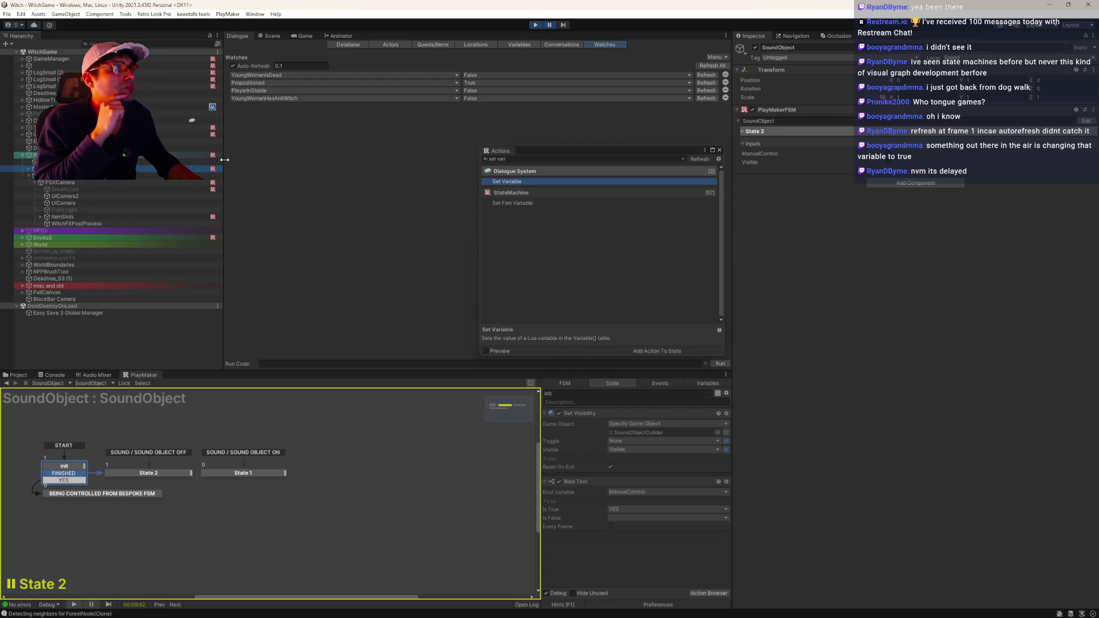
click(68, 59)
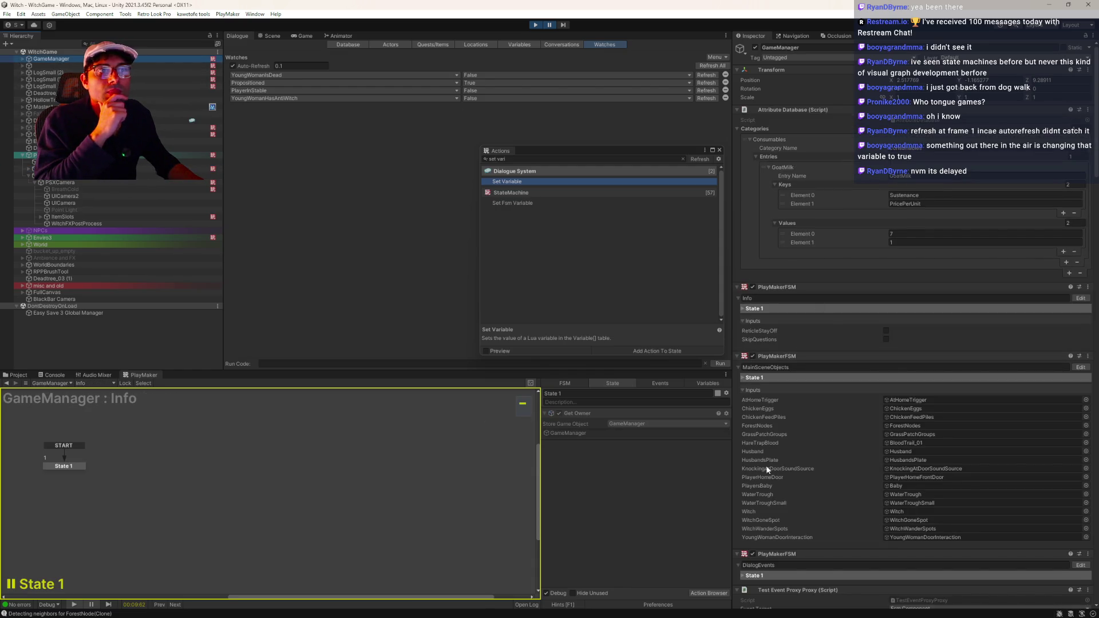
- Edit GameManager's ResetDialogSystemVariables FSM to view its Reset Dialogue Database action
scroll(833, 465, down, 7)
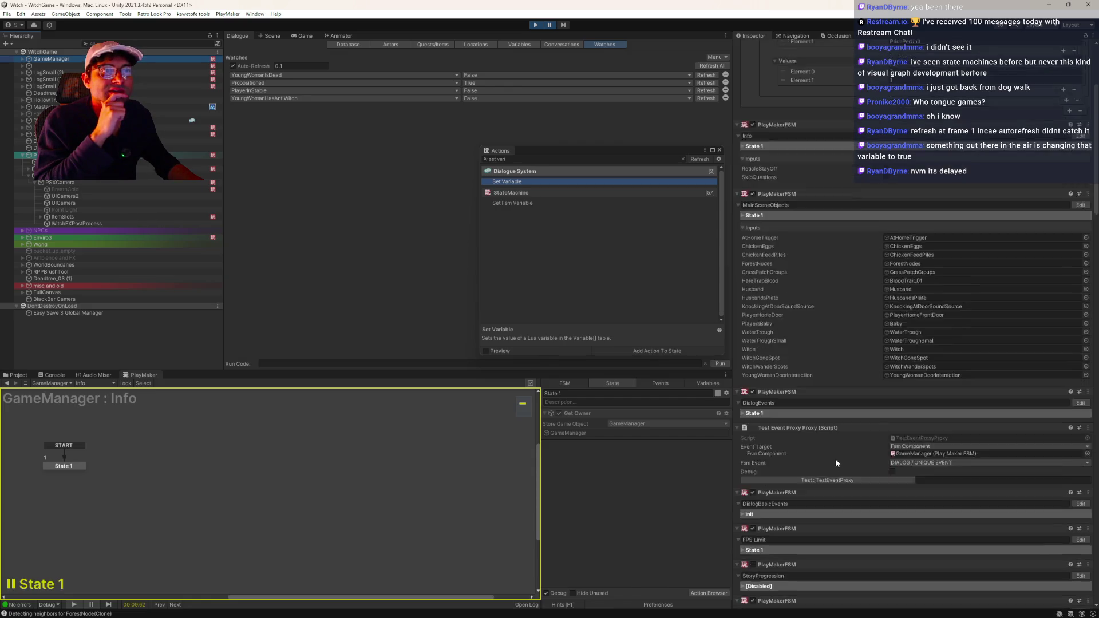
scroll(836, 460, down, 3)
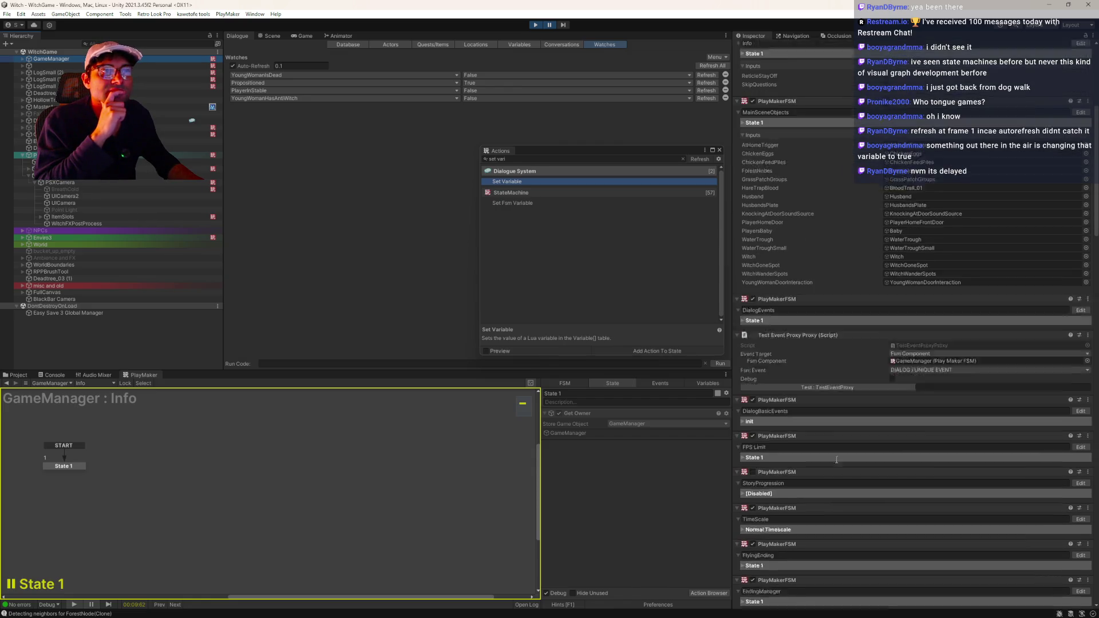
scroll(836, 460, down, 4)
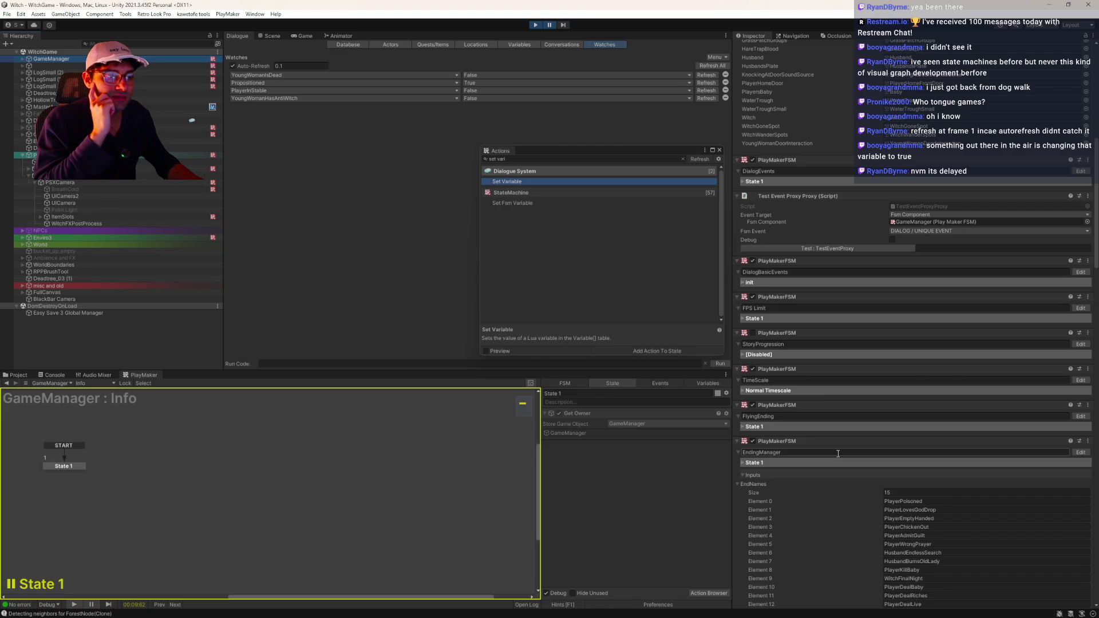
scroll(853, 435, down, 12)
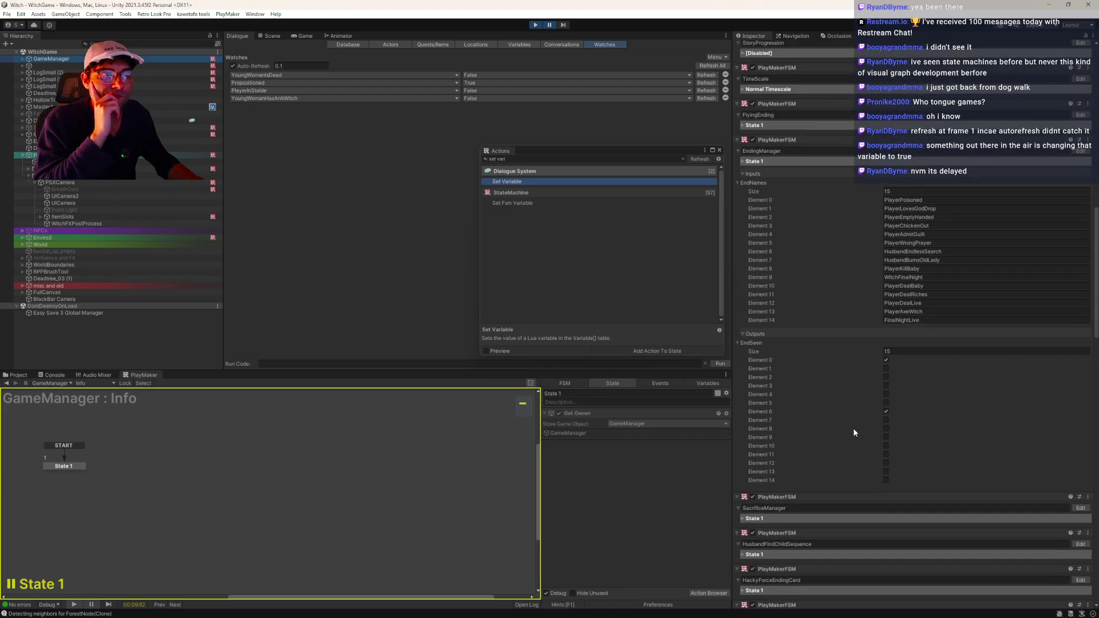
scroll(854, 432, down, 6)
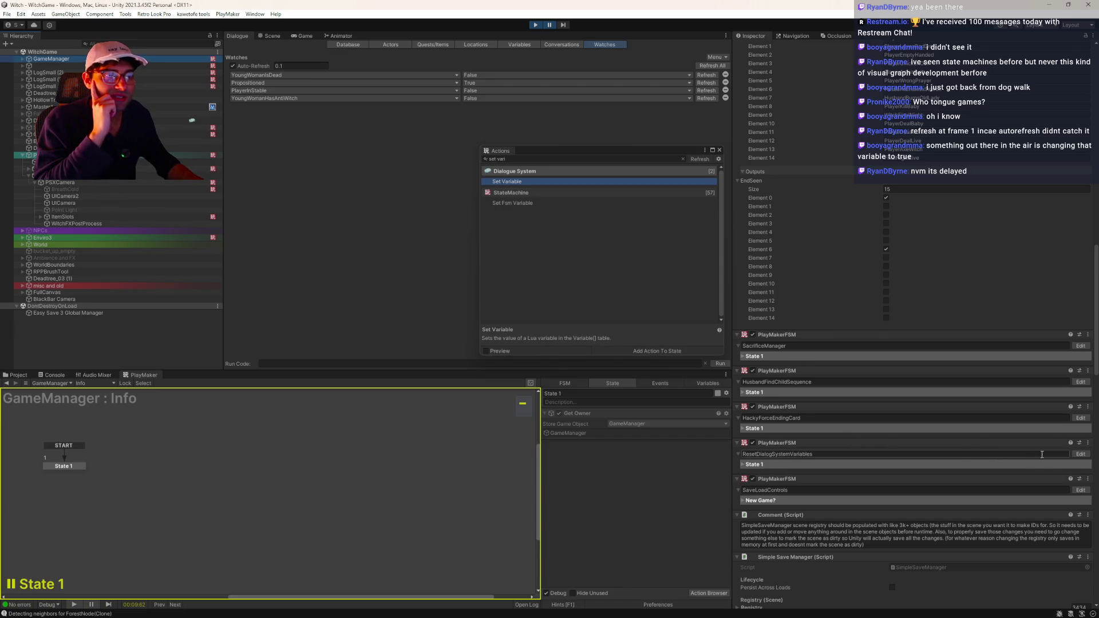
click(1075, 453)
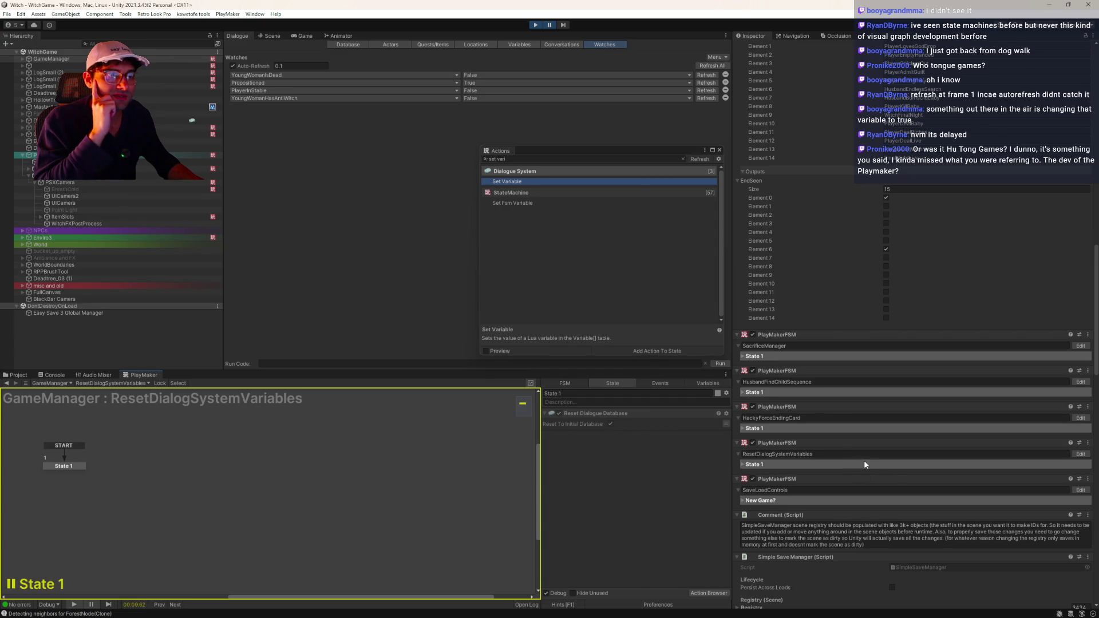
scroll(893, 475, down, 4)
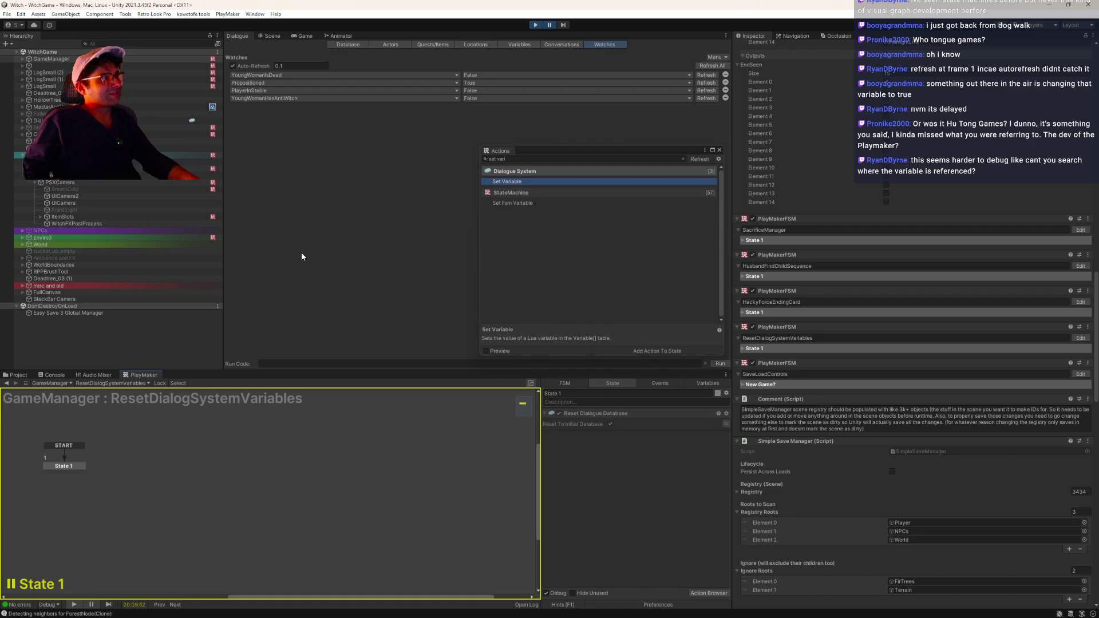
- Select ItemSlots under PSXCamera to view its BasicSave FSM's LOAD and SAVE states
click(63, 217)
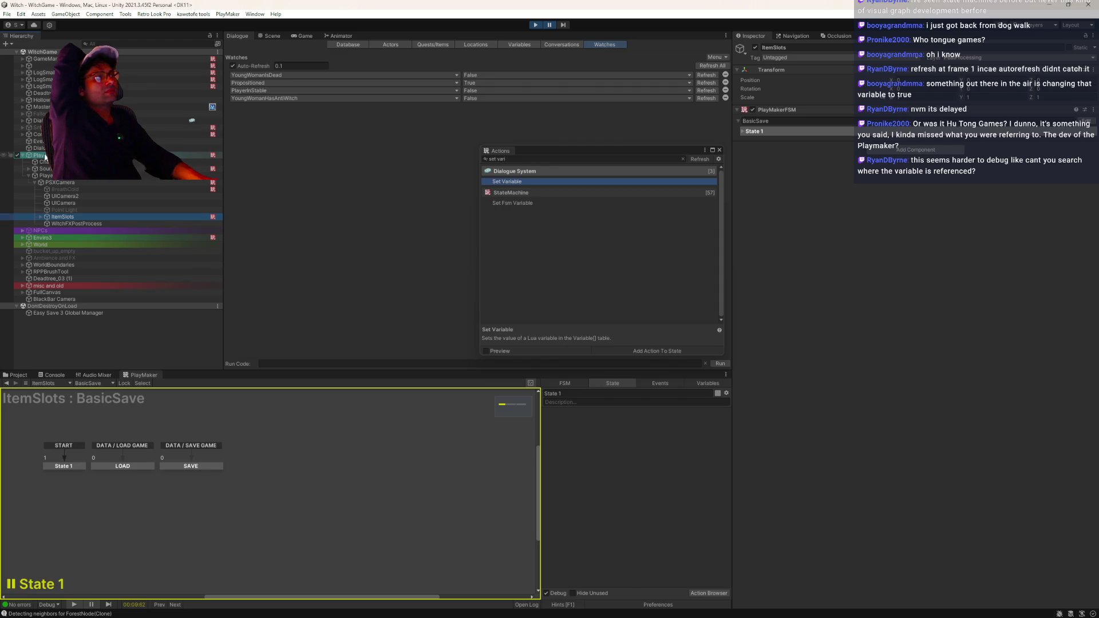
- Check State 1 of PSXCamera's ReticleWitchFX FSM, then switch to the WitchFX FSM
click(102, 181)
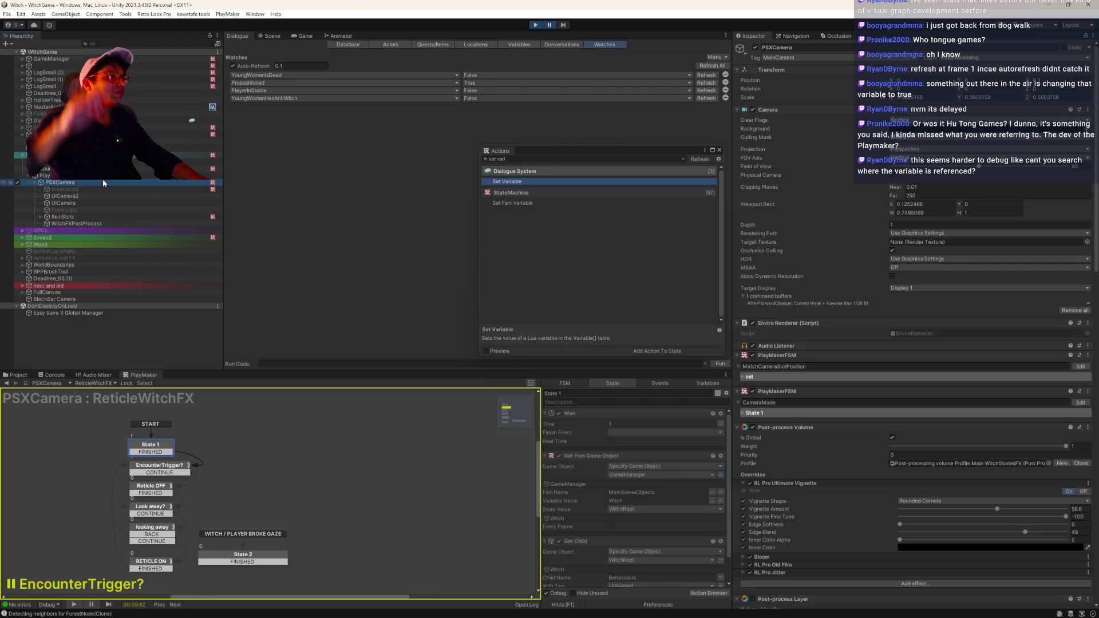
click(142, 465)
click(138, 450)
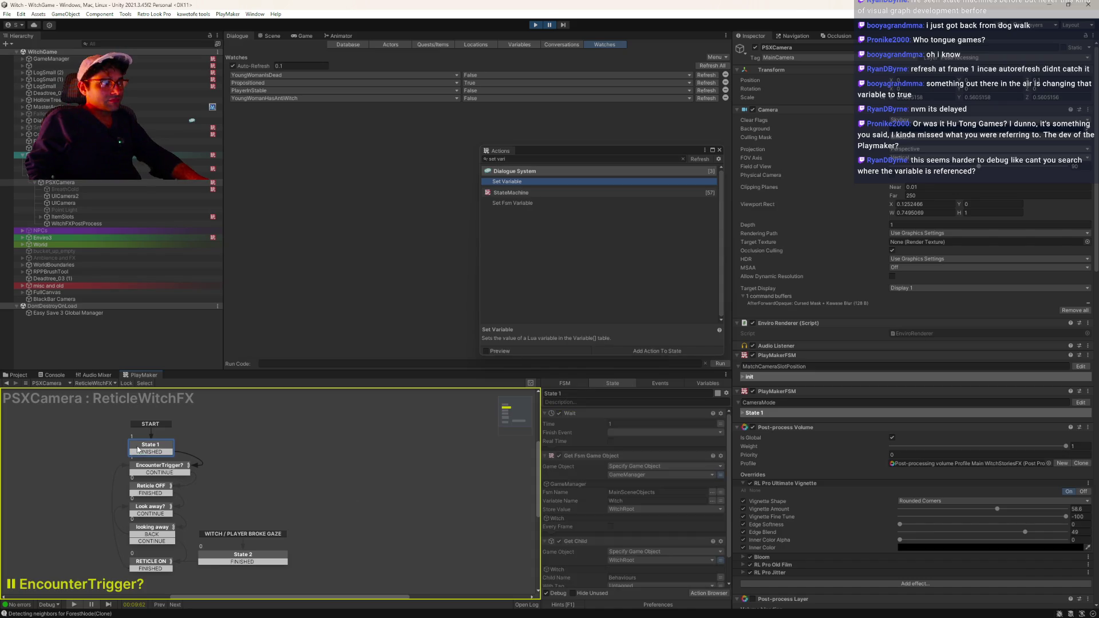
scroll(636, 464, down, 2)
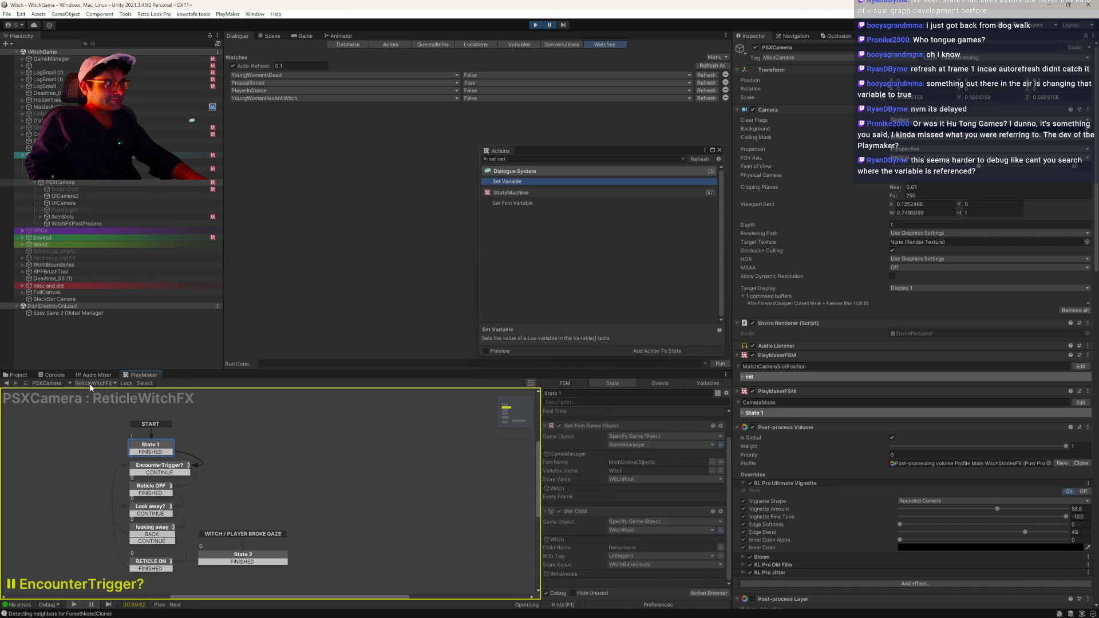
click(90, 386)
click(116, 441)
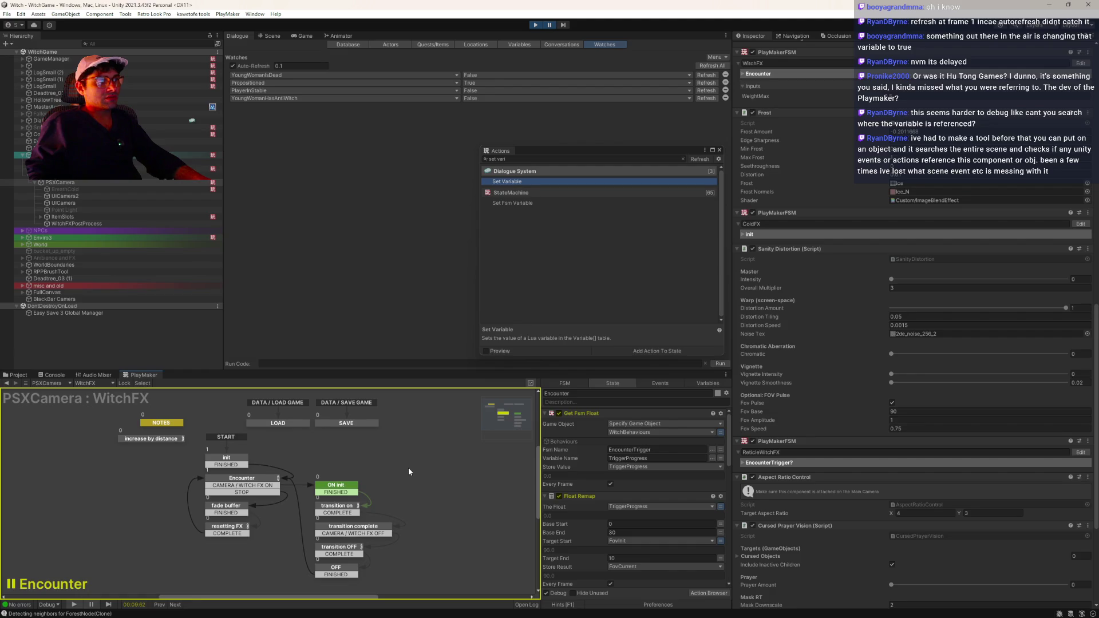
- Open PSXCamera's VignetteFX FSM and close the action search panel
scroll(617, 452, down, 3)
scroll(617, 451, down, 8)
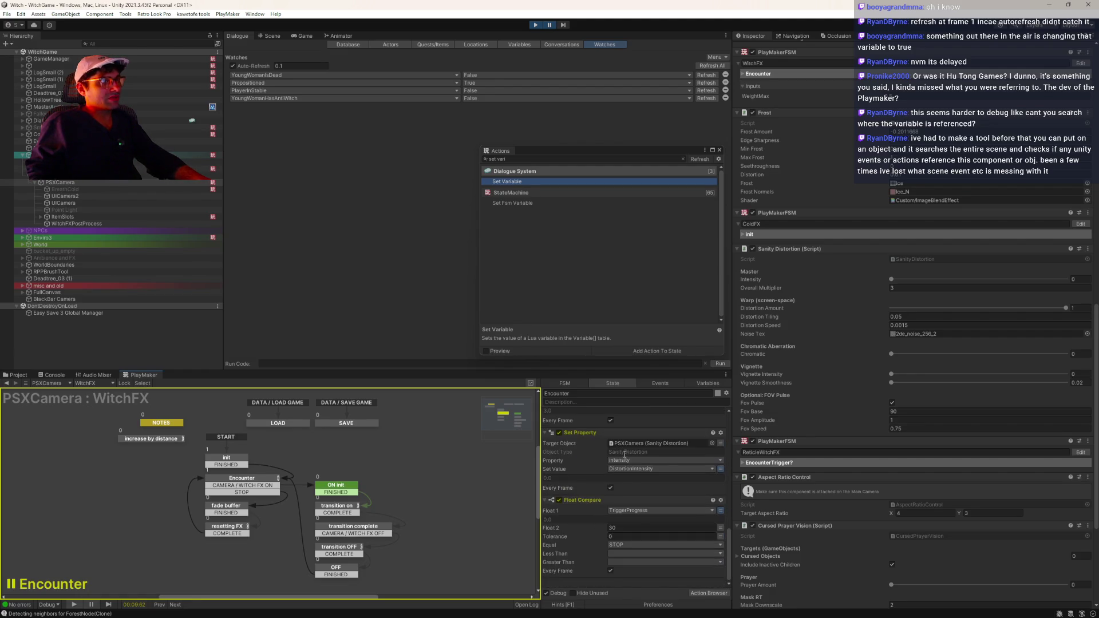
scroll(624, 454, up, 4)
scroll(858, 441, down, 8)
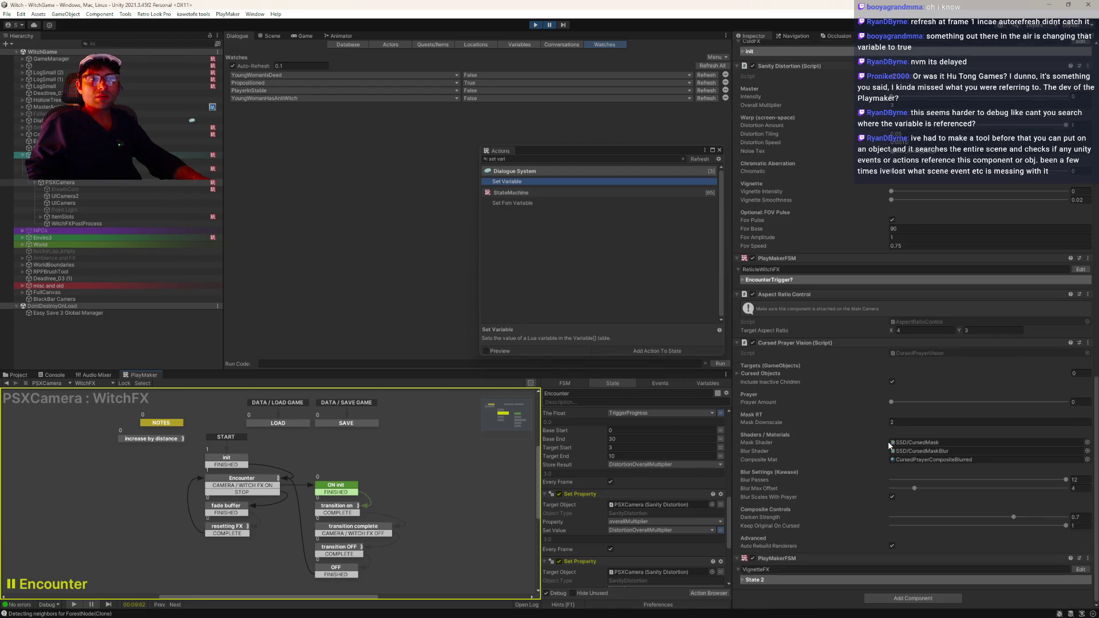
click(1080, 569)
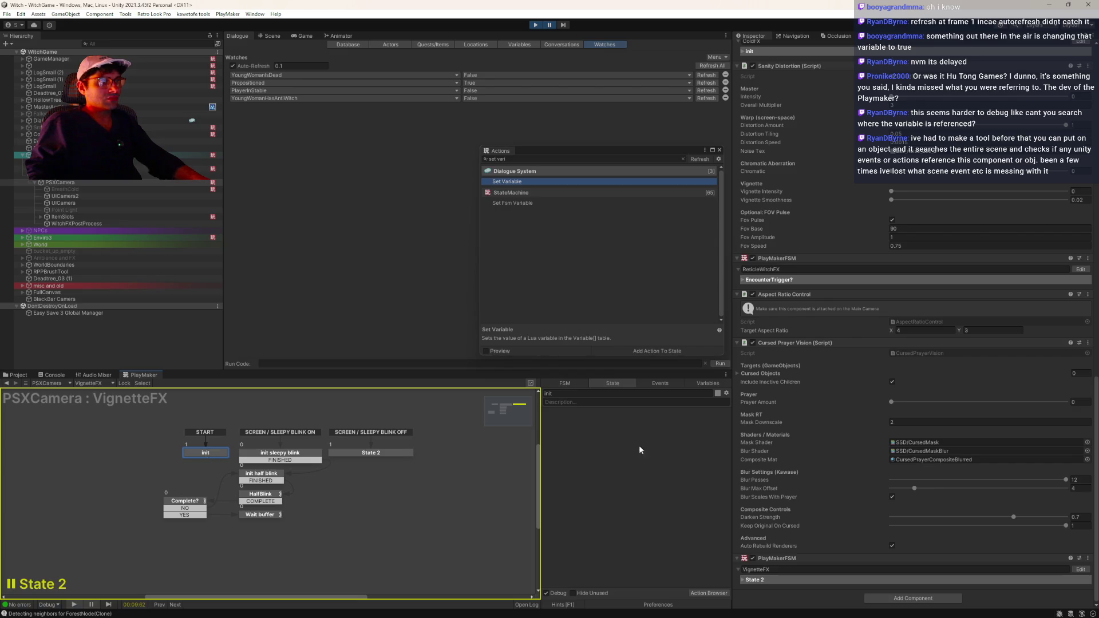
click(719, 150)
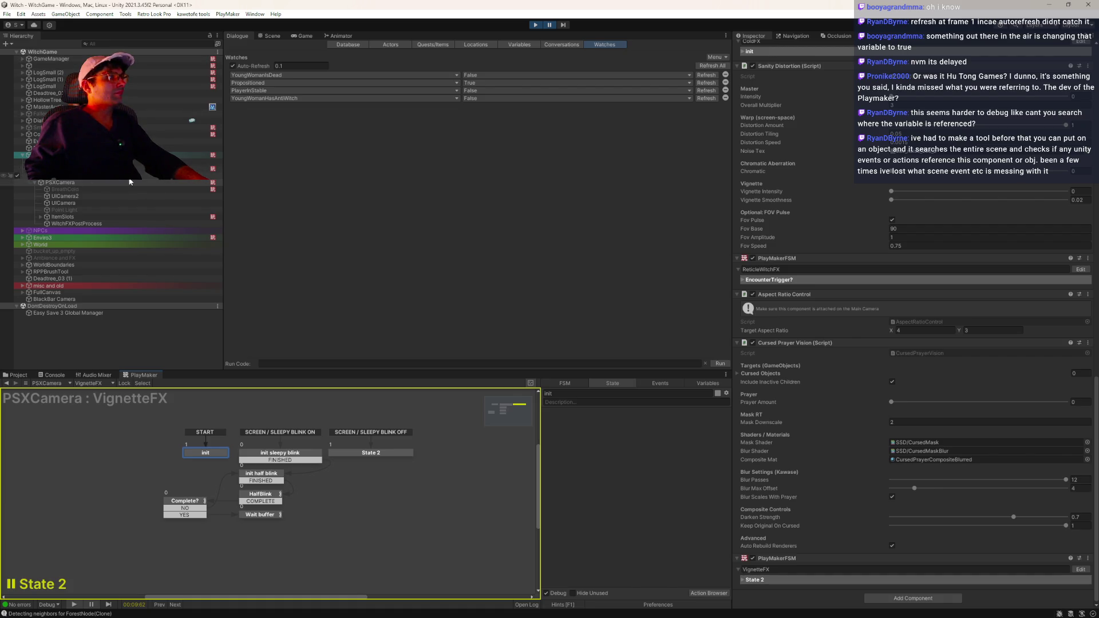
- Inspect the EscMenu FSM on ControlsCanvas, then the SleepingPanel, PrayerMiniGame and Controls Panel FSMs
click(189, 134)
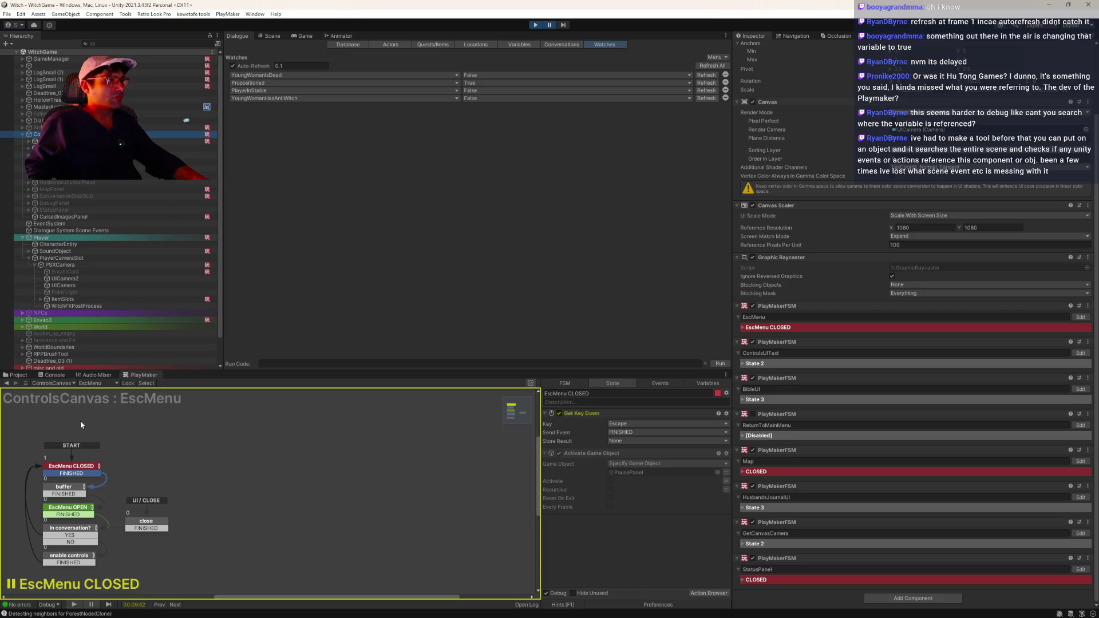
click(280, 435)
click(104, 384)
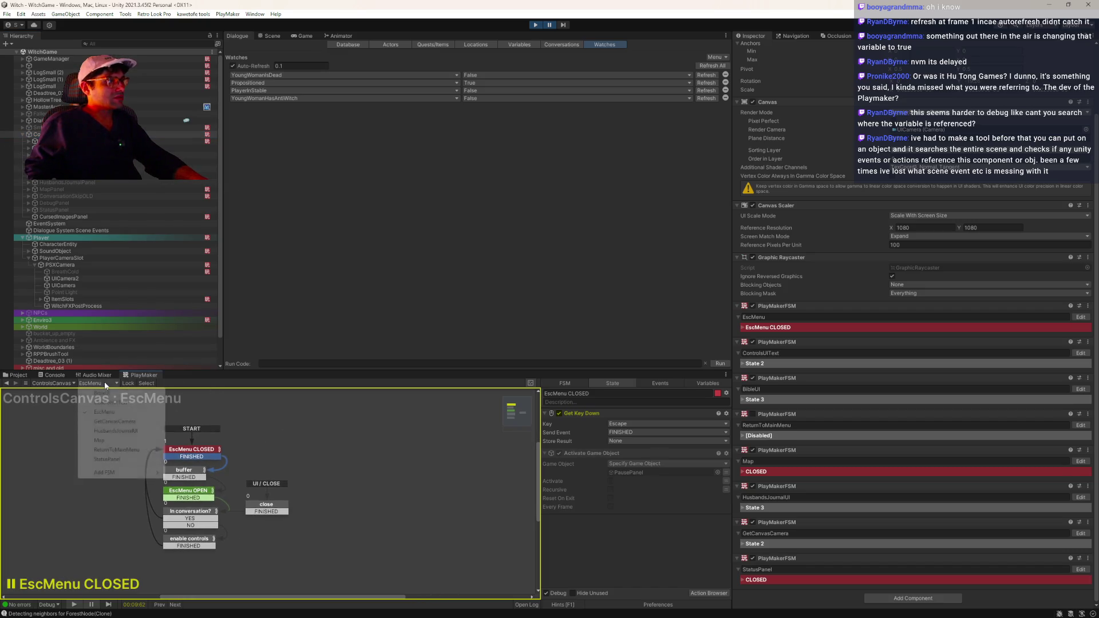
click(69, 141)
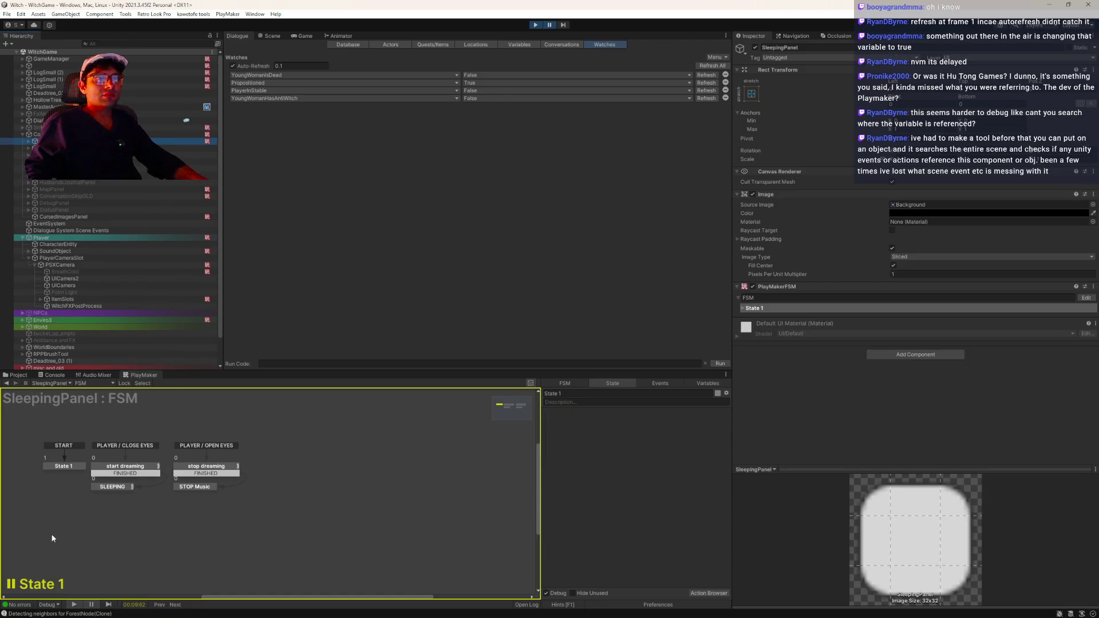
click(56, 468)
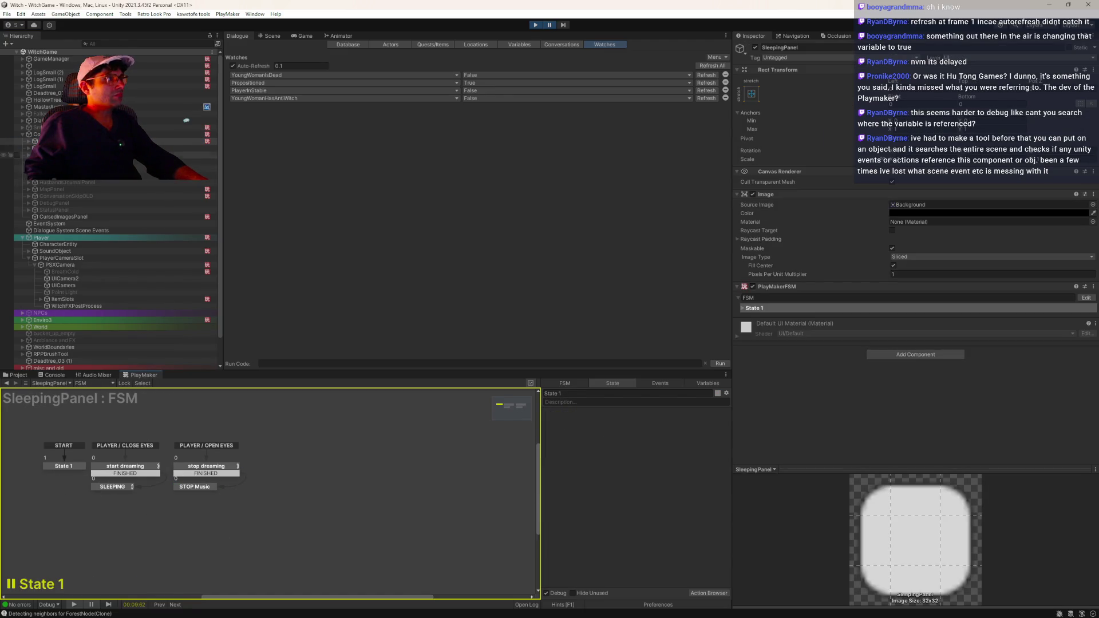
click(85, 148)
key(Down)
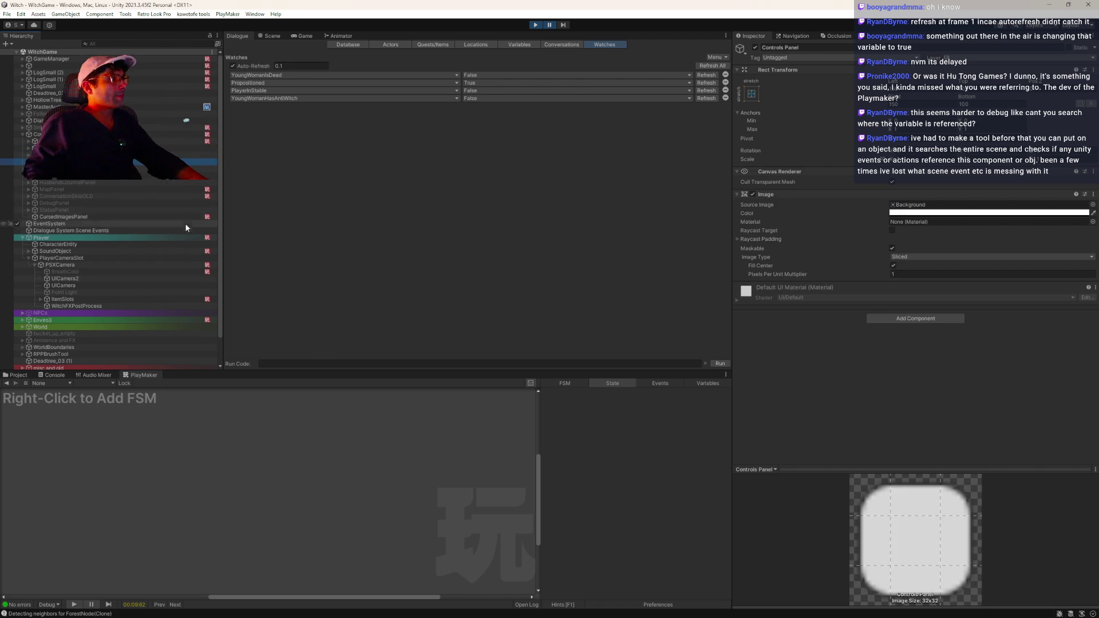
- Review CursedImagesPanel's PlayerCursed? and CURSED FLASH states, then load the Player's Move FSM
click(146, 190)
click(131, 218)
click(76, 469)
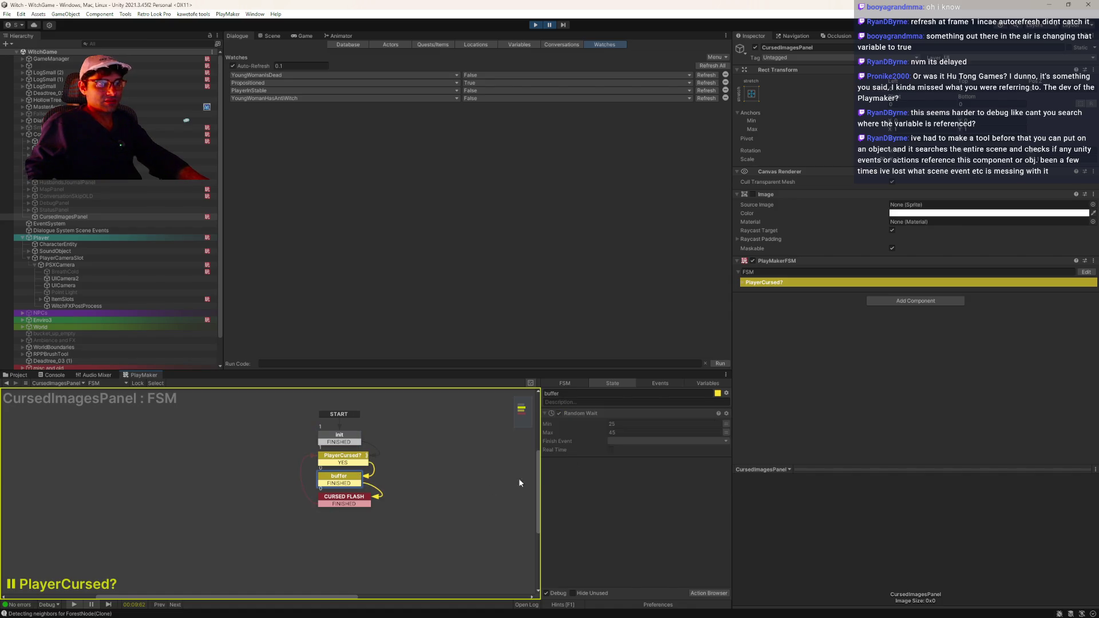
click(353, 502)
scroll(638, 506, down, 6)
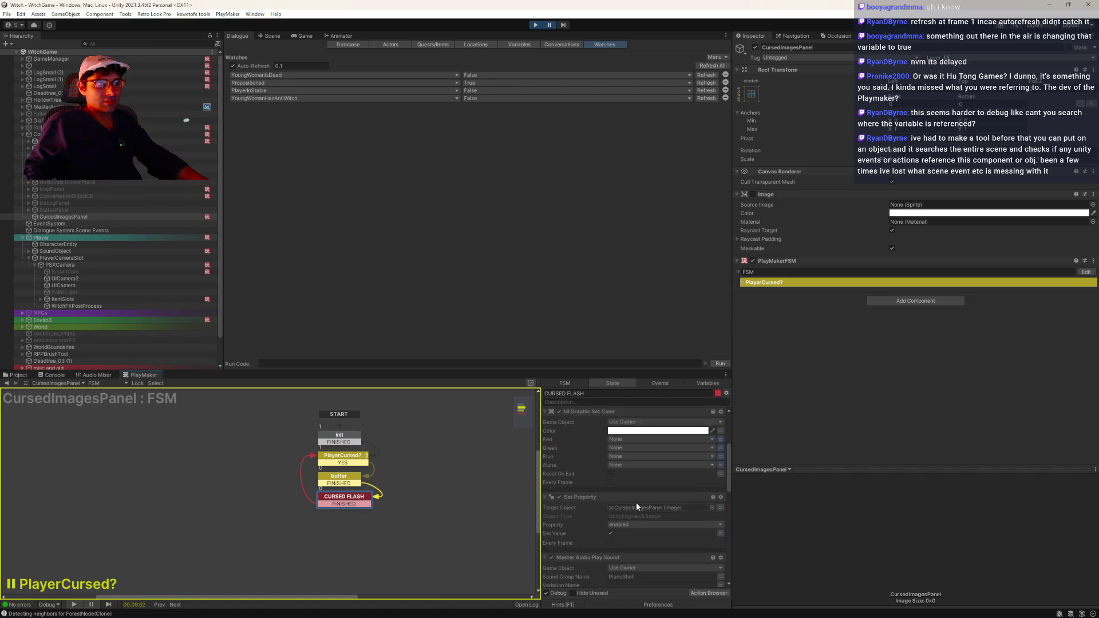
scroll(638, 502, down, 3)
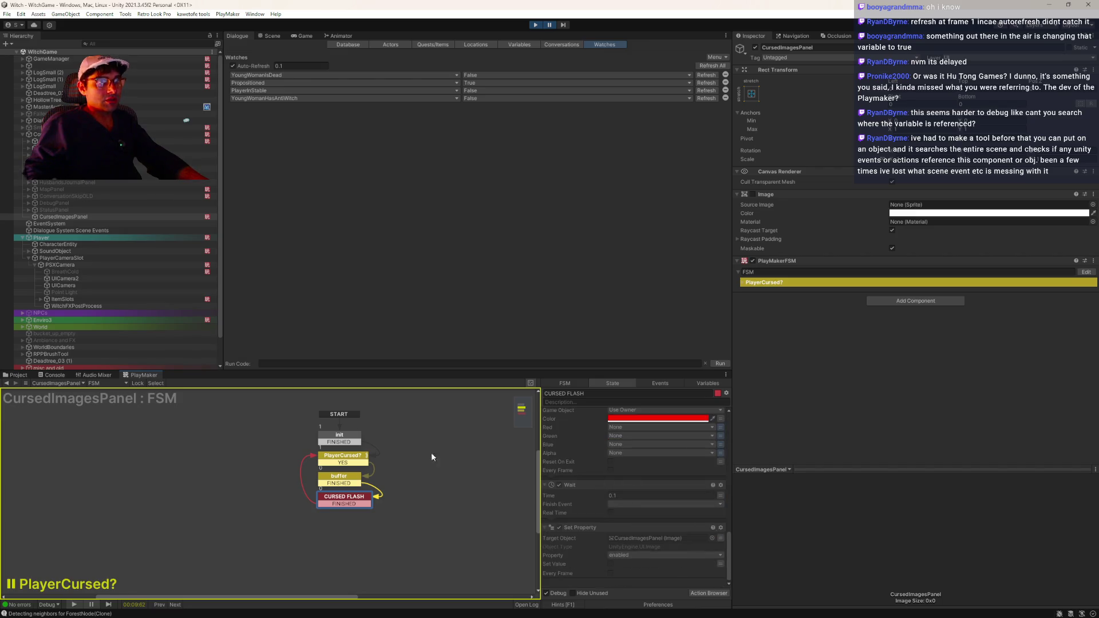
click(137, 237)
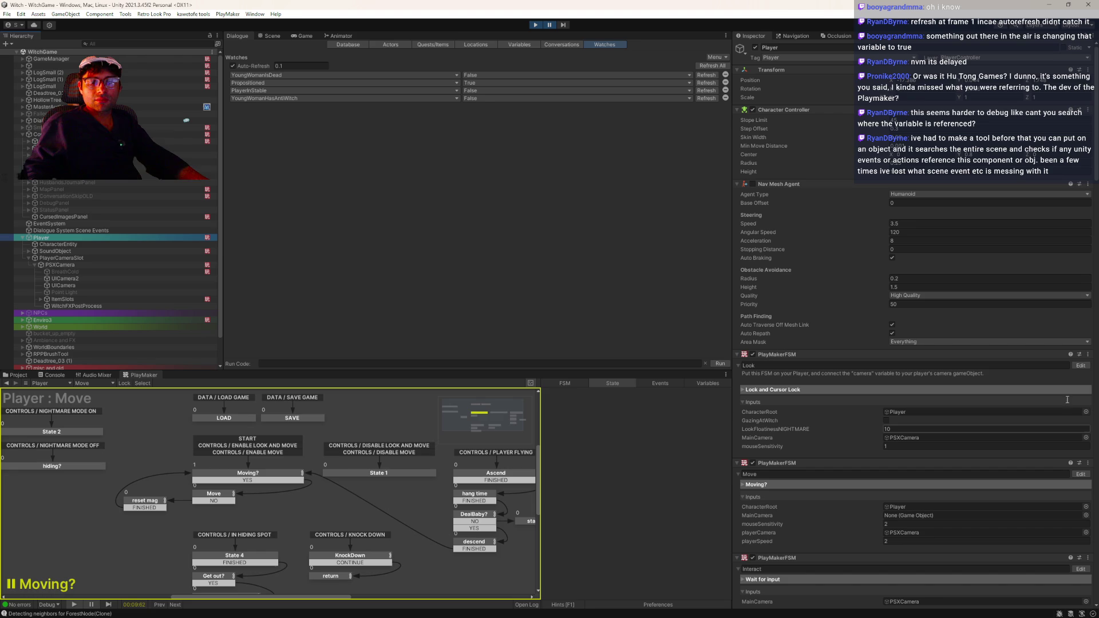
- Open the Player's CurseCheck FSM and inspect its reset, Get inventory and GetNext Inventory states
scroll(913, 320, down, 20)
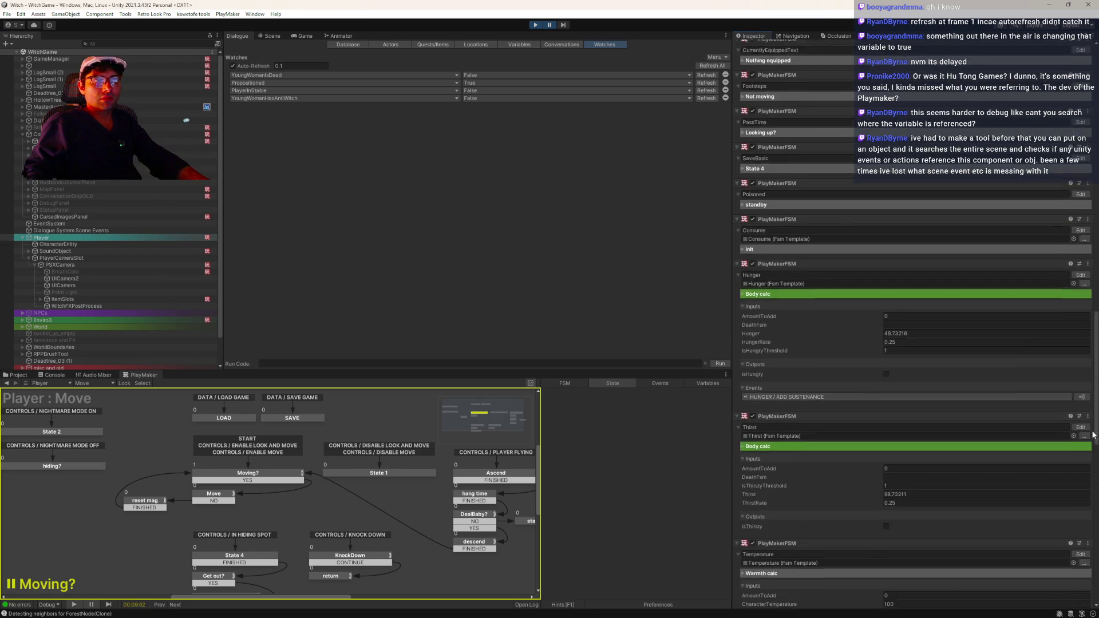
scroll(913, 321, down, 5)
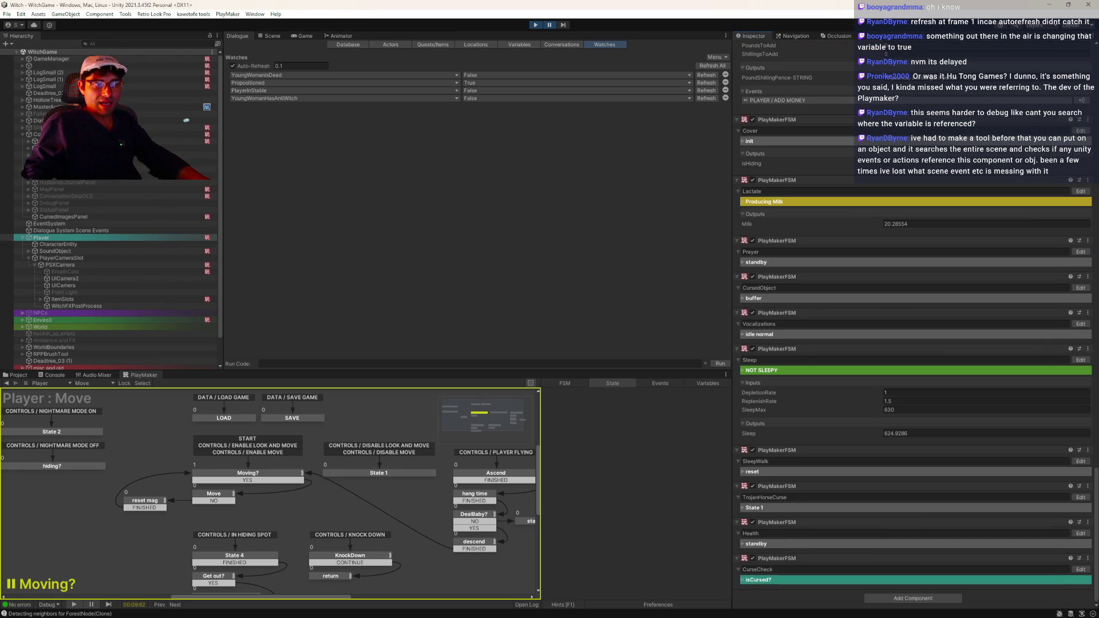
click(1041, 567)
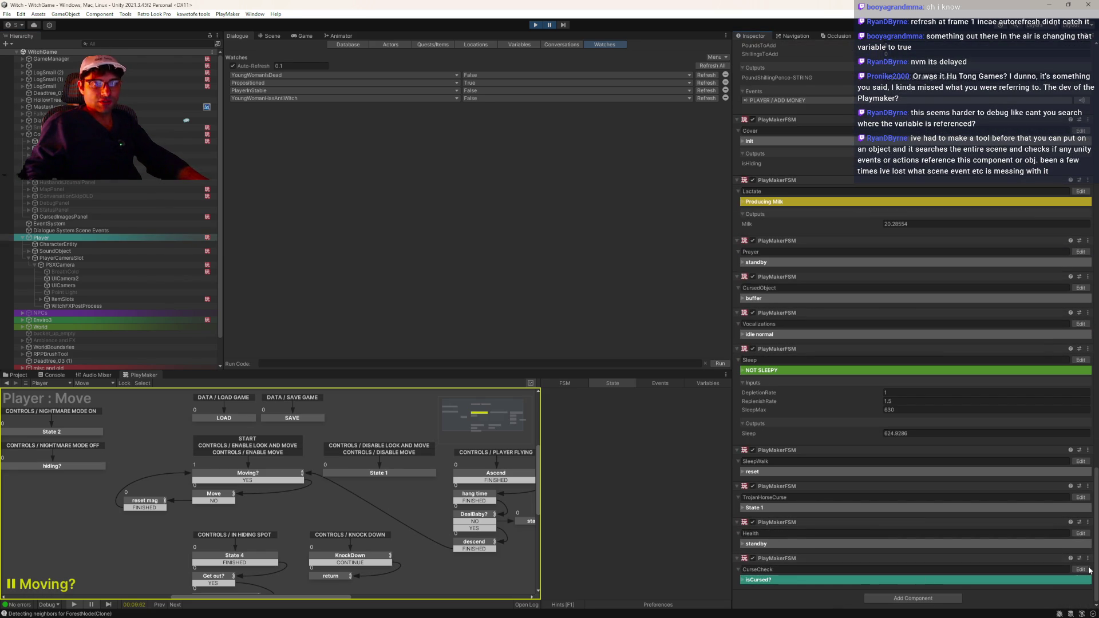
drag(154, 482, 297, 444)
click(280, 441)
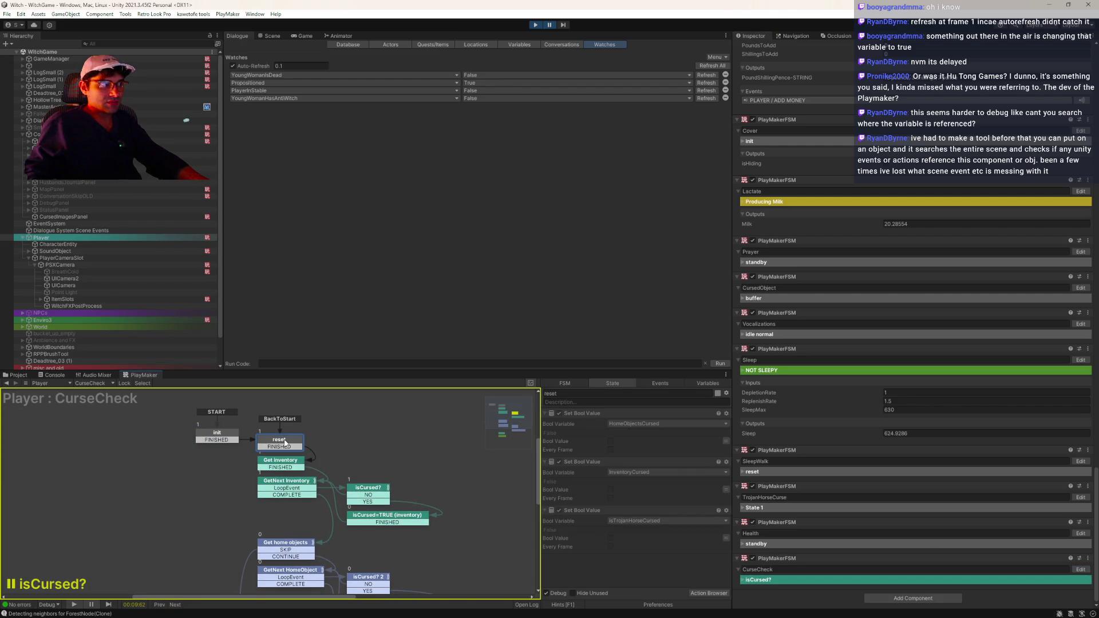
click(284, 466)
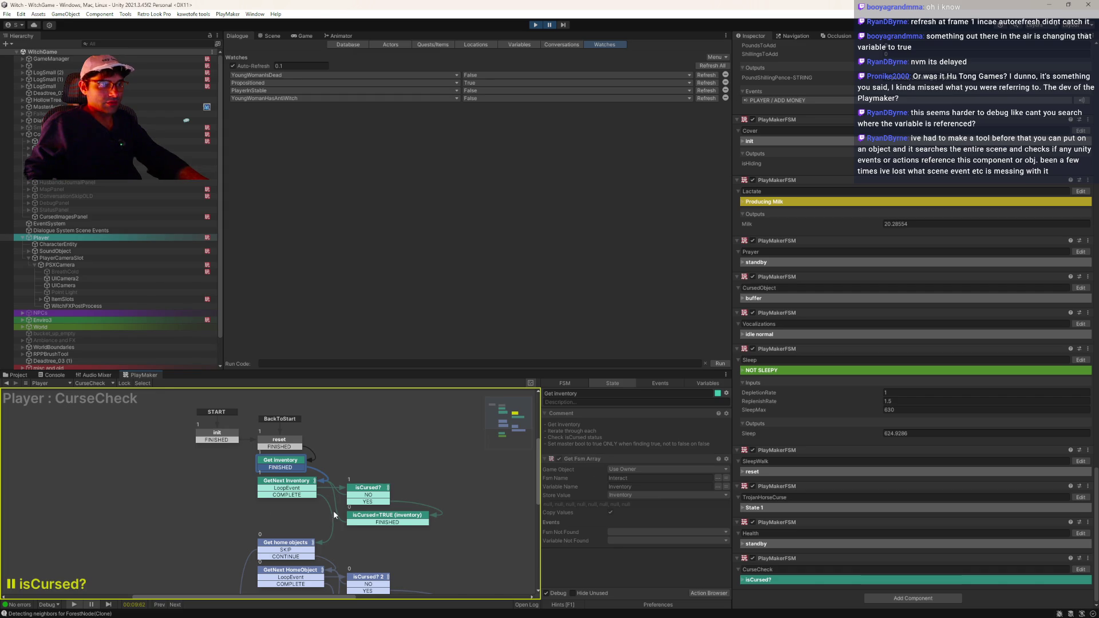
click(278, 487)
- Check the isCursed?, Get home objects and Trojan Hose states, then open the CursedObject FSM
click(382, 498)
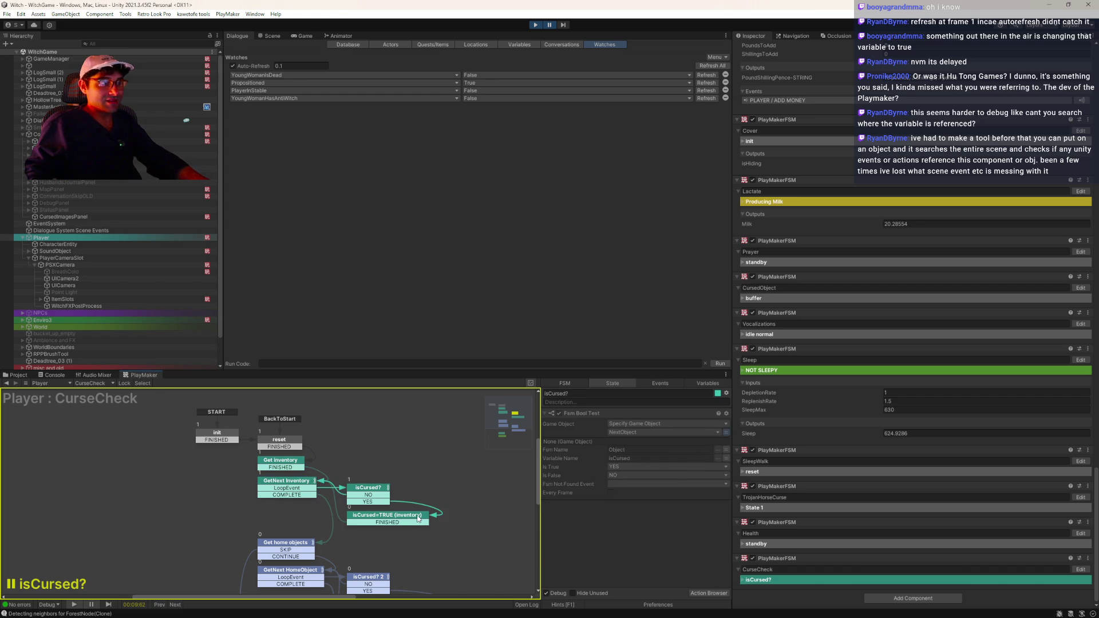
click(420, 518)
click(269, 548)
drag(209, 551, 282, 472)
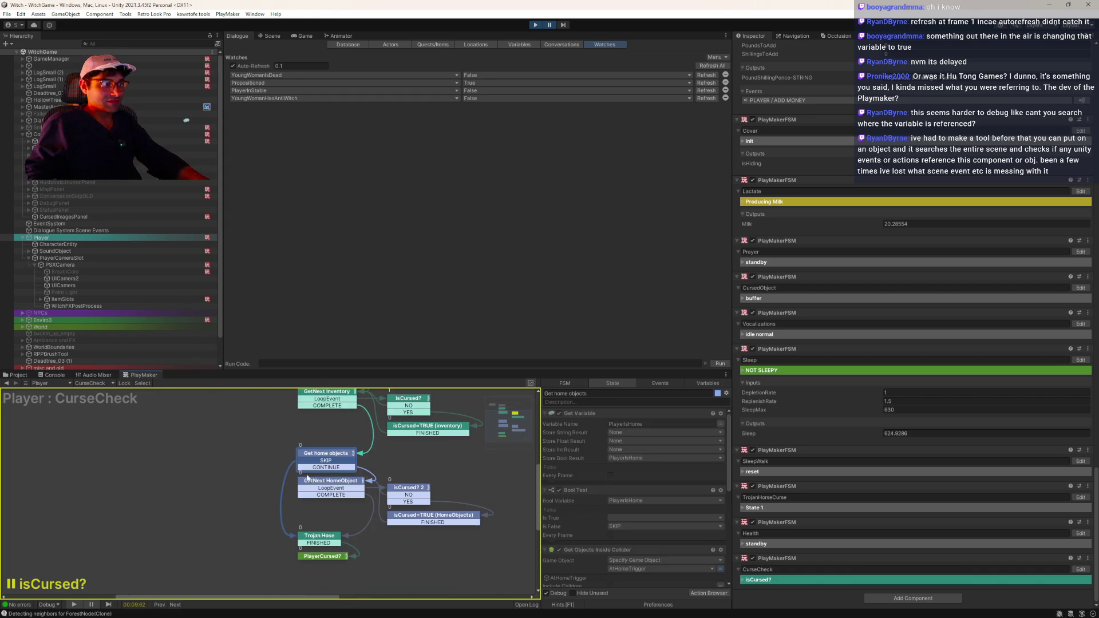
click(308, 541)
scroll(270, 532, up, 4)
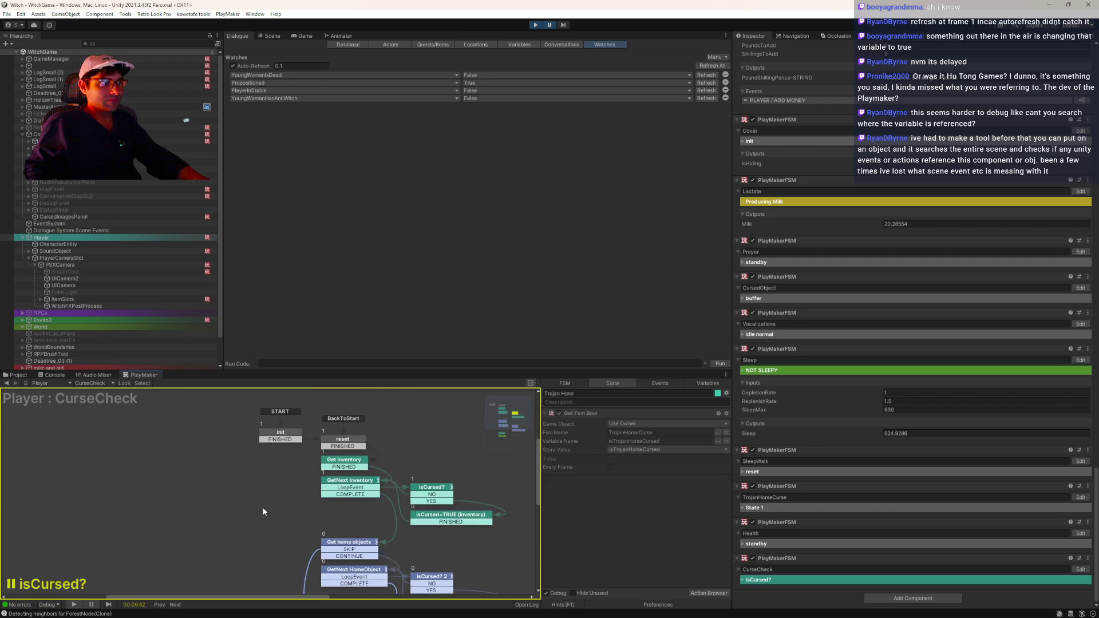
click(356, 488)
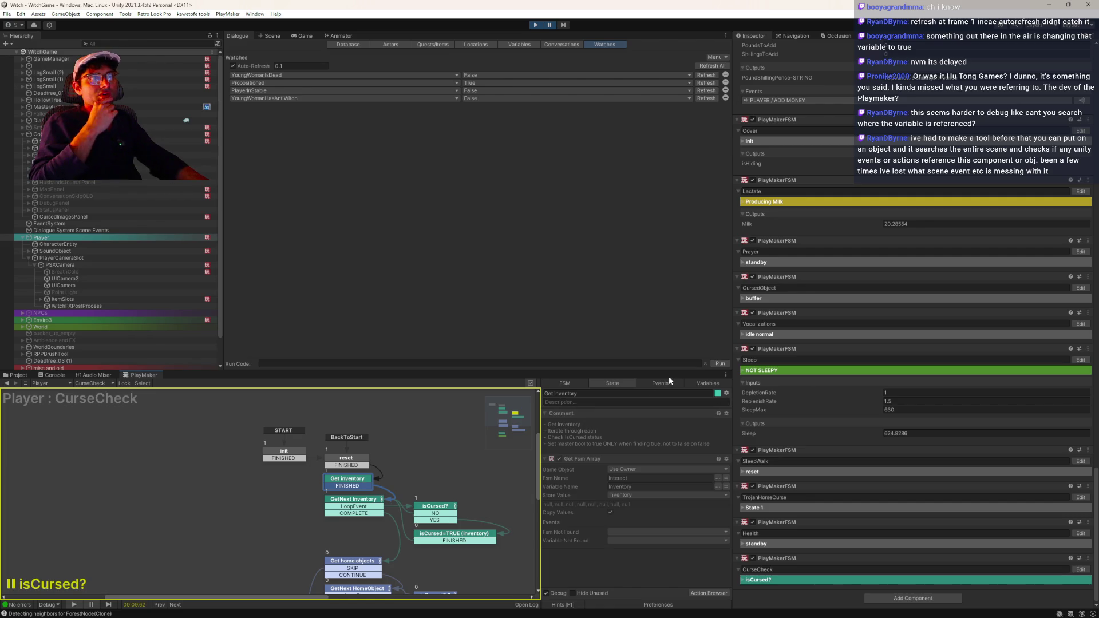
click(1081, 288)
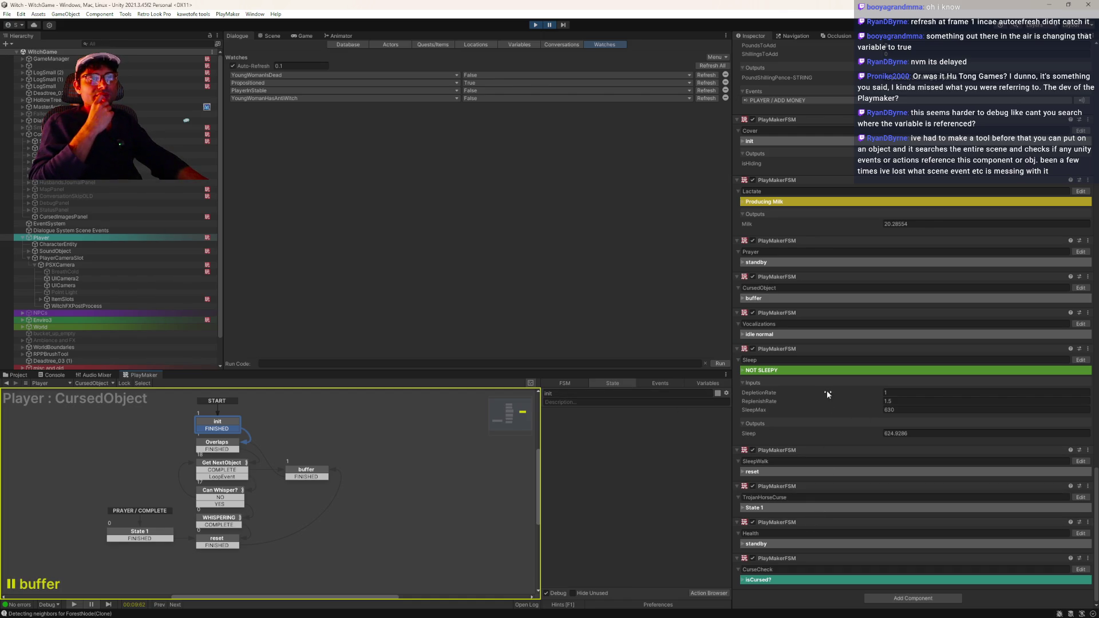
- Open the Player's Cover FSM from the Inspector
scroll(814, 380, up, 3)
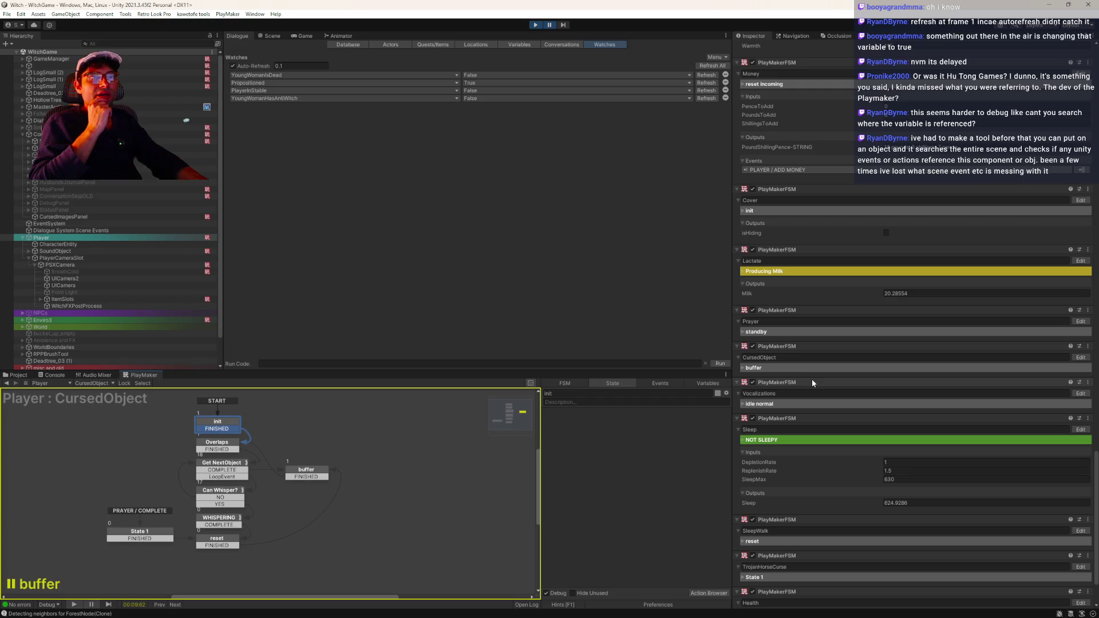
scroll(814, 383, up, 3)
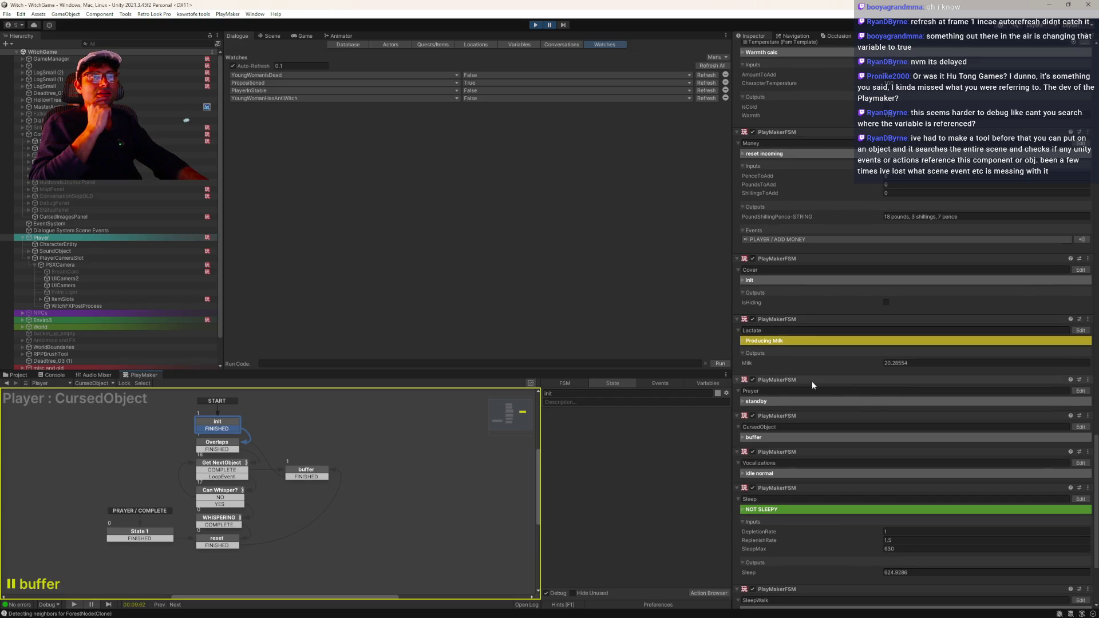
click(1081, 269)
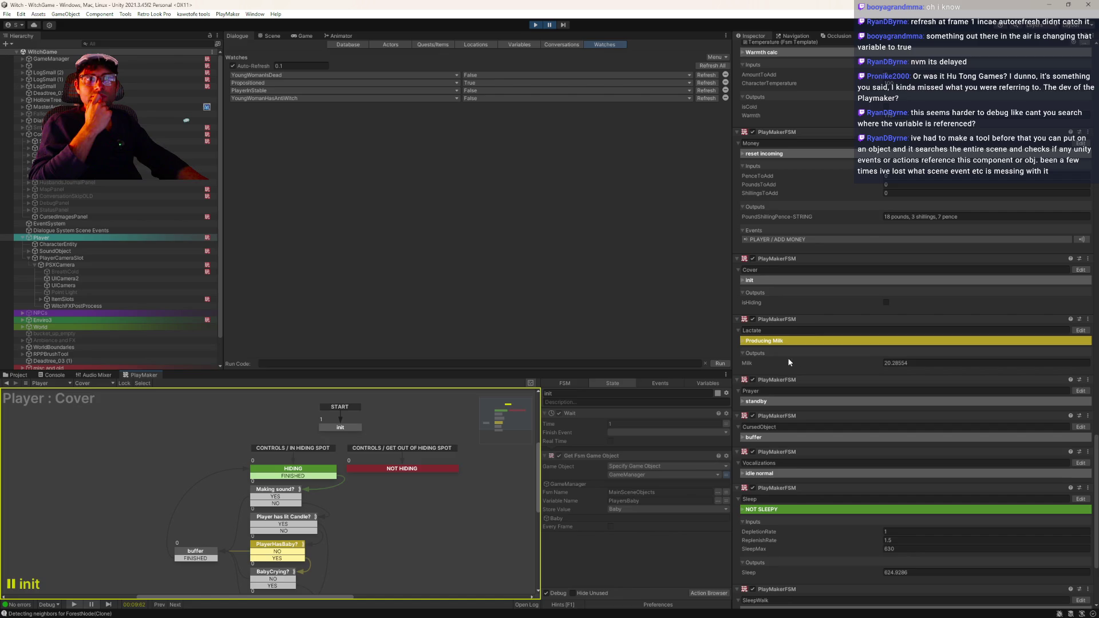
- Review the Money FSM's Add money, reset incoming, init and empty State 3 states
scroll(895, 370, up, 4)
scroll(895, 371, up, 2)
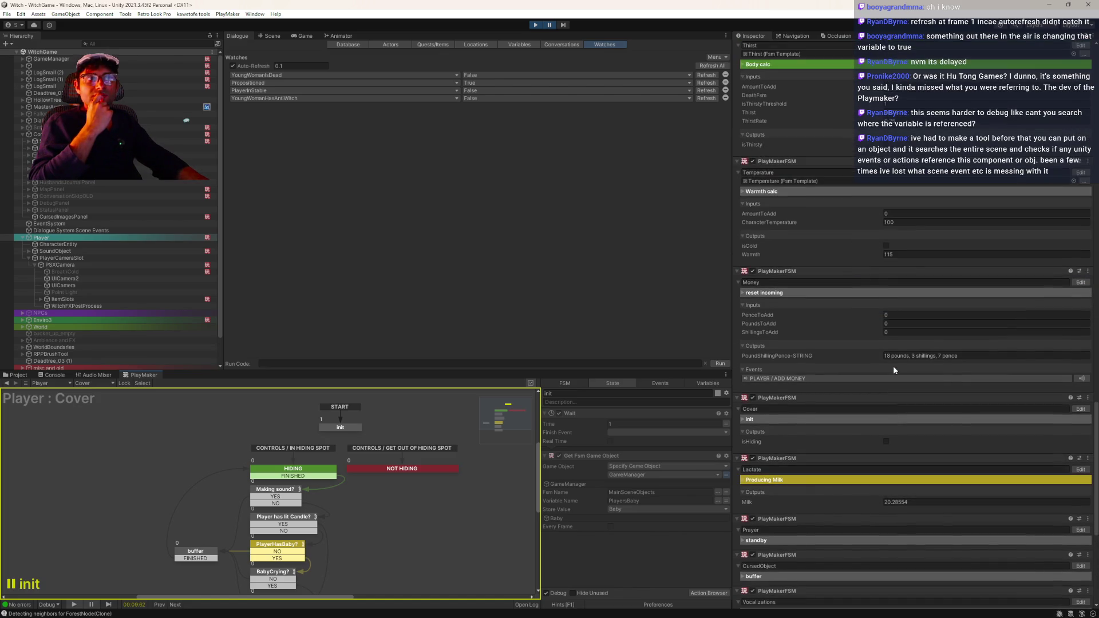
scroll(890, 368, up, 3)
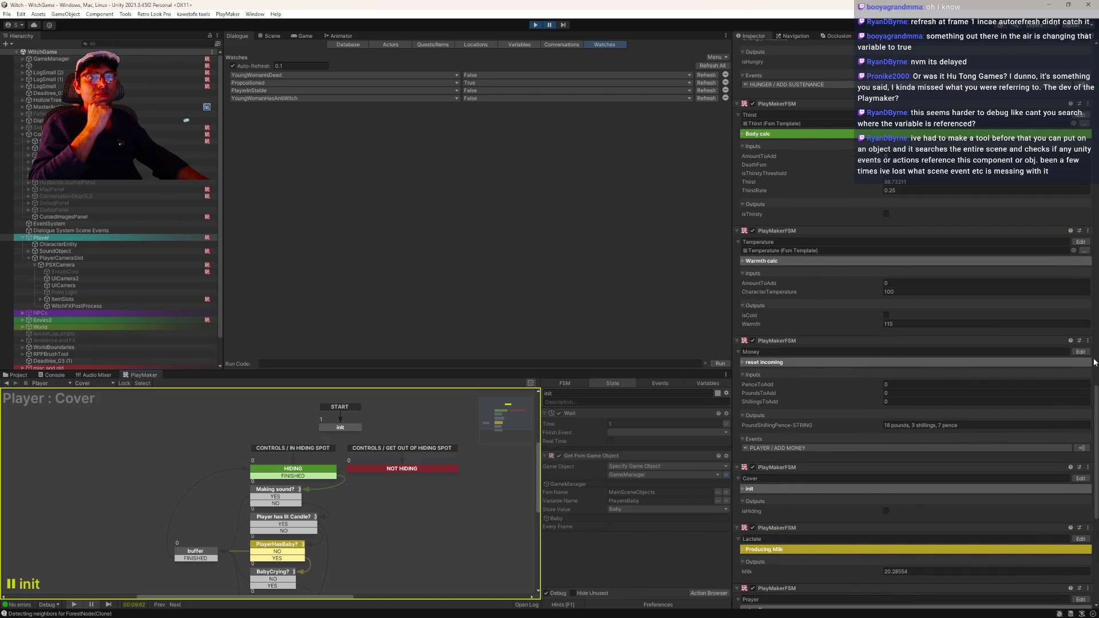
click(1081, 352)
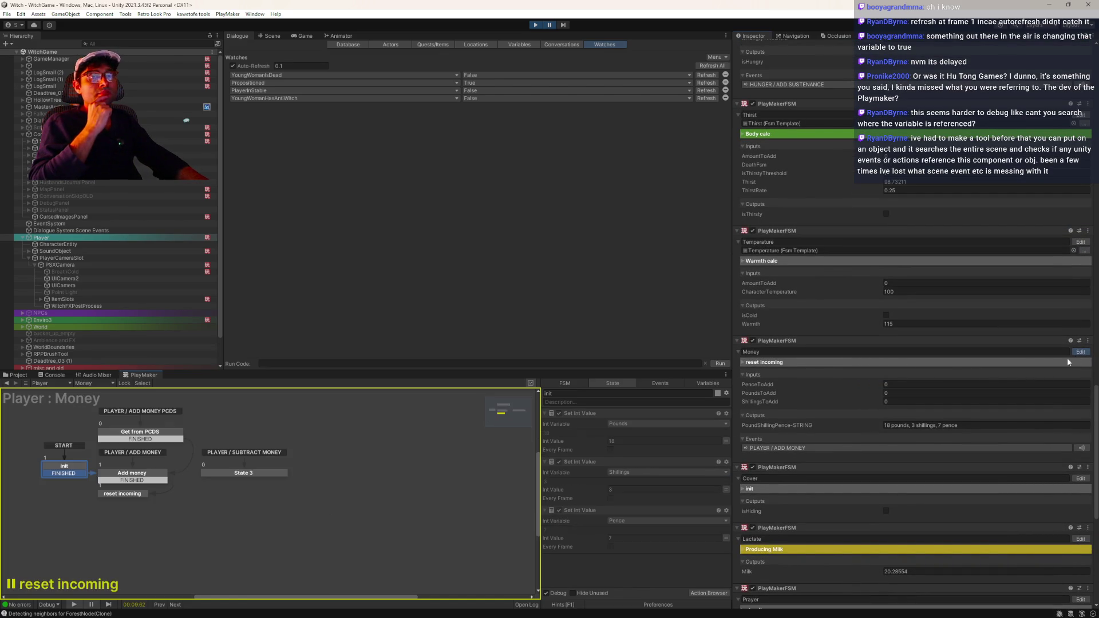
click(130, 482)
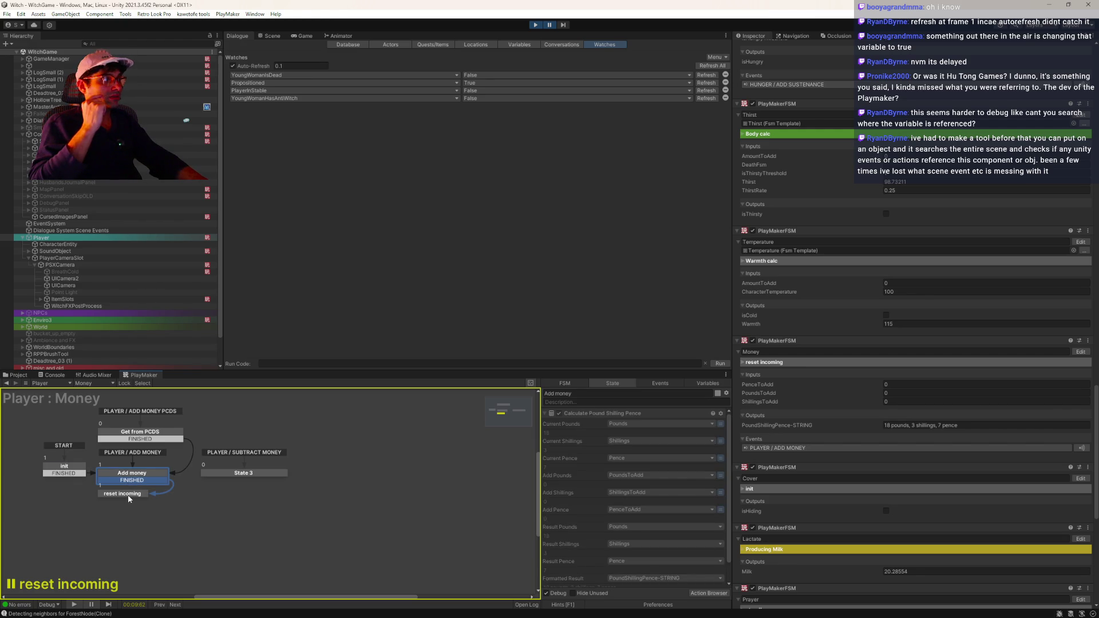
click(128, 495)
scroll(666, 521, down, 1)
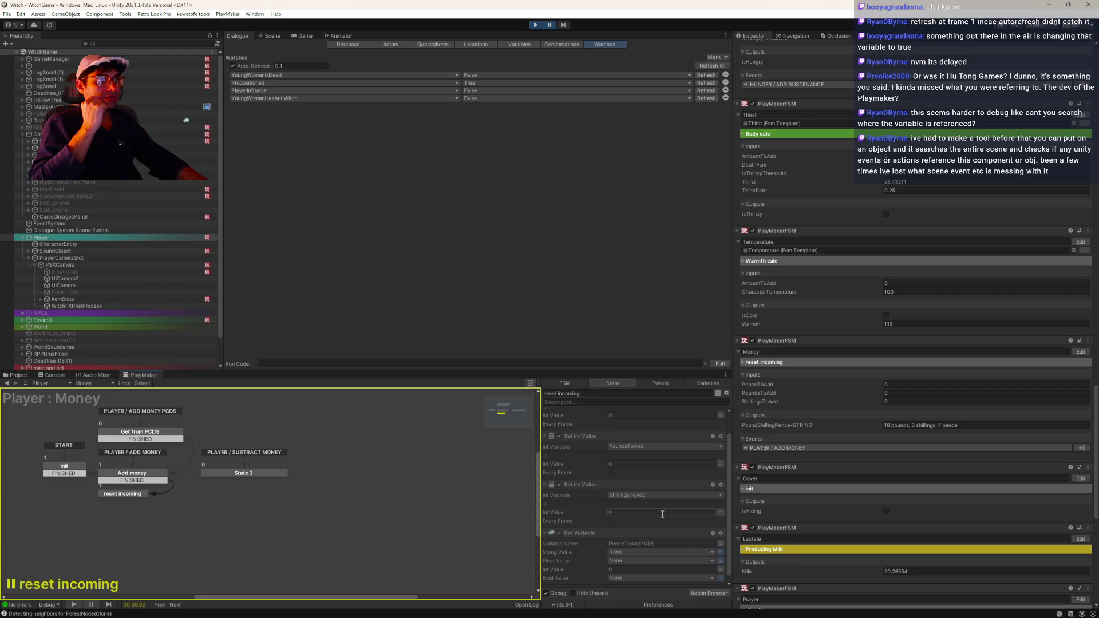
scroll(662, 514, down, 1)
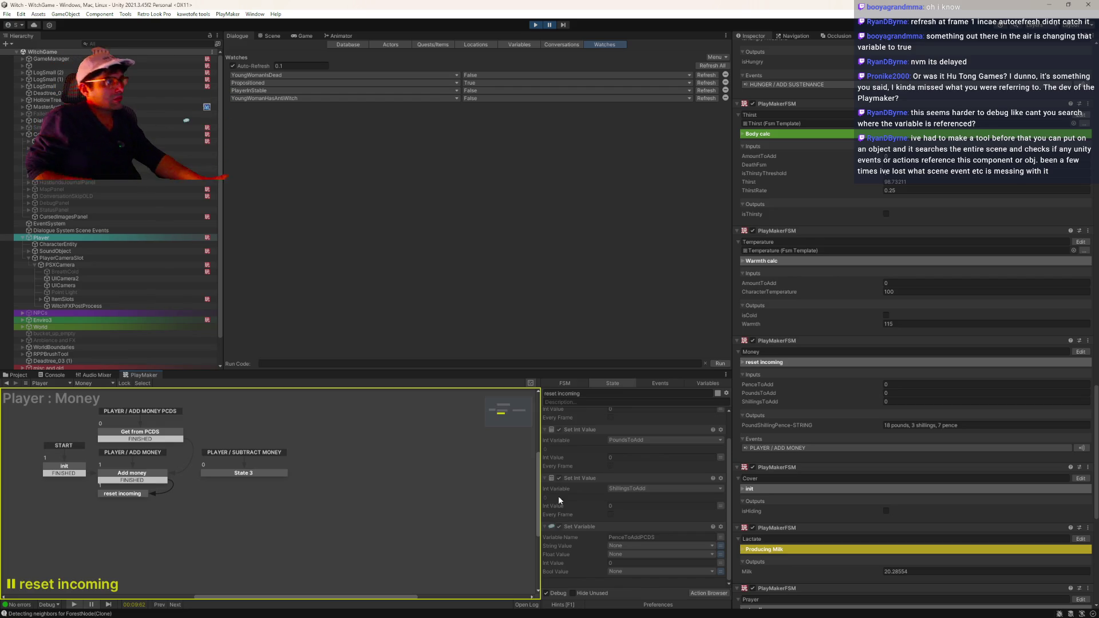
click(70, 476)
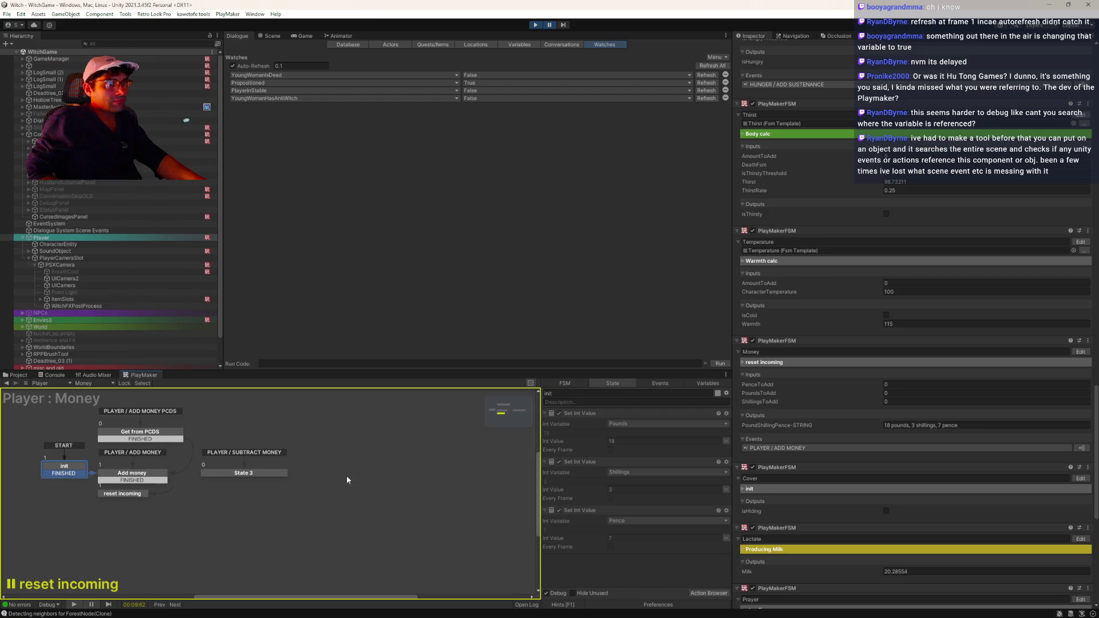
click(243, 476)
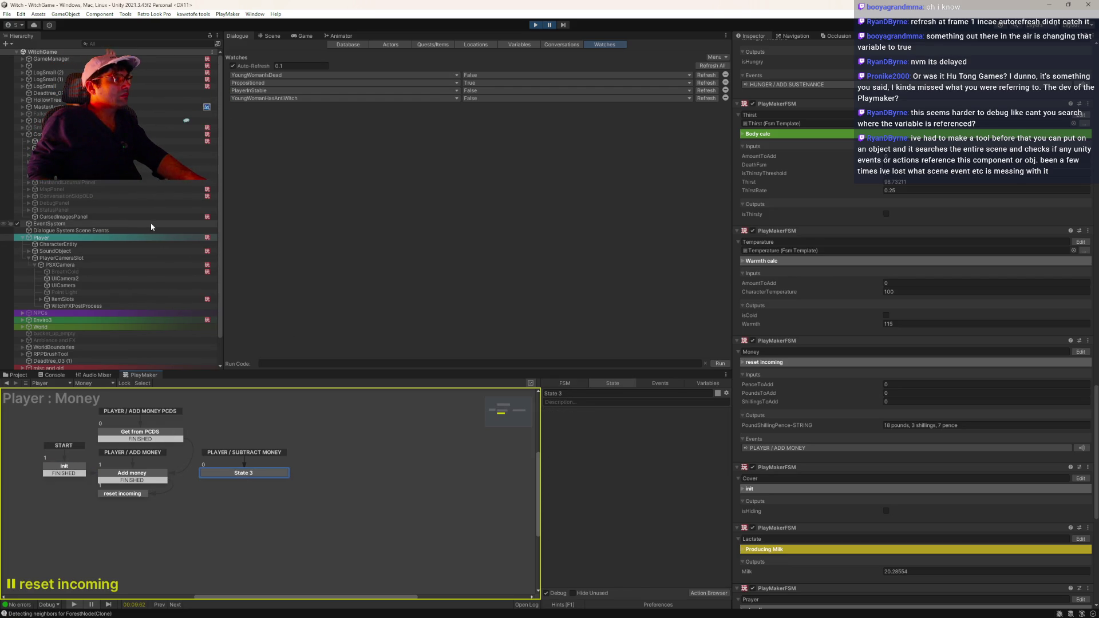
scroll(143, 300, down, 2)
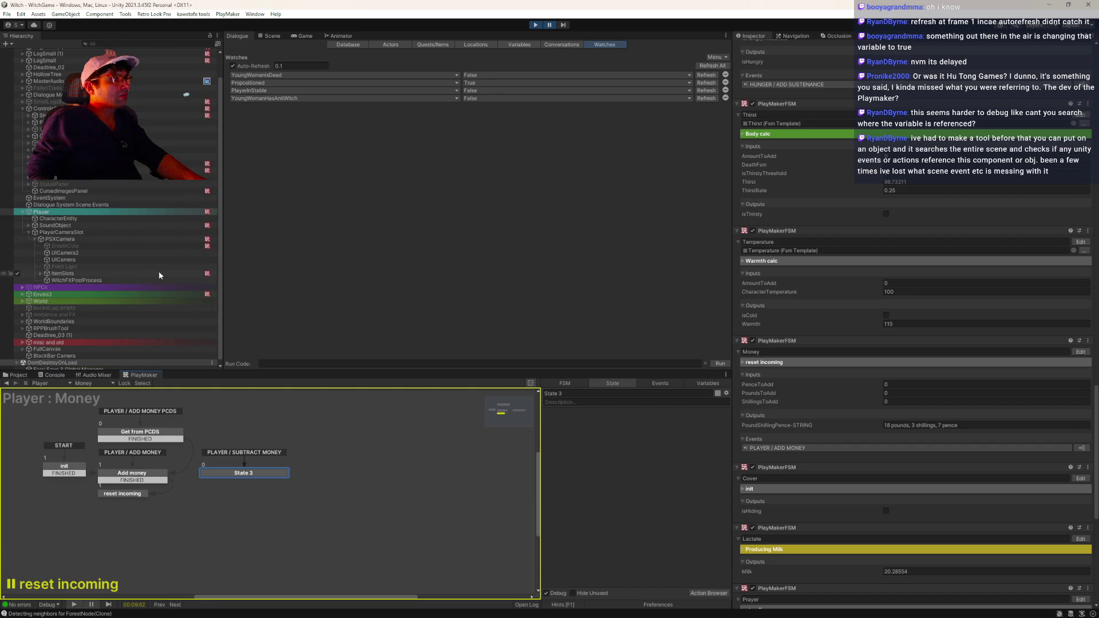
scroll(150, 283, down, 1)
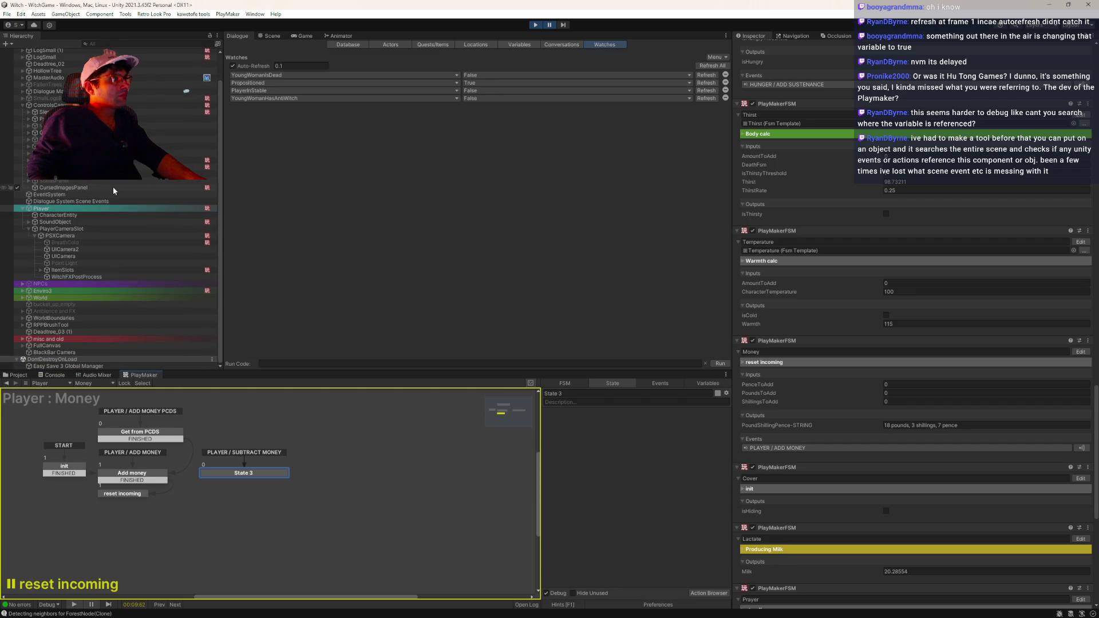
- Expand World and its Starting Items group to list the item objects
click(67, 298)
key(Right)
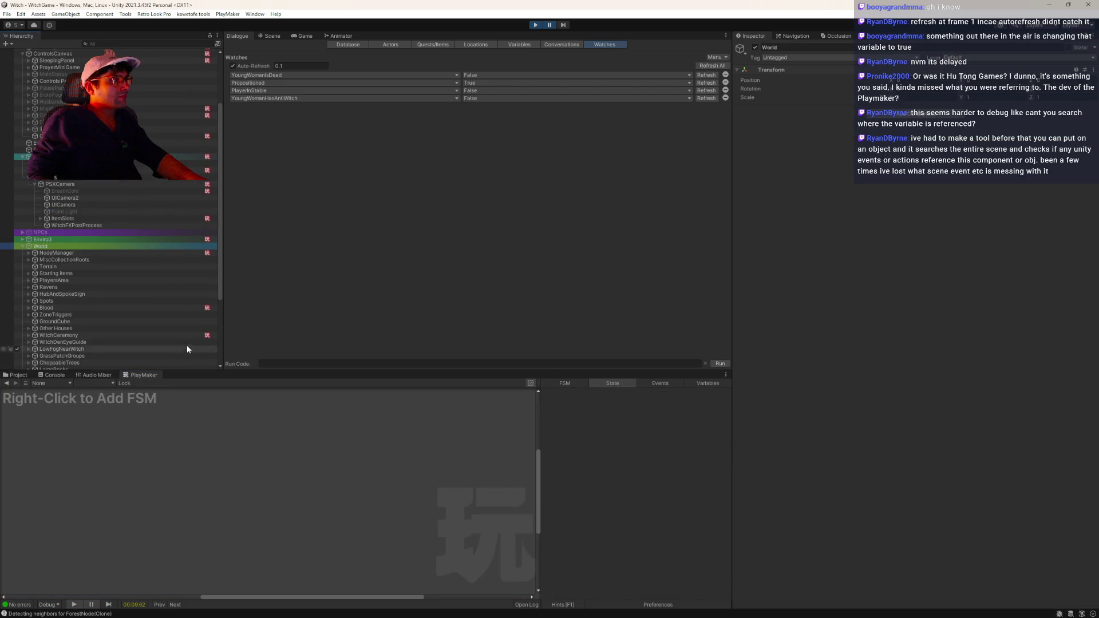
click(139, 274)
key(Right)
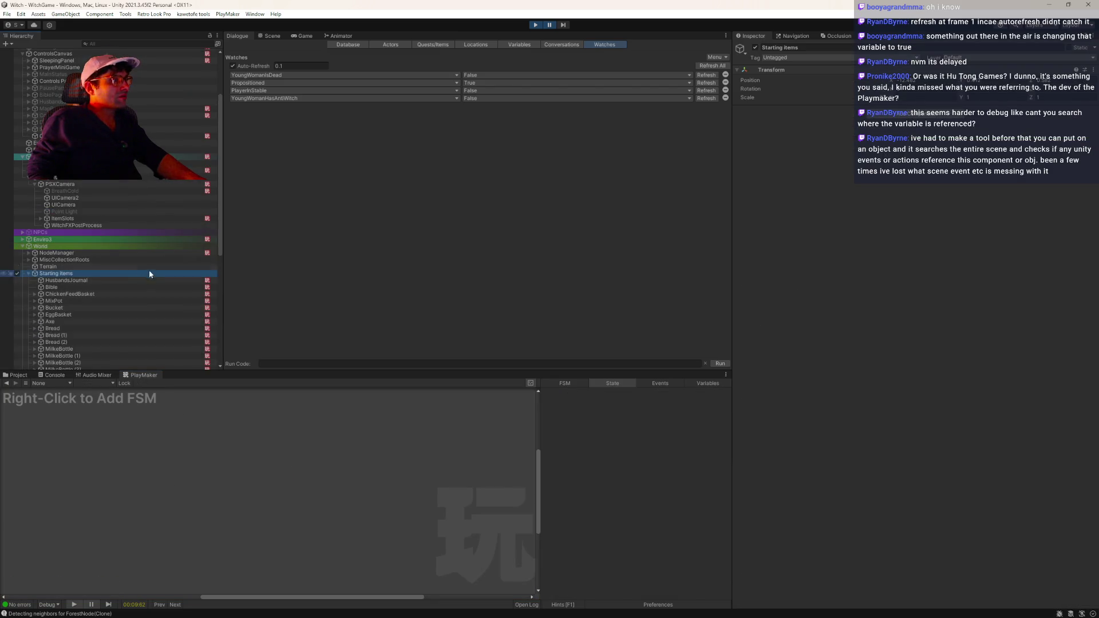
- Select MilkBottleCrate and view its Crate FSM's init state actions
scroll(151, 275, down, 3)
click(153, 312)
click(178, 484)
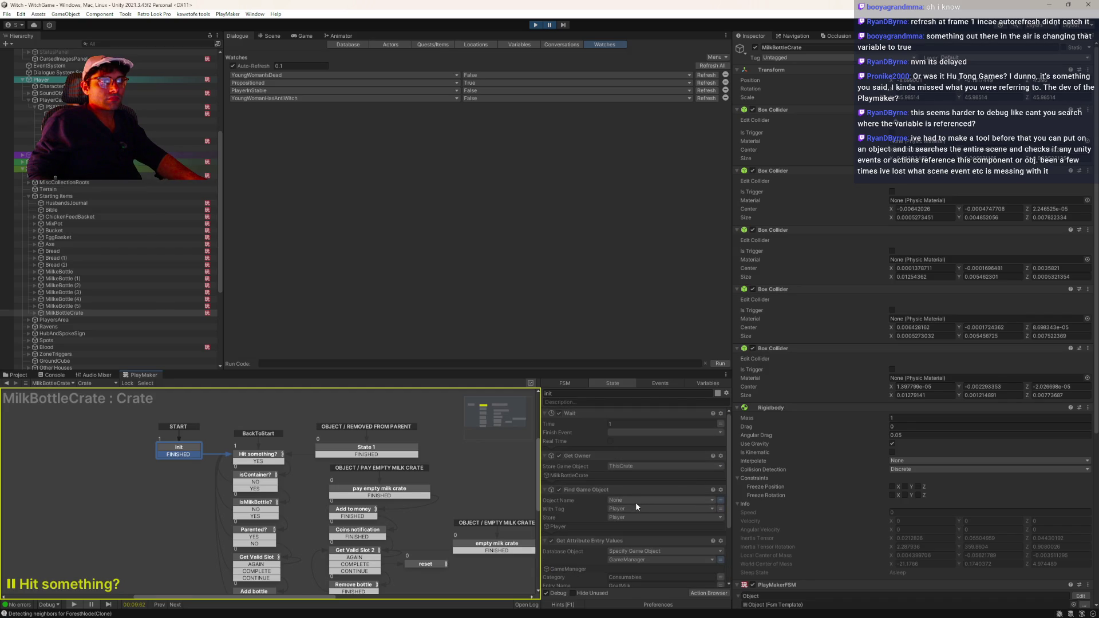
- Review the Hit something? state and its Collision Event action in the Inspector
click(249, 463)
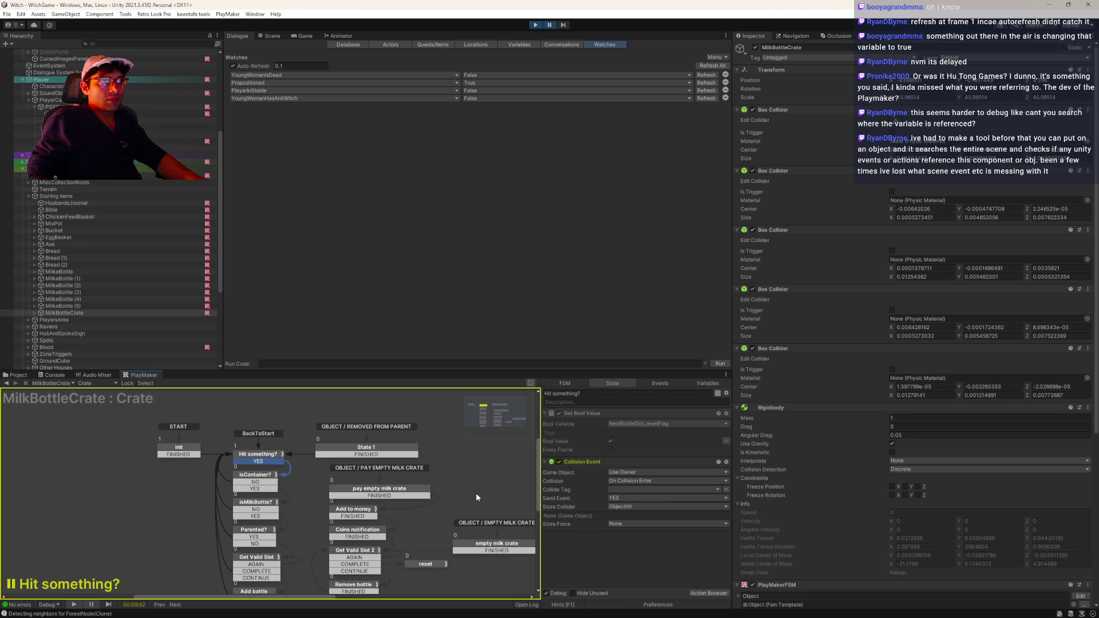
drag(499, 490, 477, 440)
scroll(864, 457, down, 5)
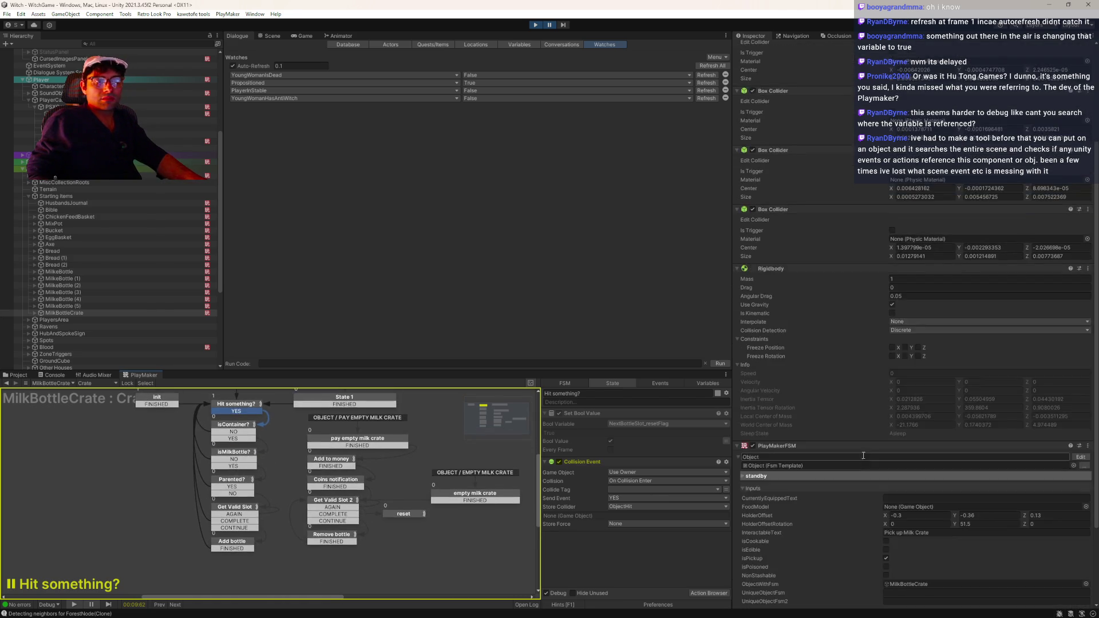
scroll(862, 456, down, 3)
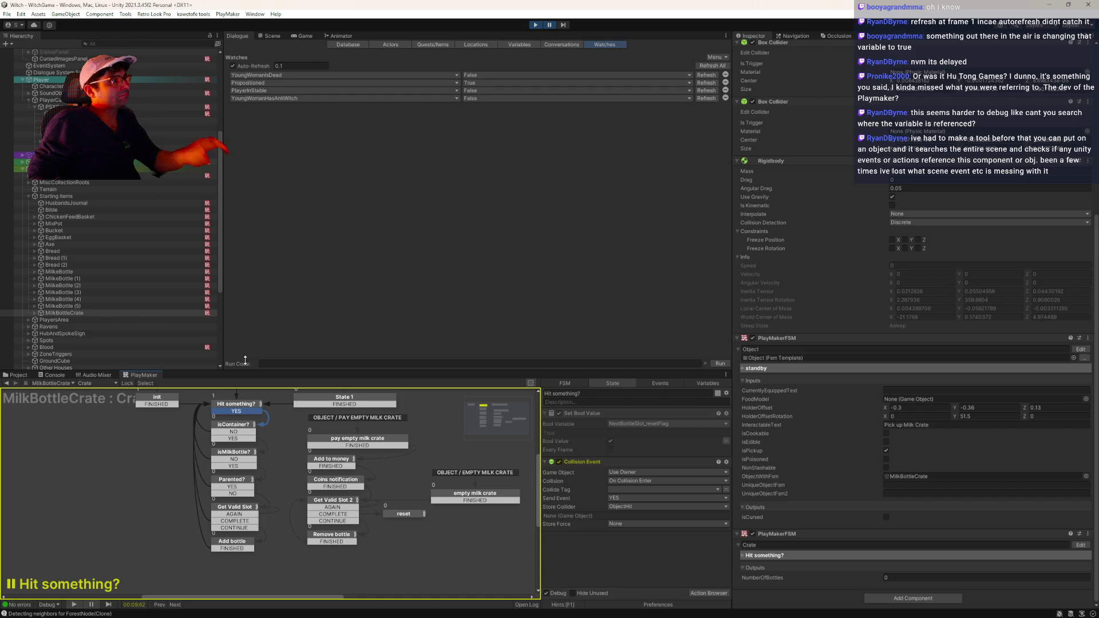
scroll(150, 336, down, 2)
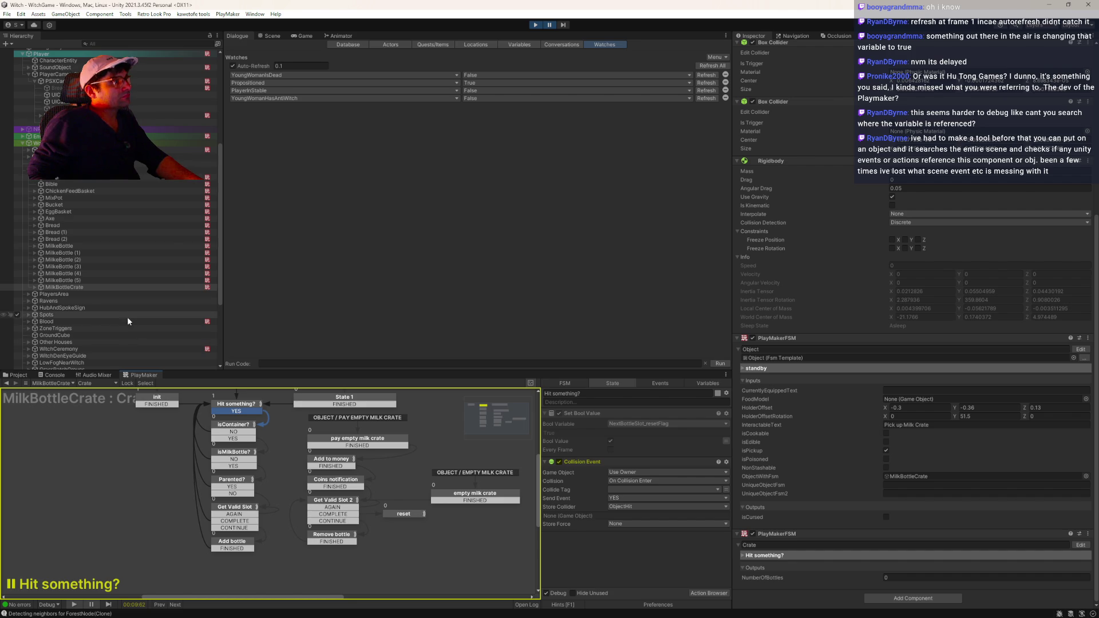
scroll(186, 347, down, 9)
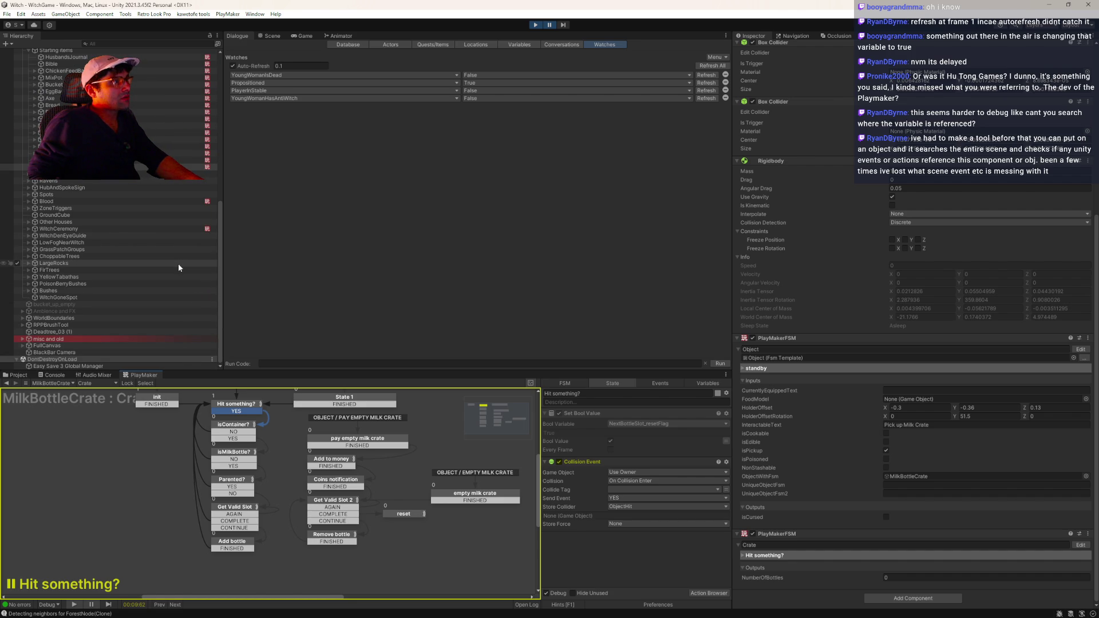
scroll(212, 265, up, 20)
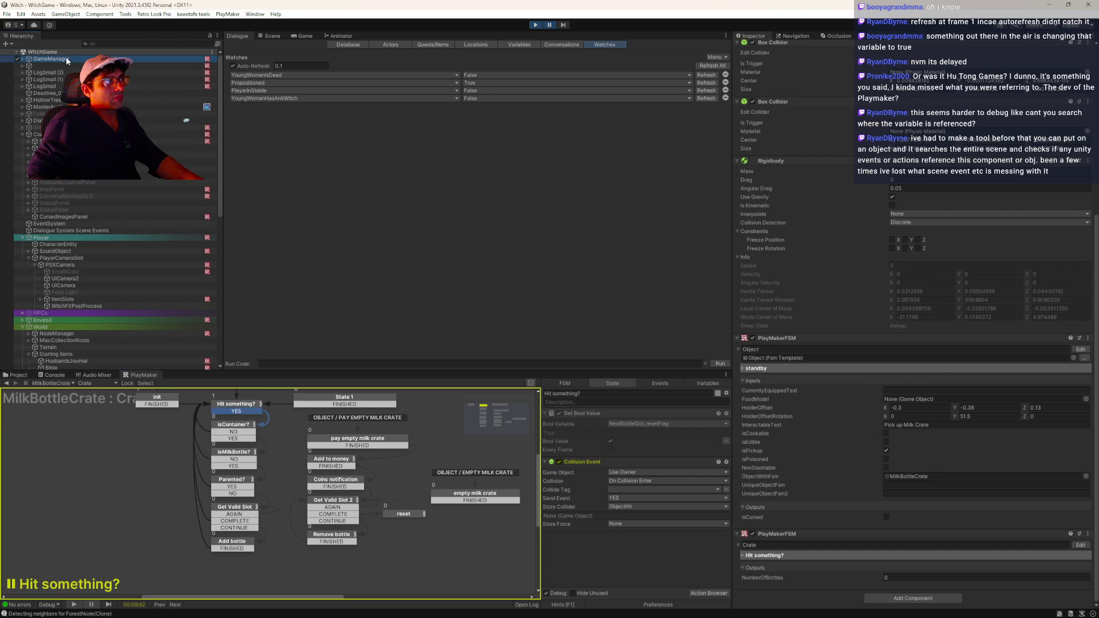
- Step through the scene objects' FSMs and open the Consumable template's state graph
click(172, 59)
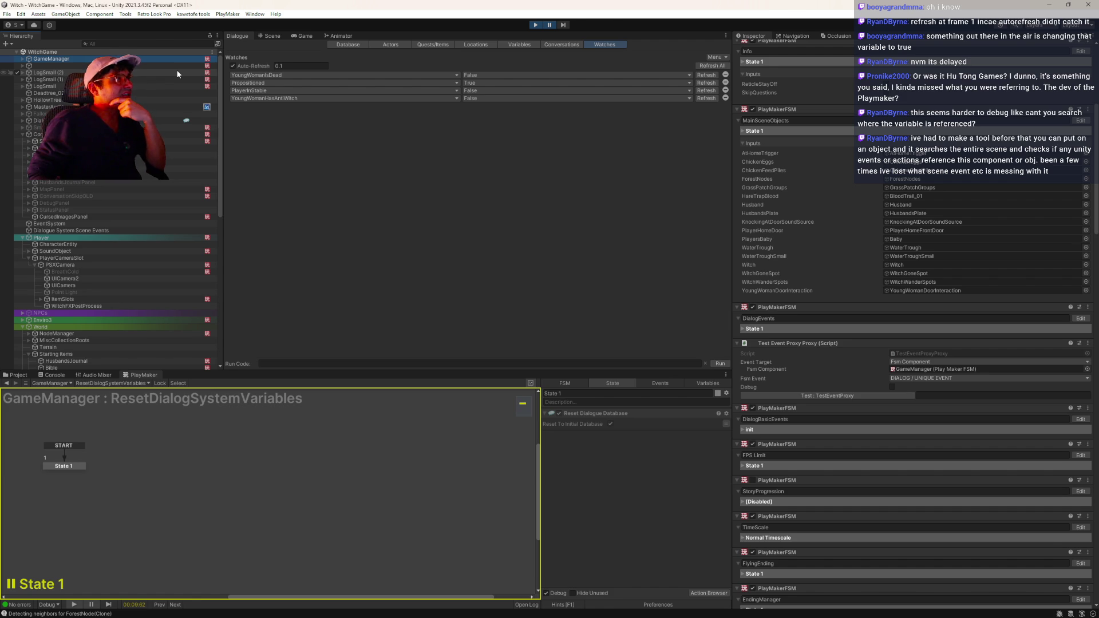
key(Down)
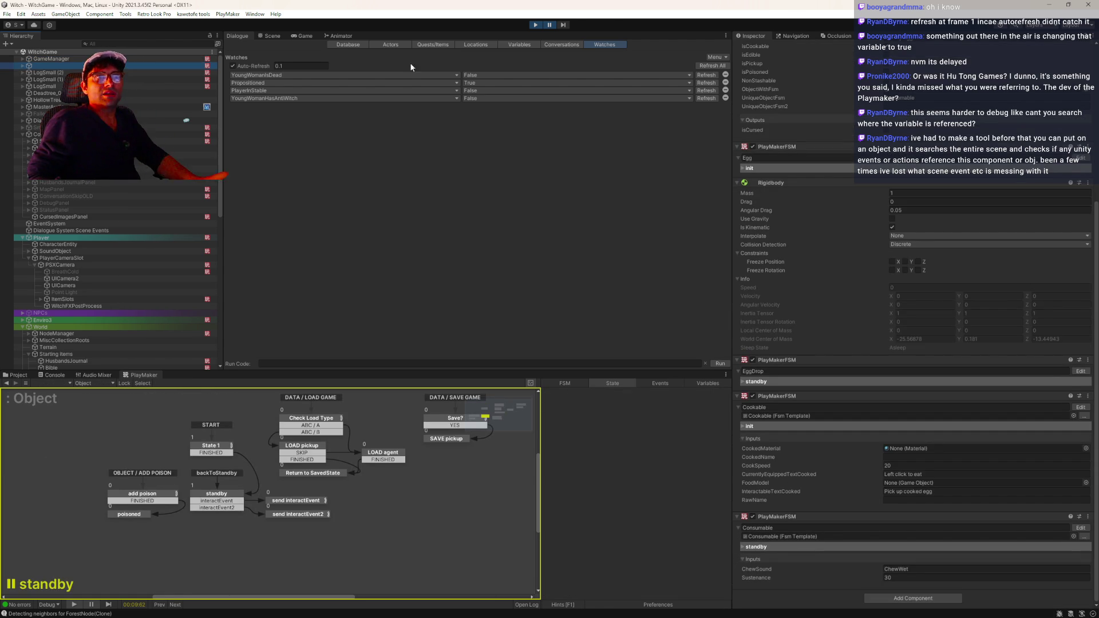
scroll(868, 327, up, 3)
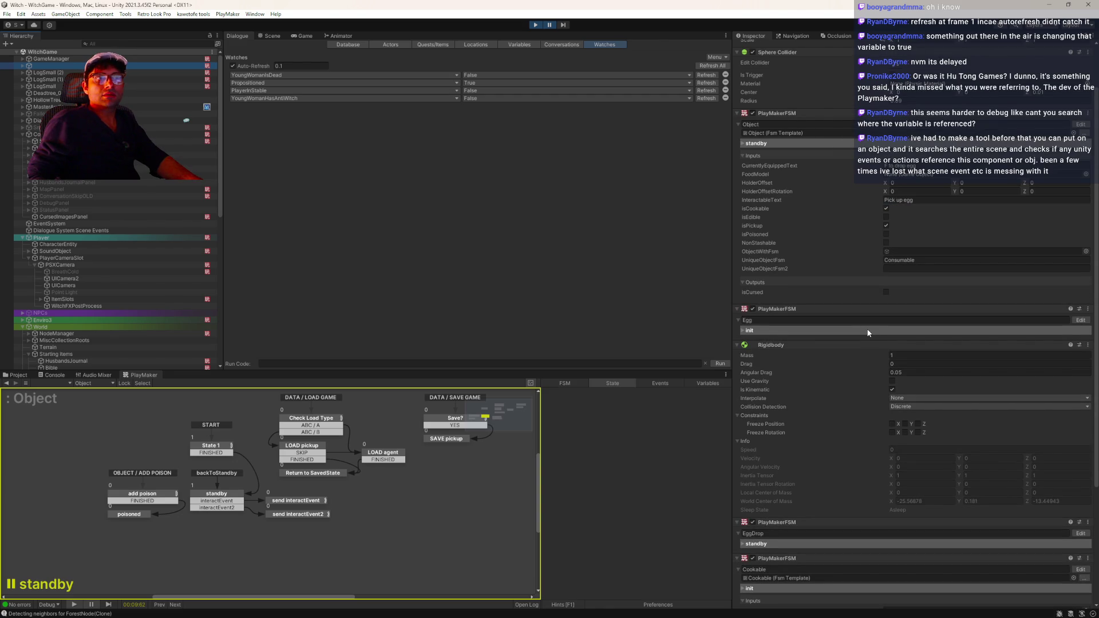
scroll(868, 329, down, 3)
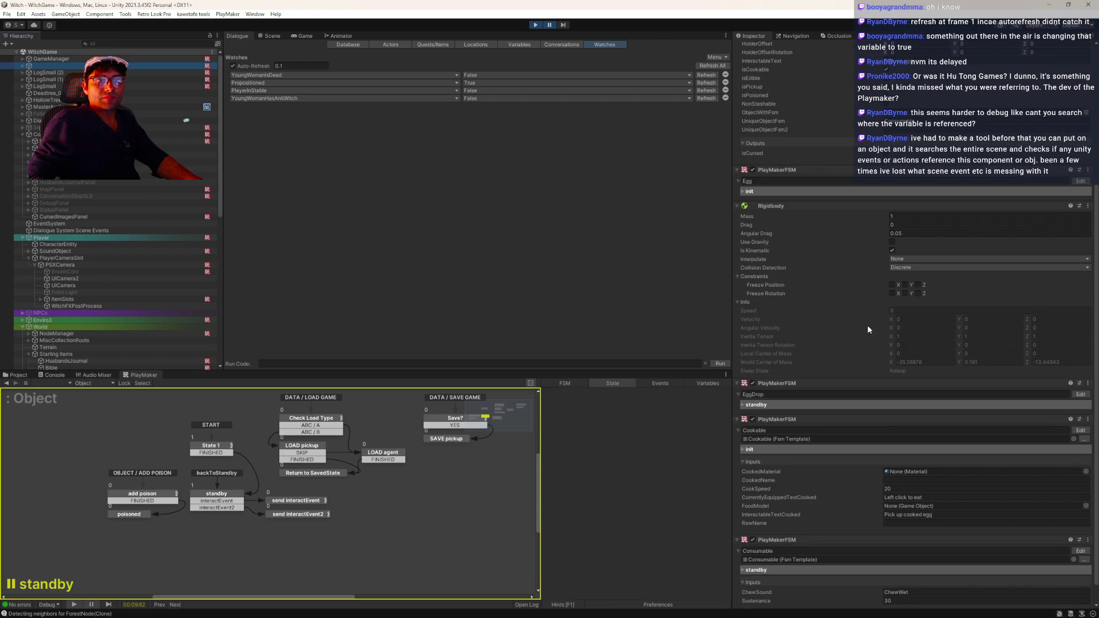
scroll(869, 329, down, 1)
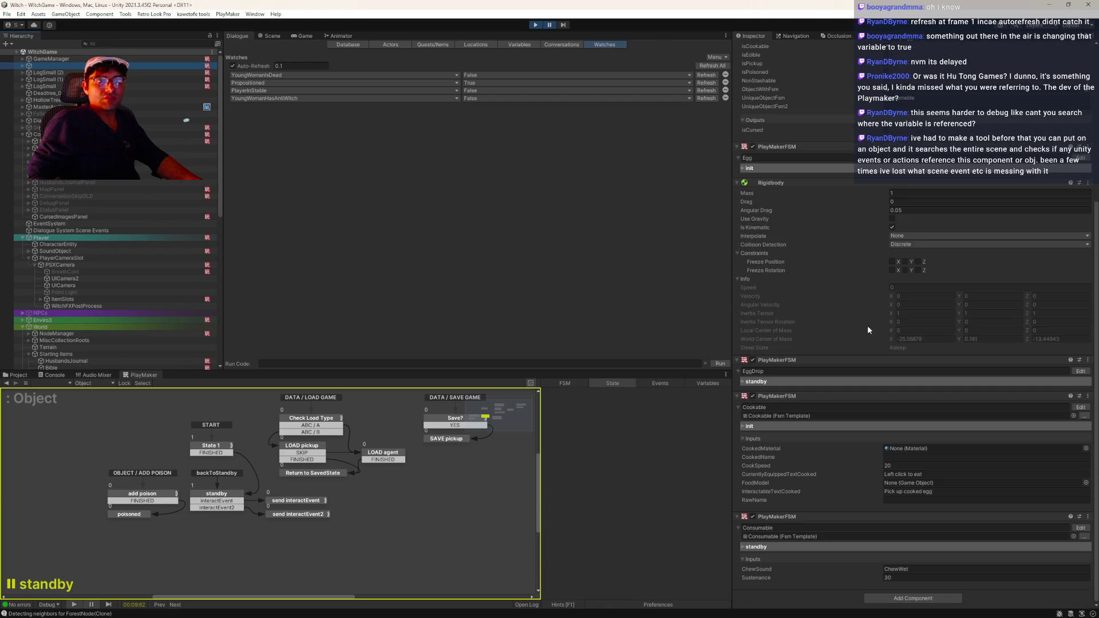
click(1081, 527)
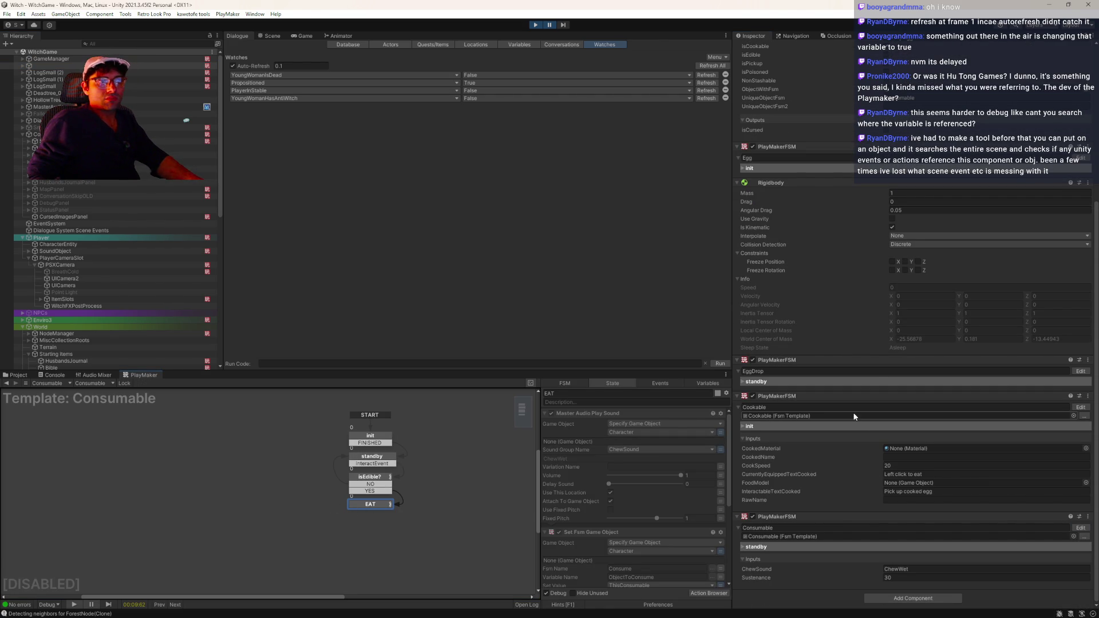
- Select the egg pickup and switch its PlayMaker graph from Consumable to the Egg FSM
click(49, 79)
click(49, 65)
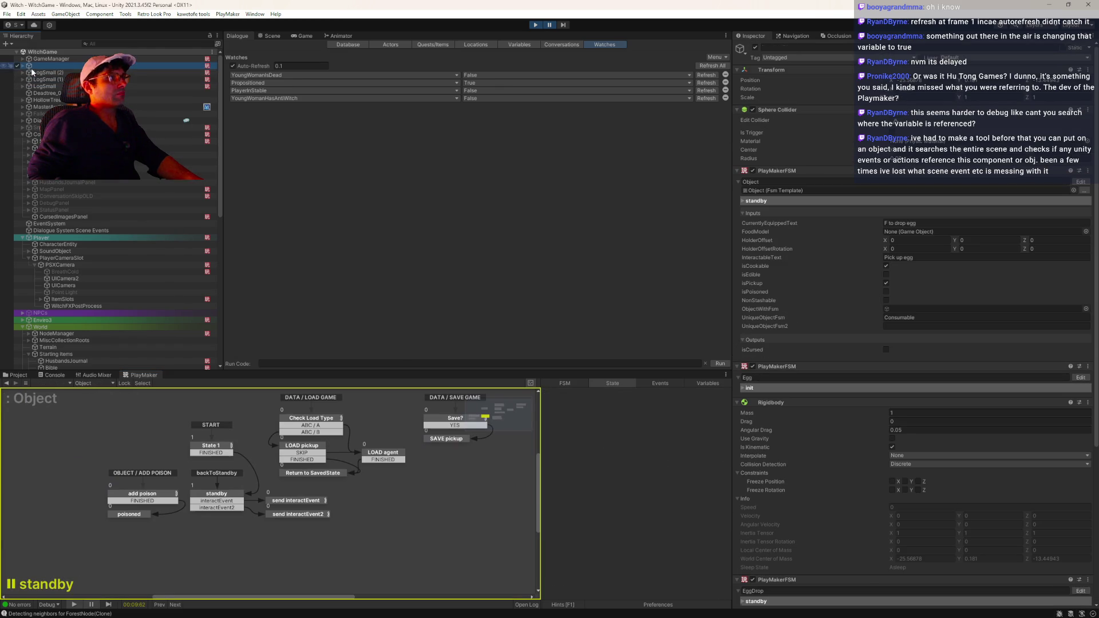
click(109, 383)
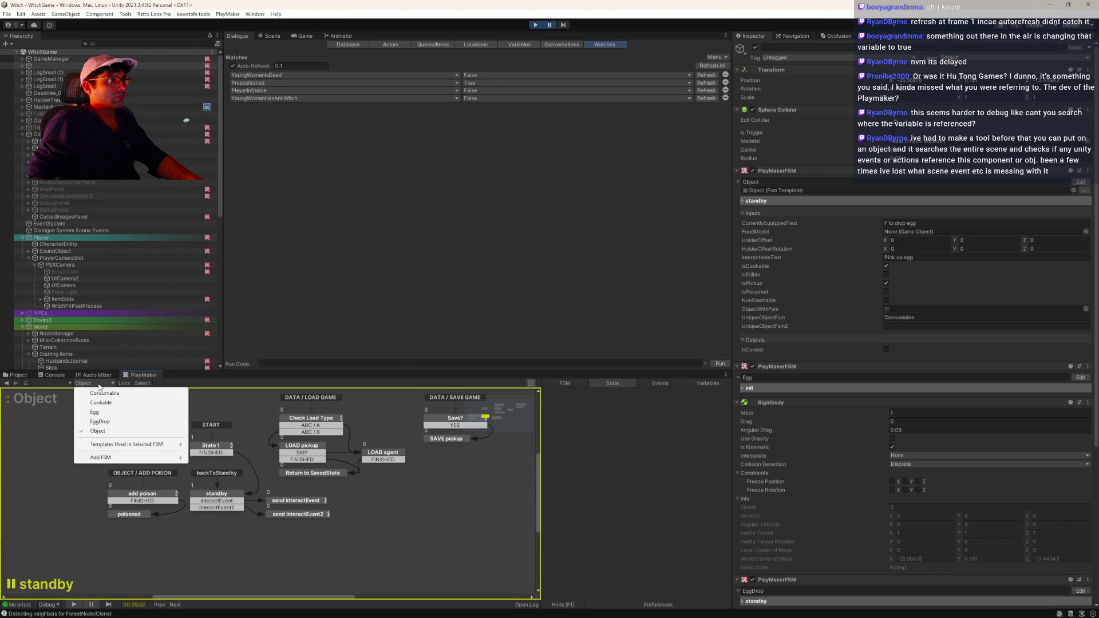
click(98, 414)
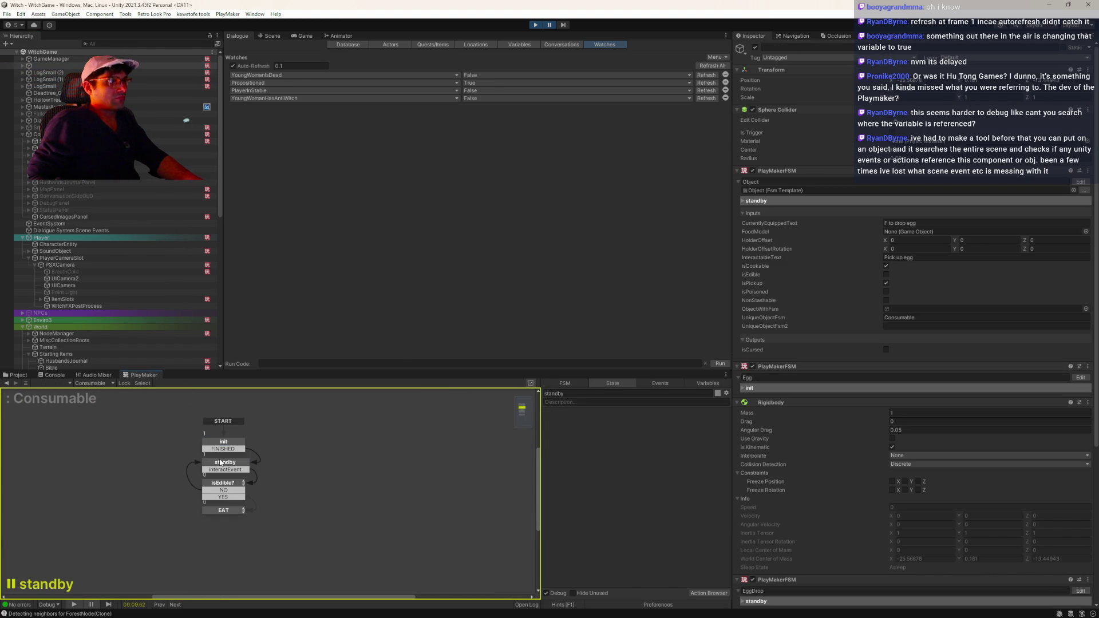
click(109, 383)
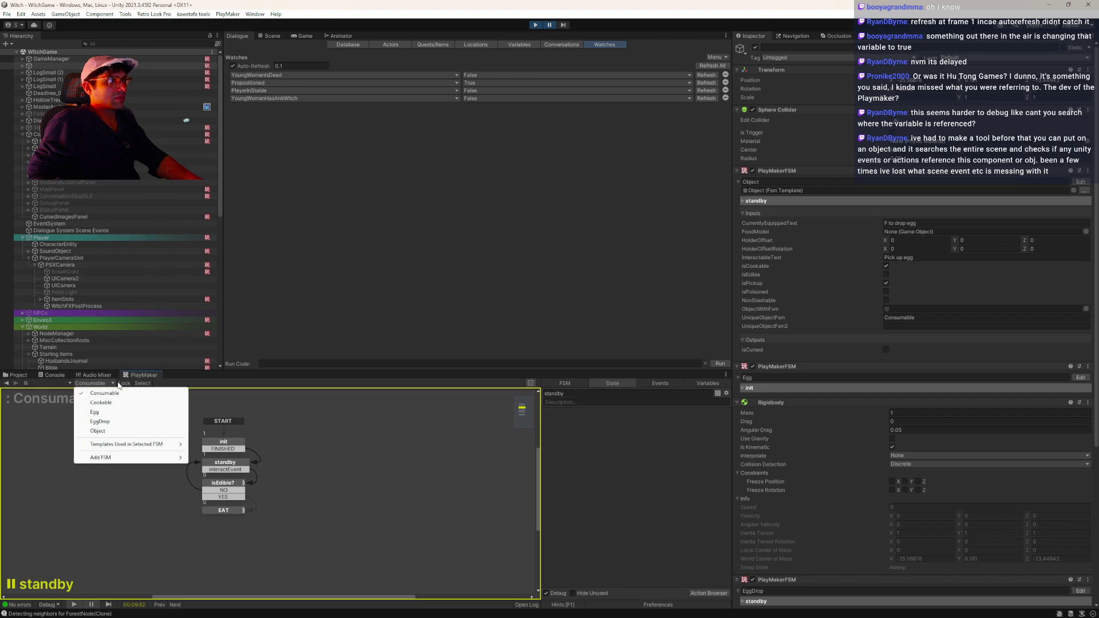
click(110, 408)
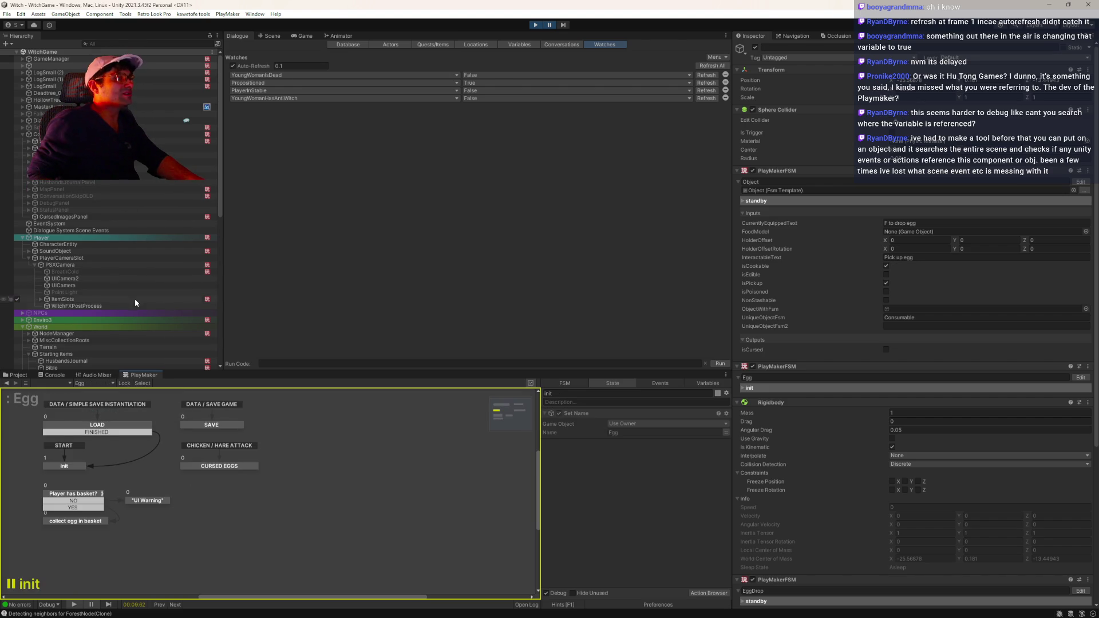
- Navigate Hierarchy through Other Houses > YoungWomansHouse to YoungWomanDoorInteraction's MilkCalculator FSM
scroll(133, 321, down, 3)
click(51, 301)
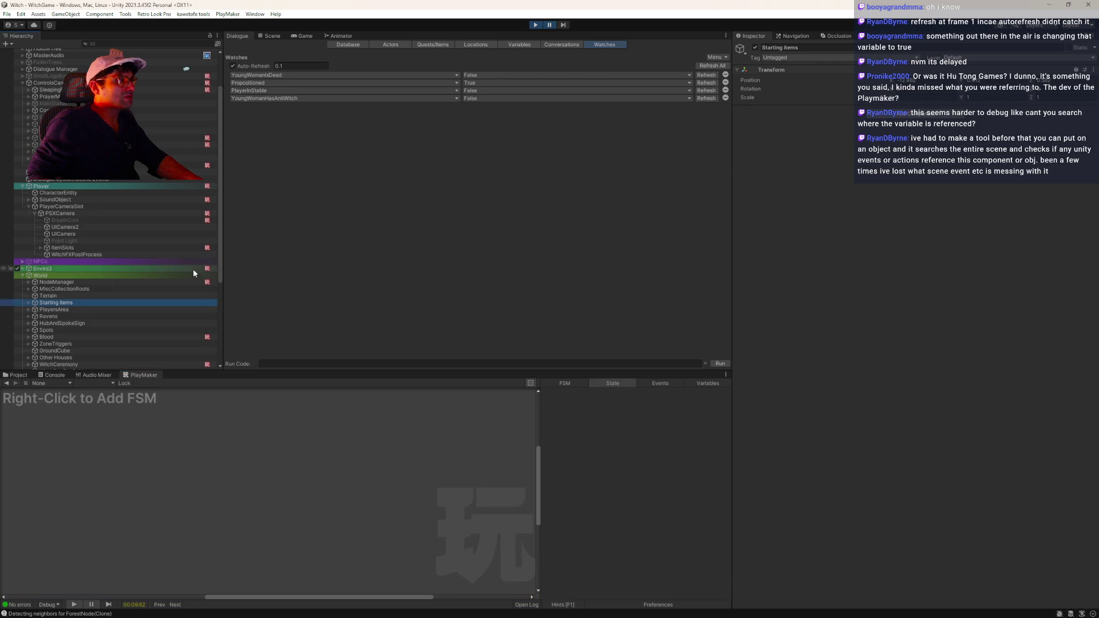
click(193, 282)
scroll(154, 337, down, 2)
scroll(158, 338, down, 2)
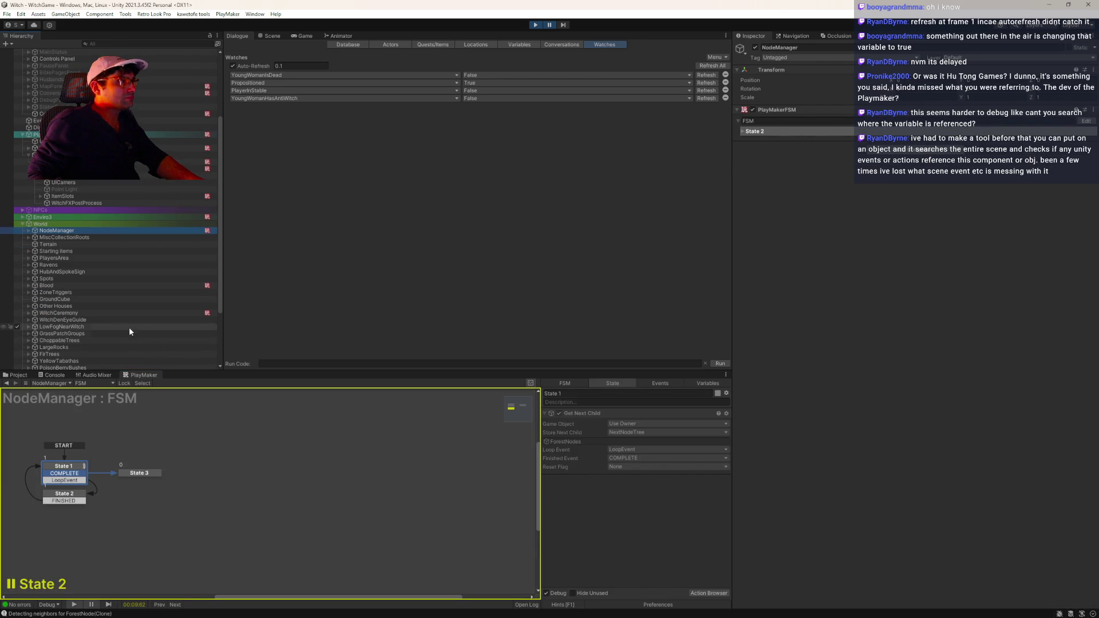
click(97, 307)
key(Right)
click(118, 309)
key(Down)
key(Right)
key(Down)
key(Down)
drag(65, 490, 152, 442)
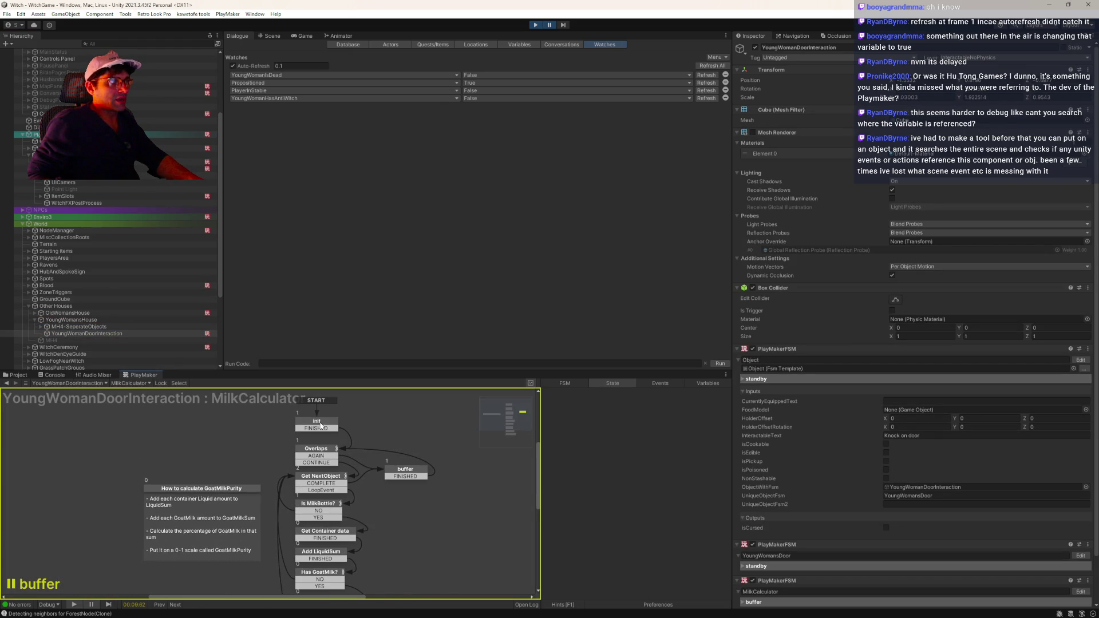
- Review the MilkCalculator's Overlaps, Get NextObject and Is MilkBottle? states
click(324, 455)
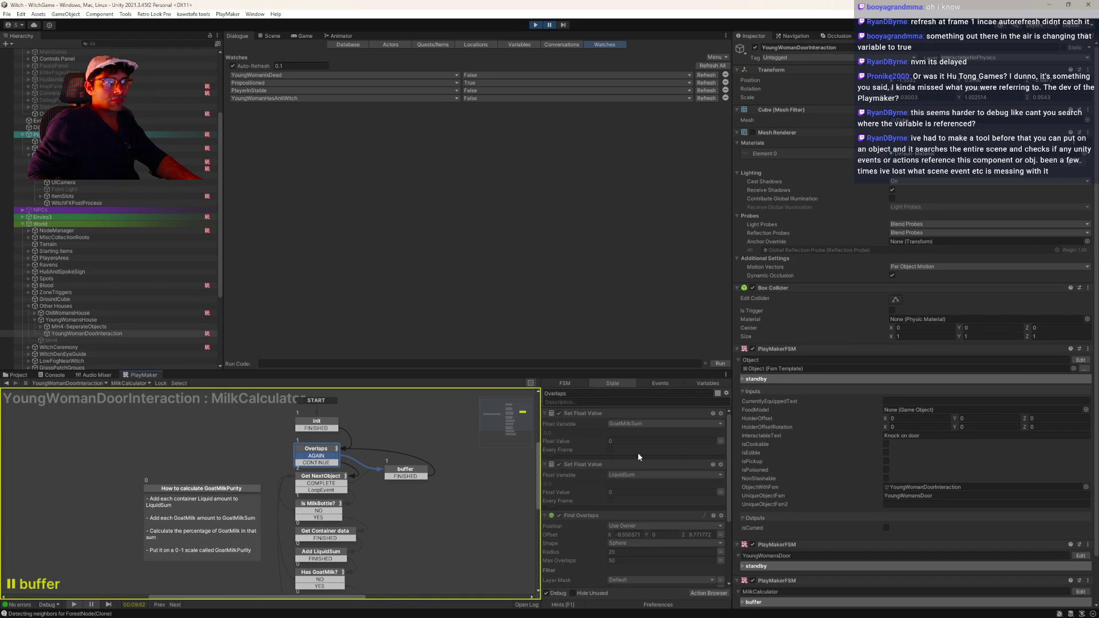
scroll(633, 462, down, 2)
scroll(618, 469, up, 2)
click(321, 476)
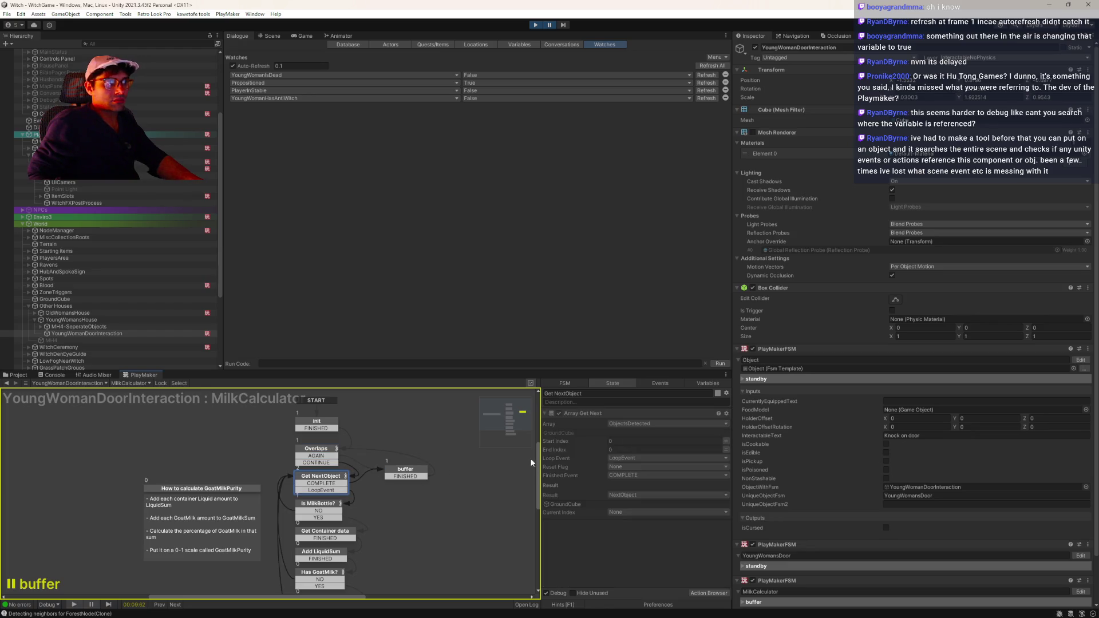
click(314, 518)
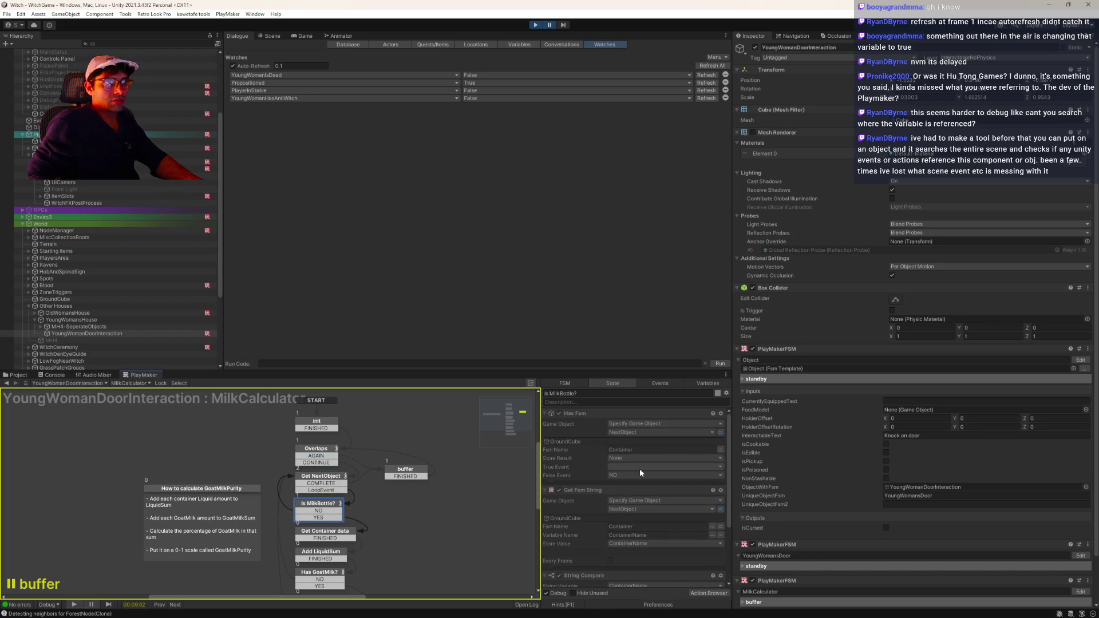
scroll(638, 468, down, 2)
drag(229, 518, 278, 521)
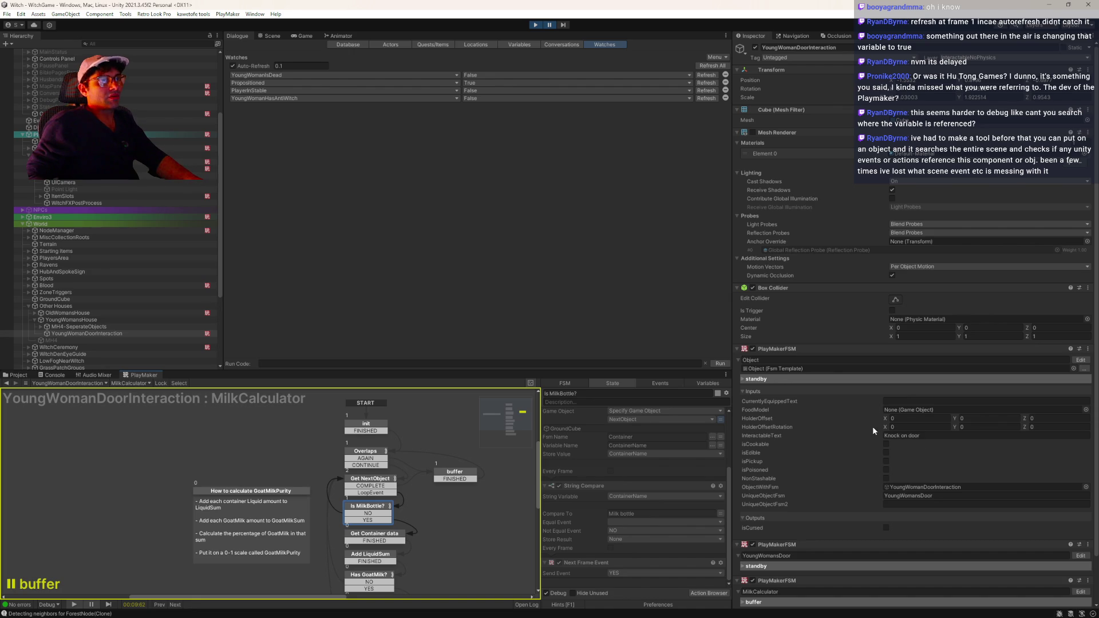
scroll(942, 469, down, 2)
click(1081, 507)
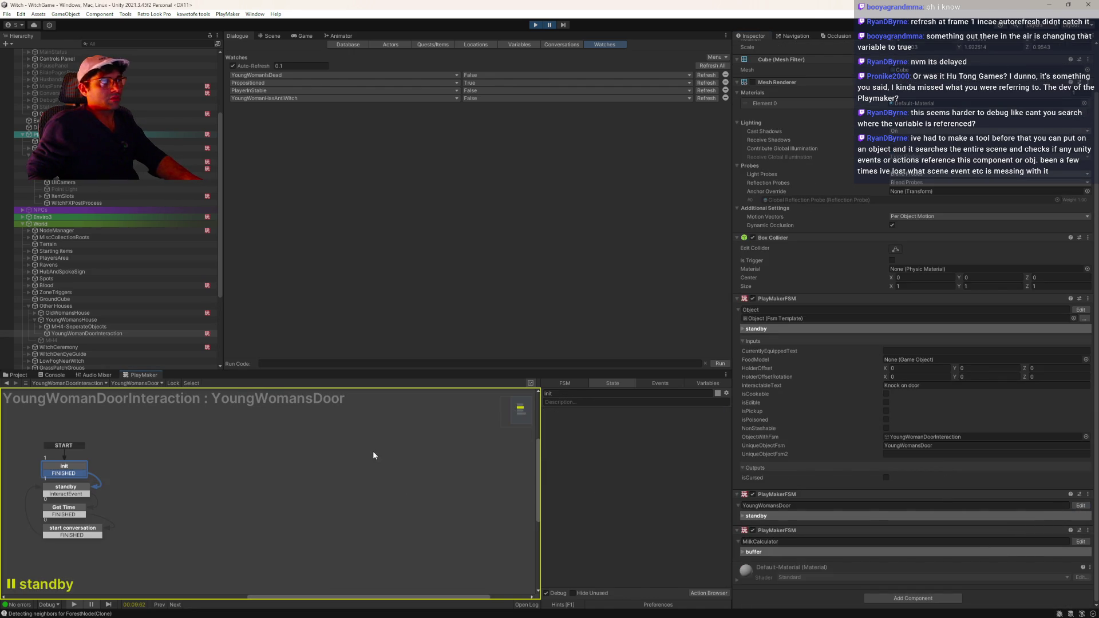
- Inspect the standby state's Set Variable action for PlayerAtYoungWomansDoor
click(69, 488)
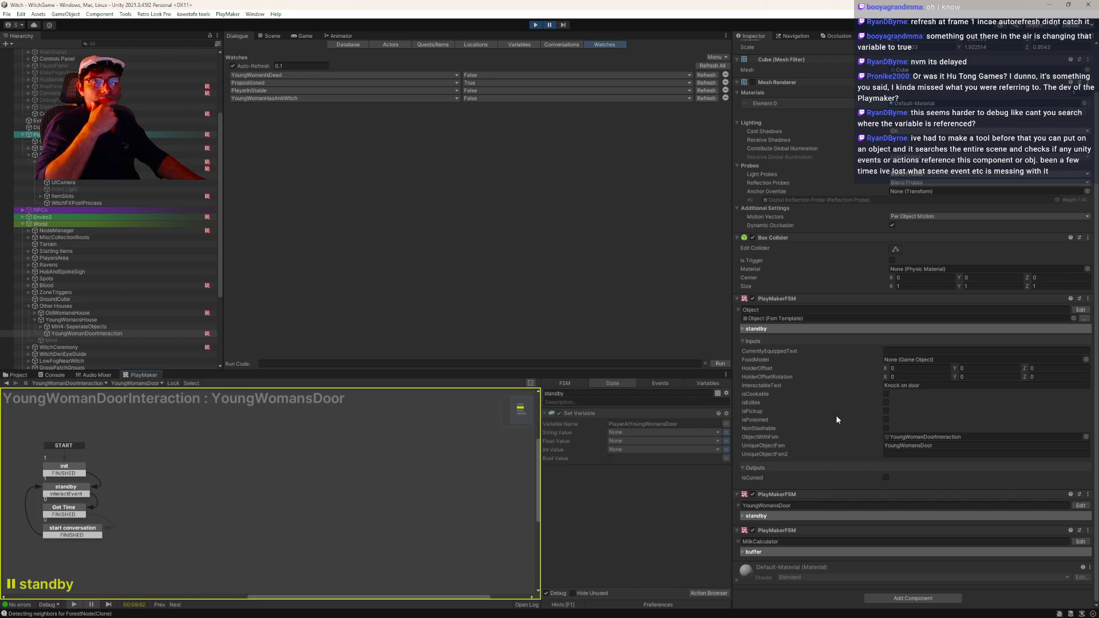
scroll(104, 269, up, 5)
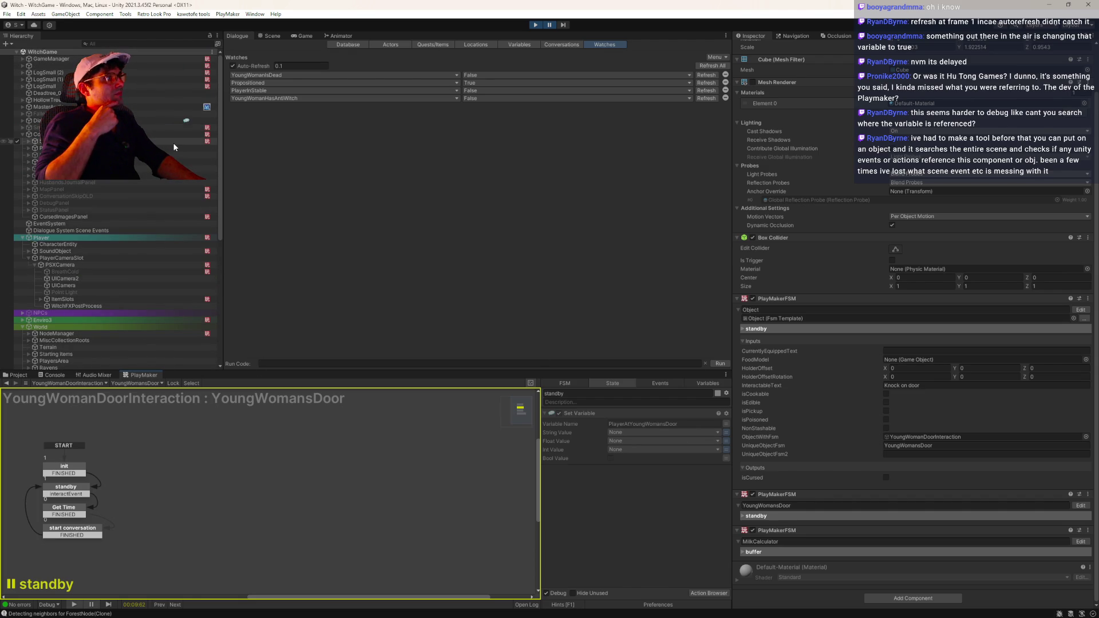
click(159, 135)
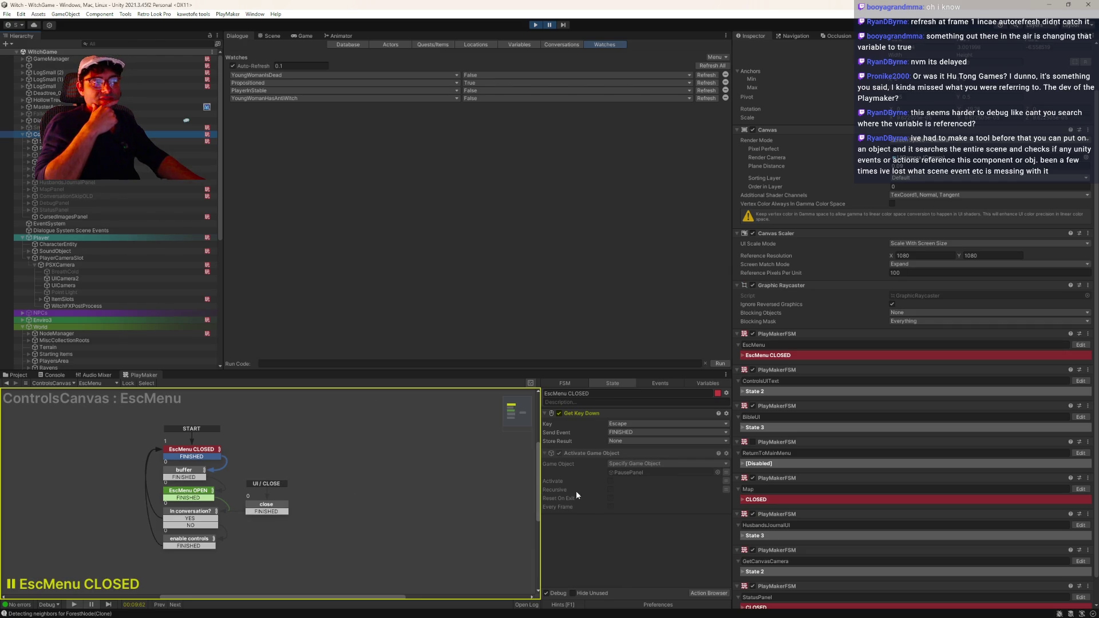
- Check the Canvas, AlertsPanel and SolidColorPanel FSMs, then select Dialogue Manager
scroll(818, 452, down, 2)
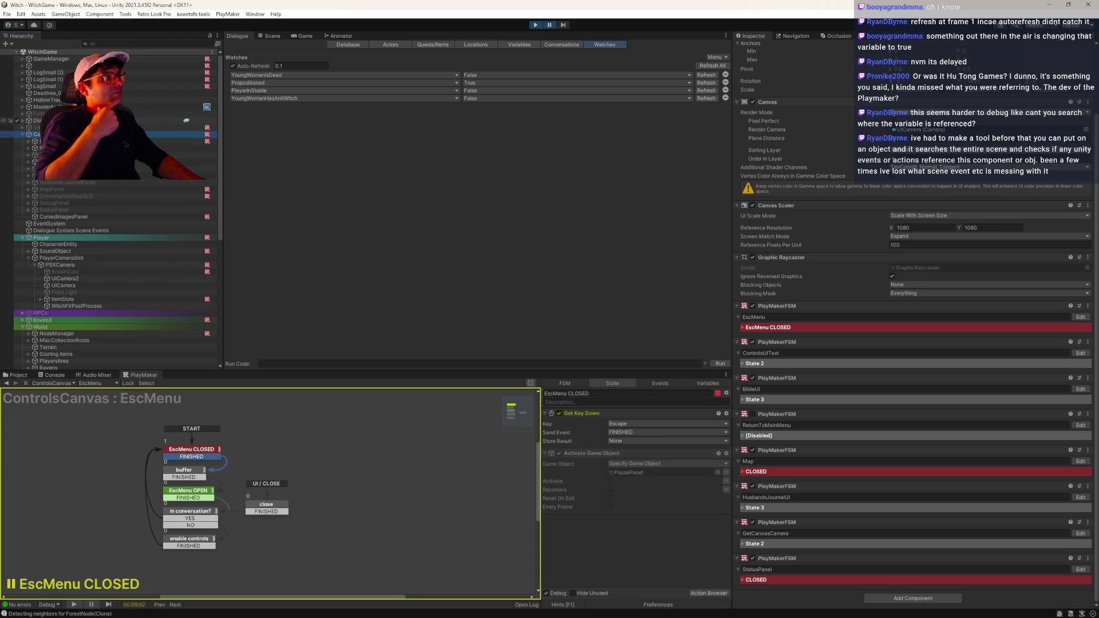
click(37, 128)
key(Right)
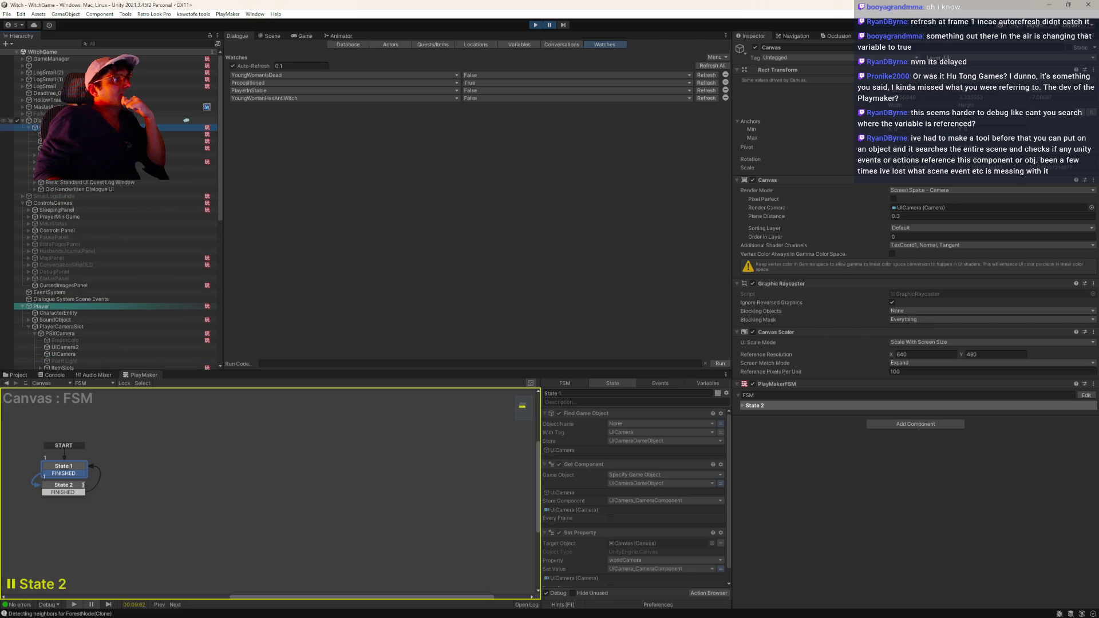
key(Down)
key(Down)
key(Down)
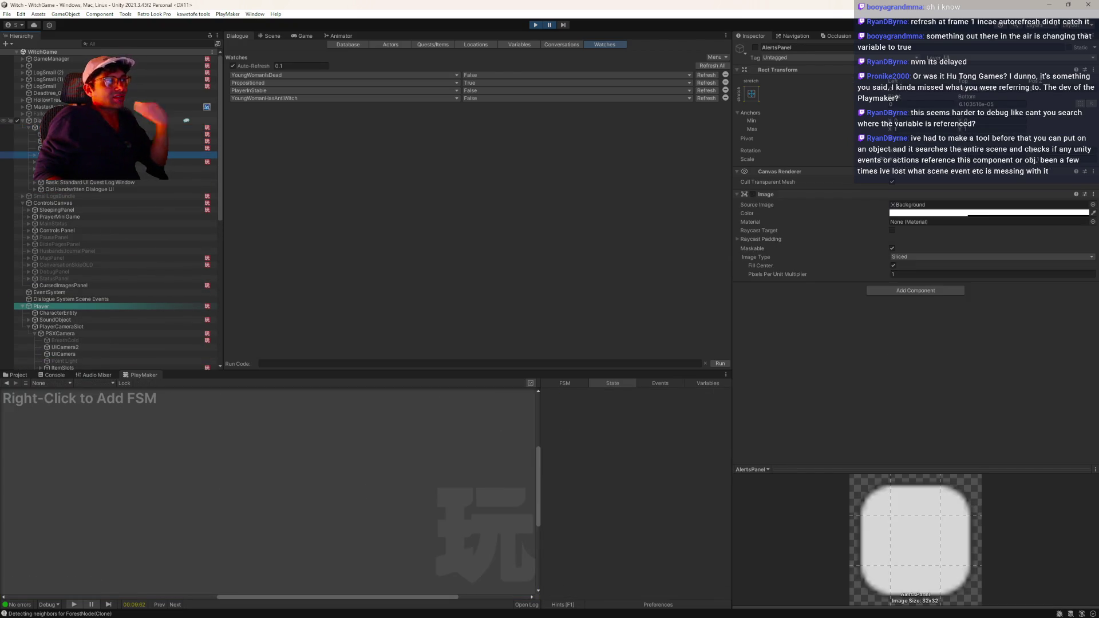
key(Down)
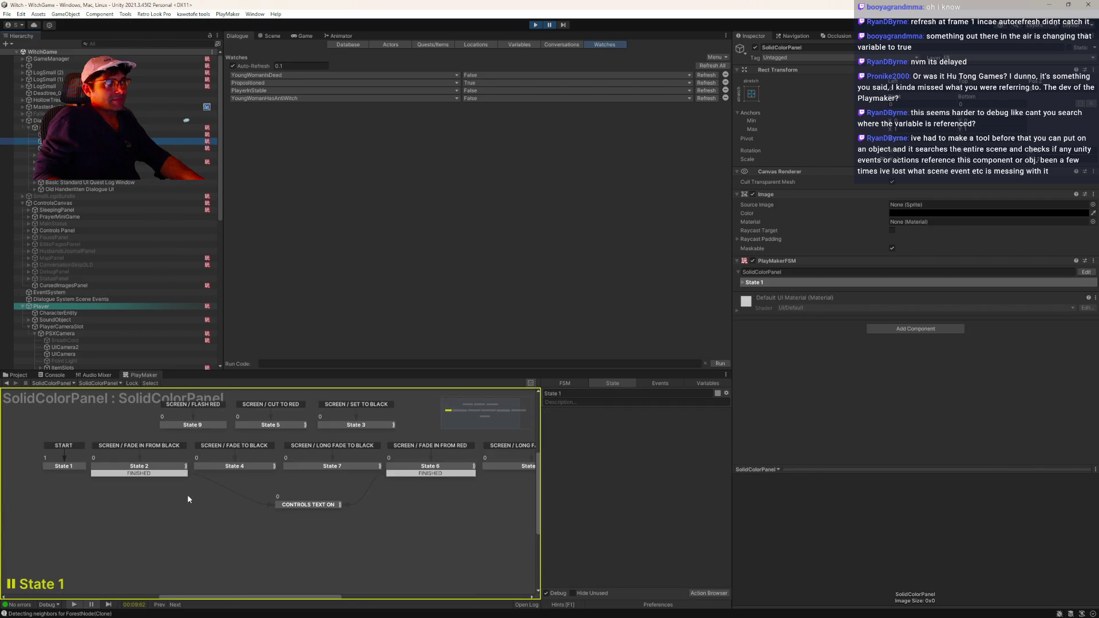
click(38, 120)
key(Left)
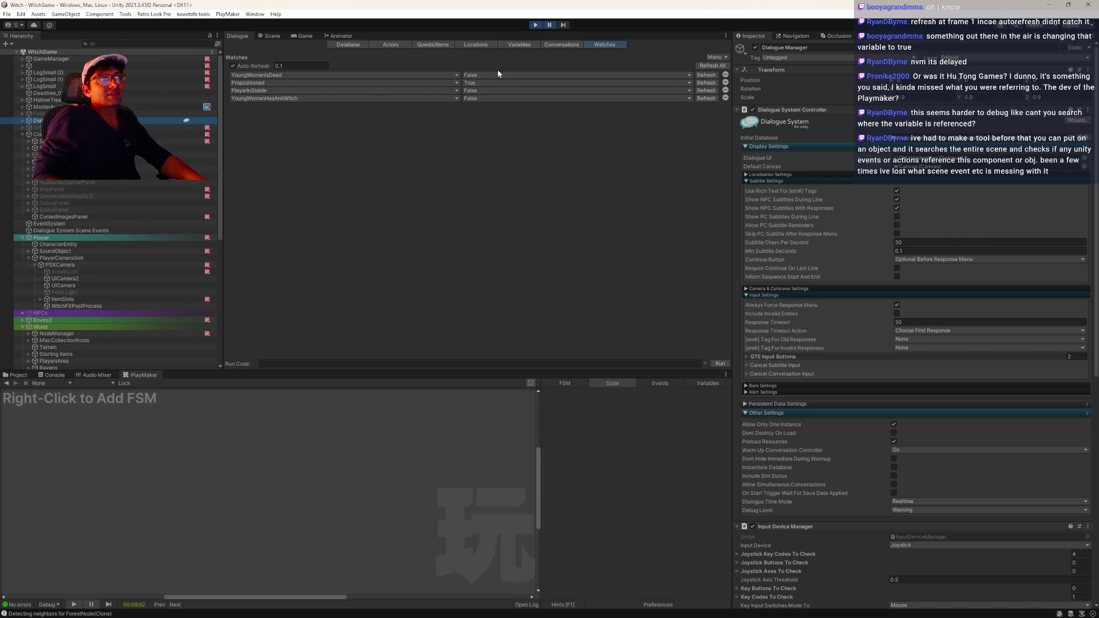
- Unpause play mode and set the Propositioned watch to False
click(704, 83)
click(550, 25)
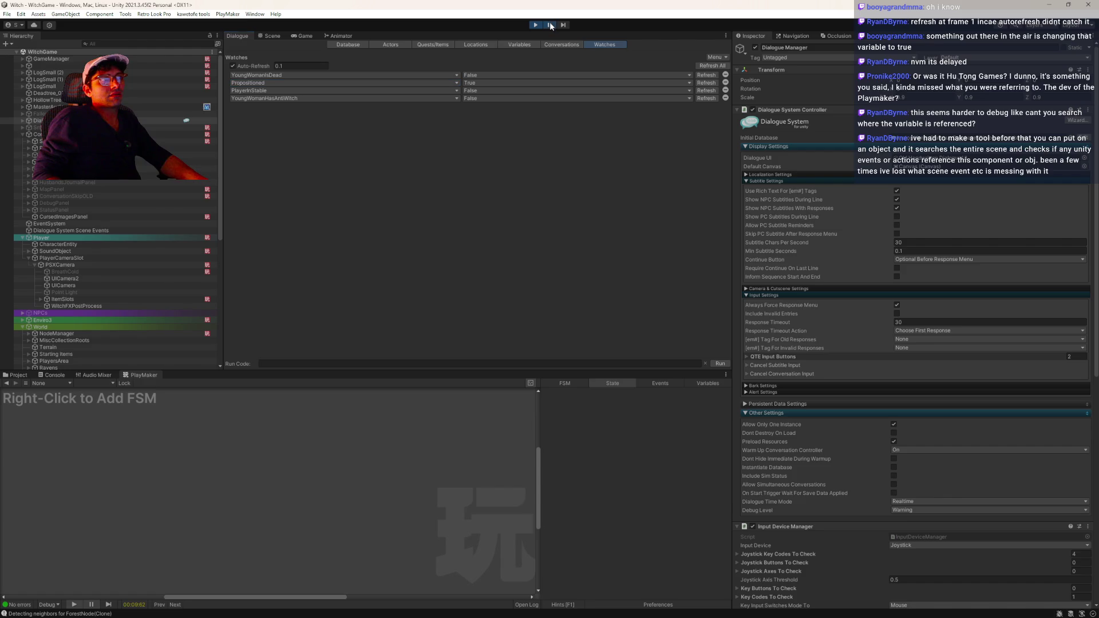
click(702, 84)
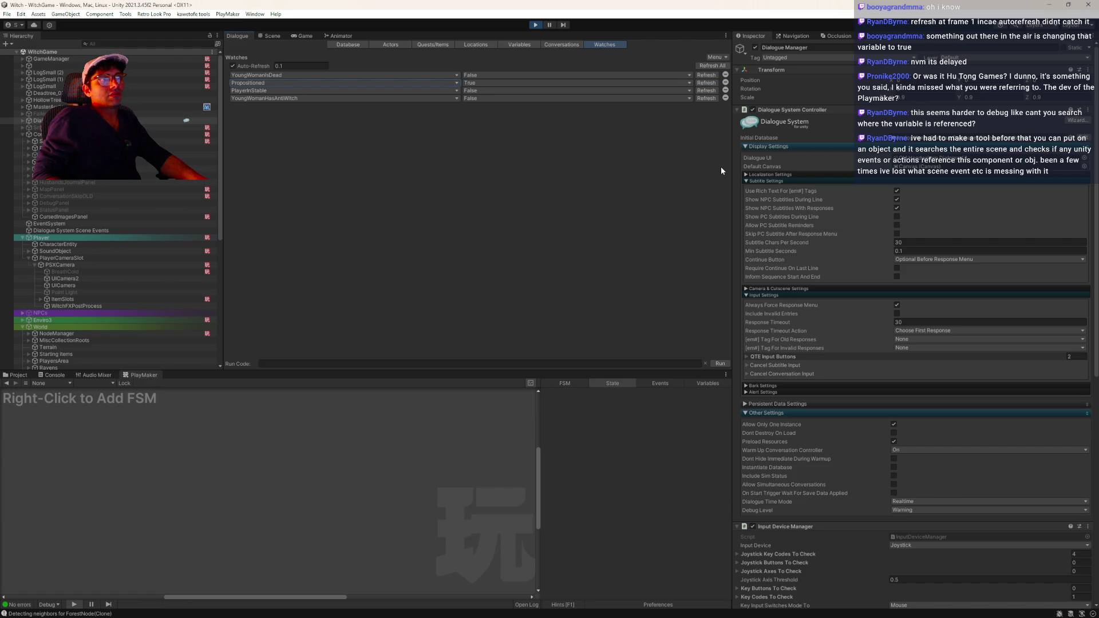
click(471, 83)
click(475, 100)
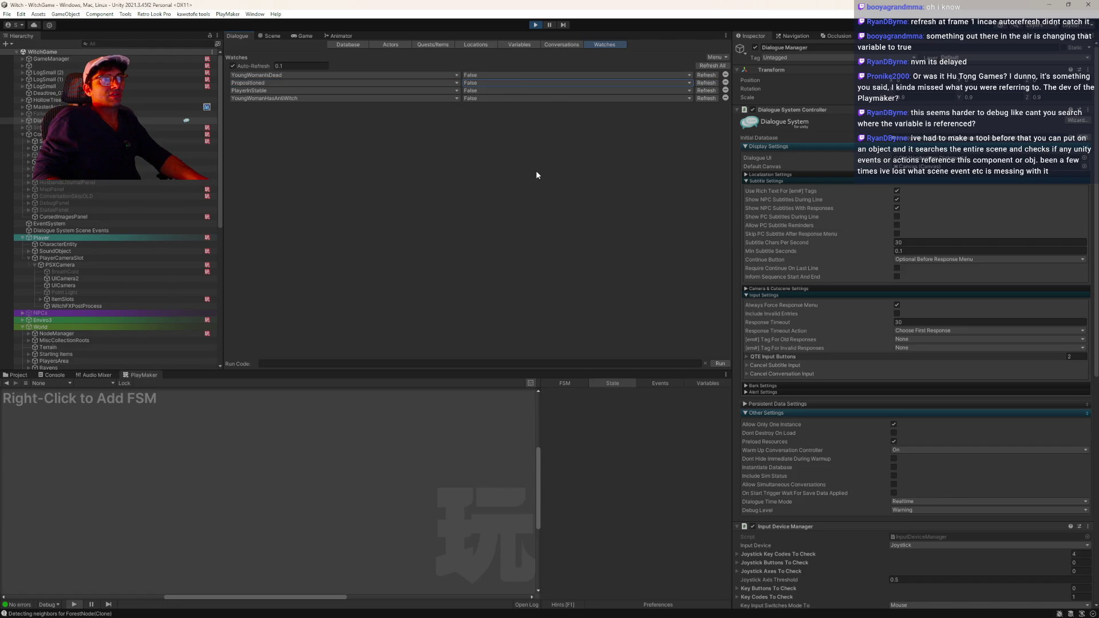
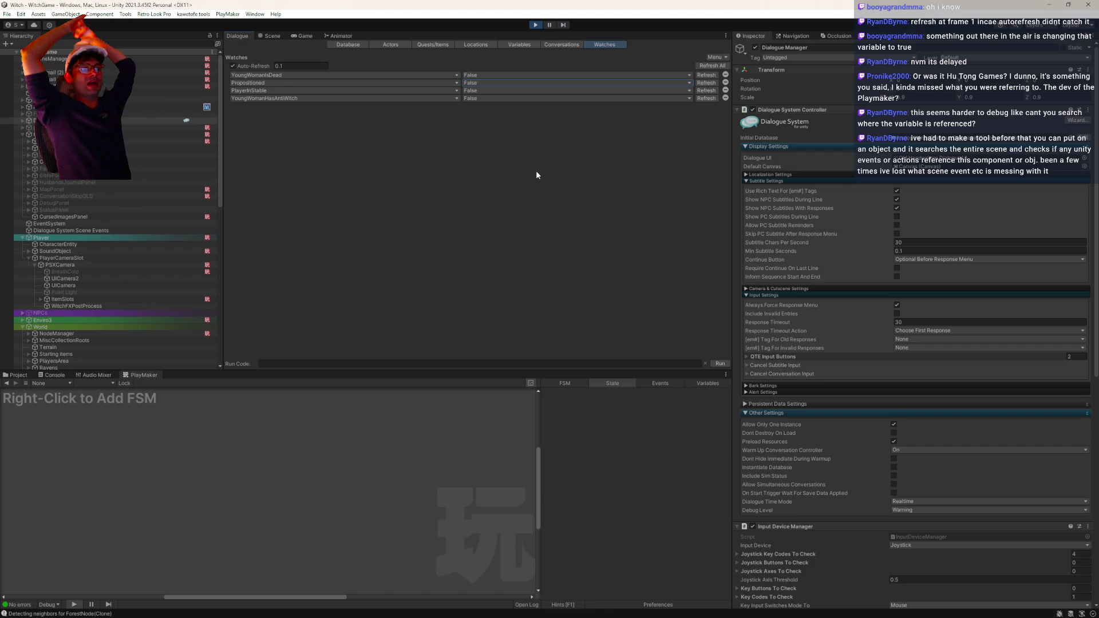
- Select GameManager and open its MainSceneObjects FSM graph in PlayMaker
click(38, 60)
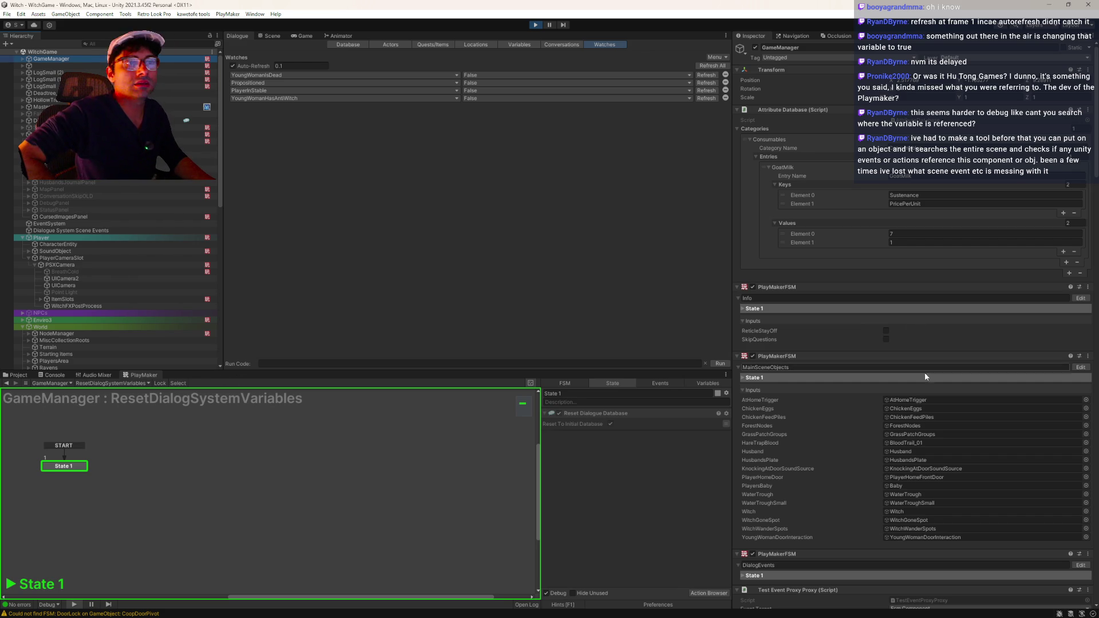
scroll(885, 398, down, 4)
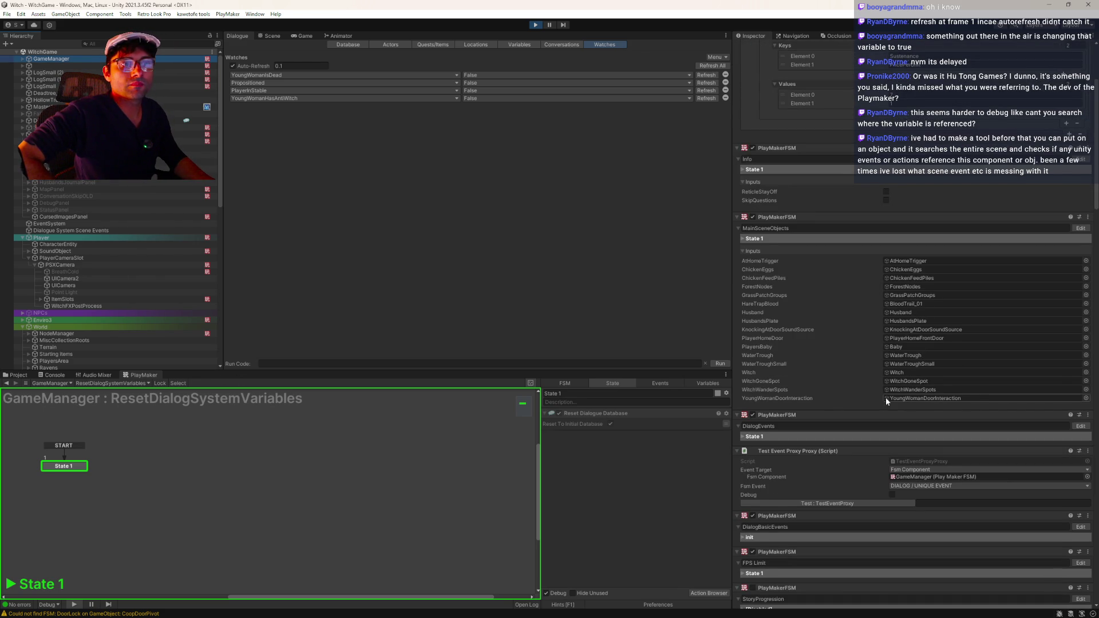
scroll(885, 397, down, 1)
scroll(885, 397, up, 4)
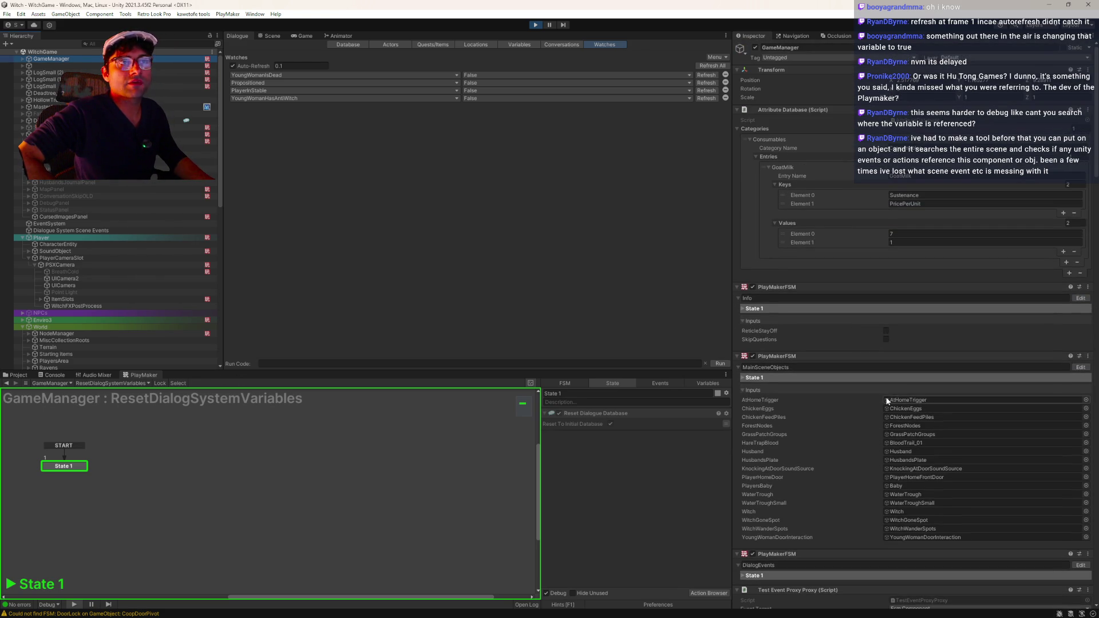
scroll(830, 390, down, 3)
click(1081, 252)
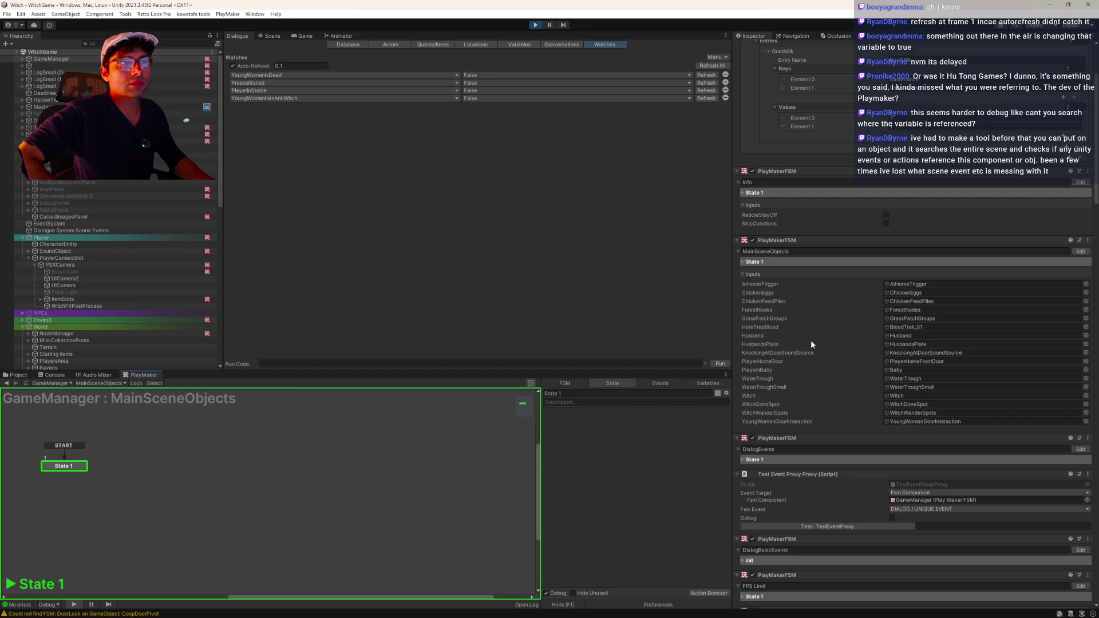
- Open GameManager's Info, DialogEvents and DialogBasicEvents FSM graphs in turn
click(1081, 182)
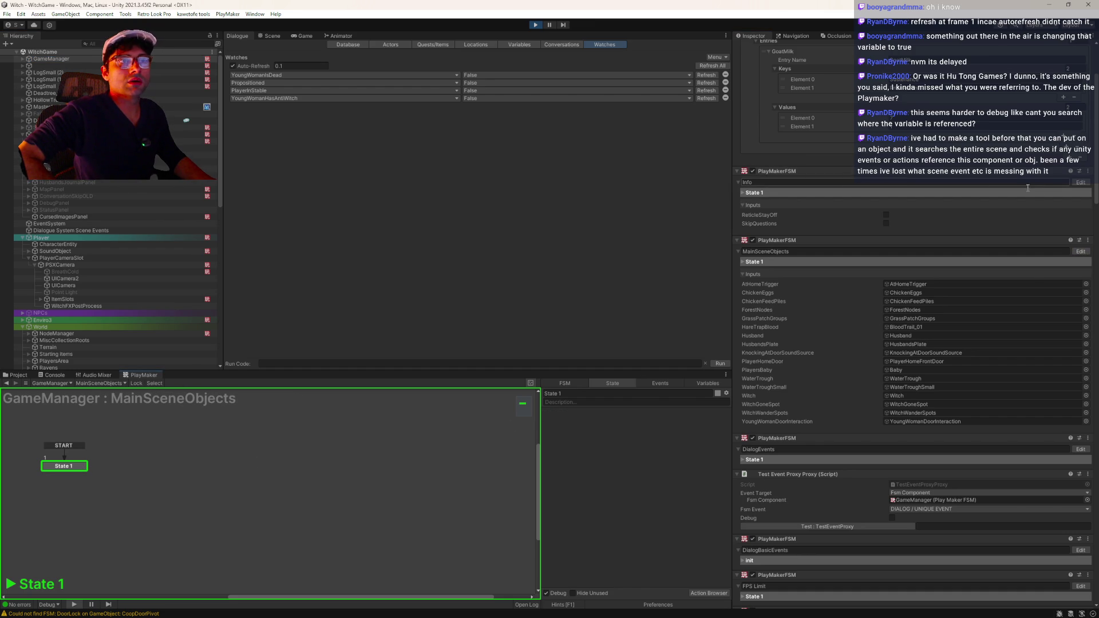
scroll(841, 473, down, 3)
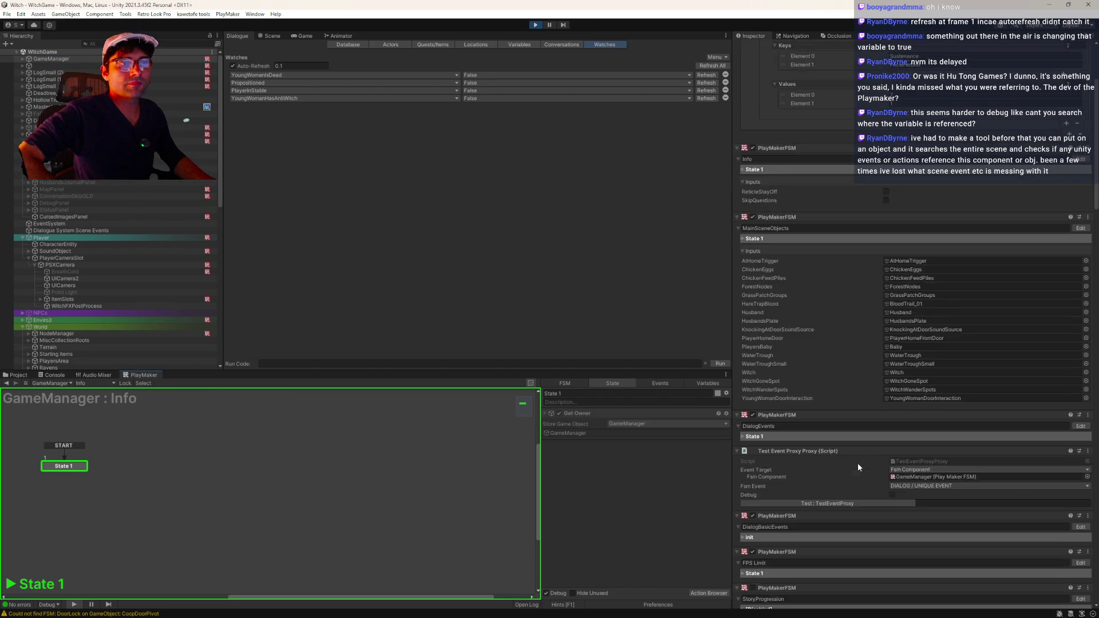
click(1079, 357)
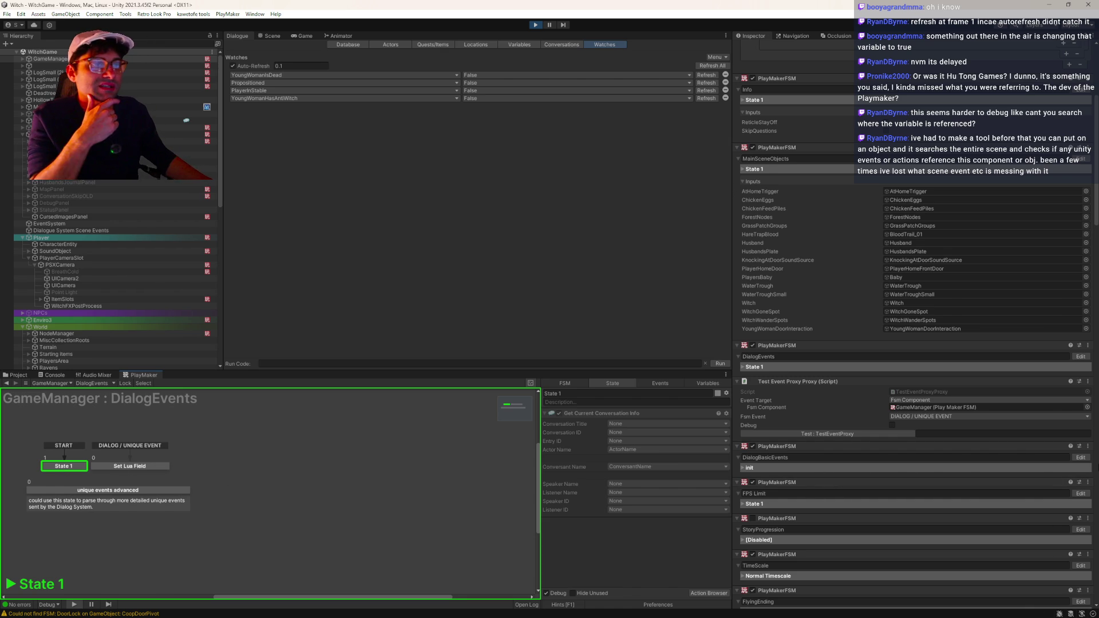
click(1081, 458)
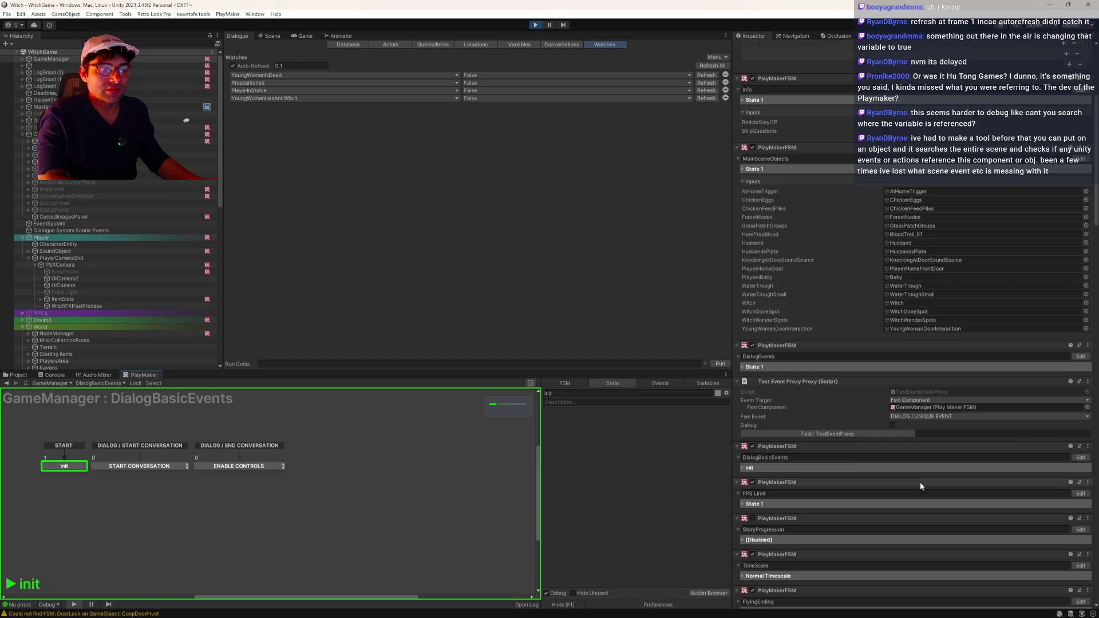
- Open the FlyingEnding, SacrificeManager and HusbandFindChildSequence FSM graphs in turn
scroll(919, 483, down, 4)
scroll(926, 491, down, 1)
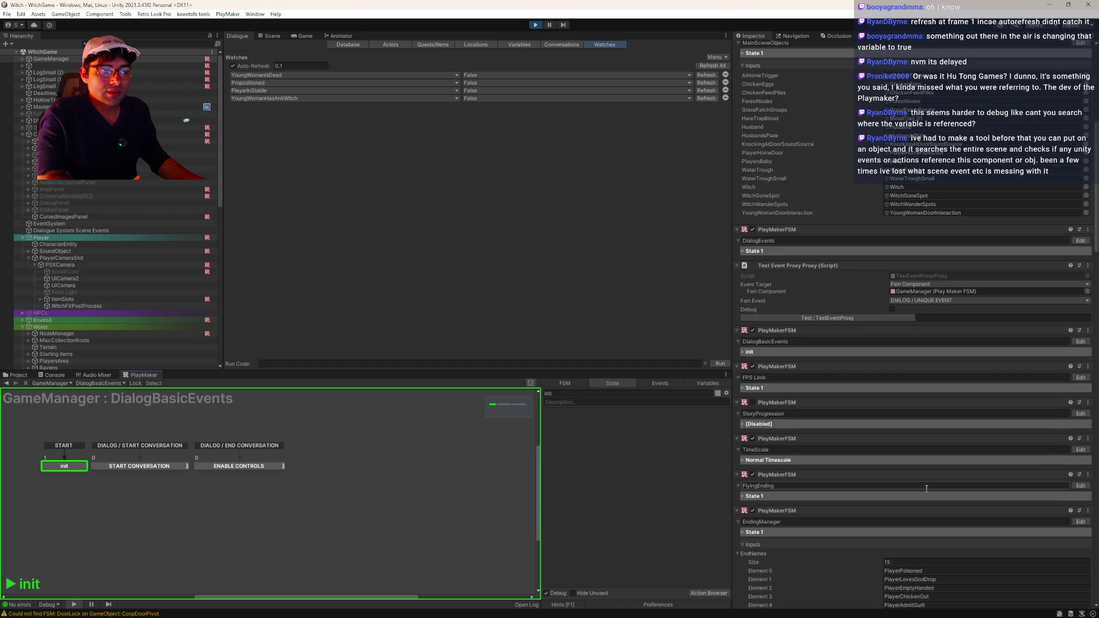
click(1079, 486)
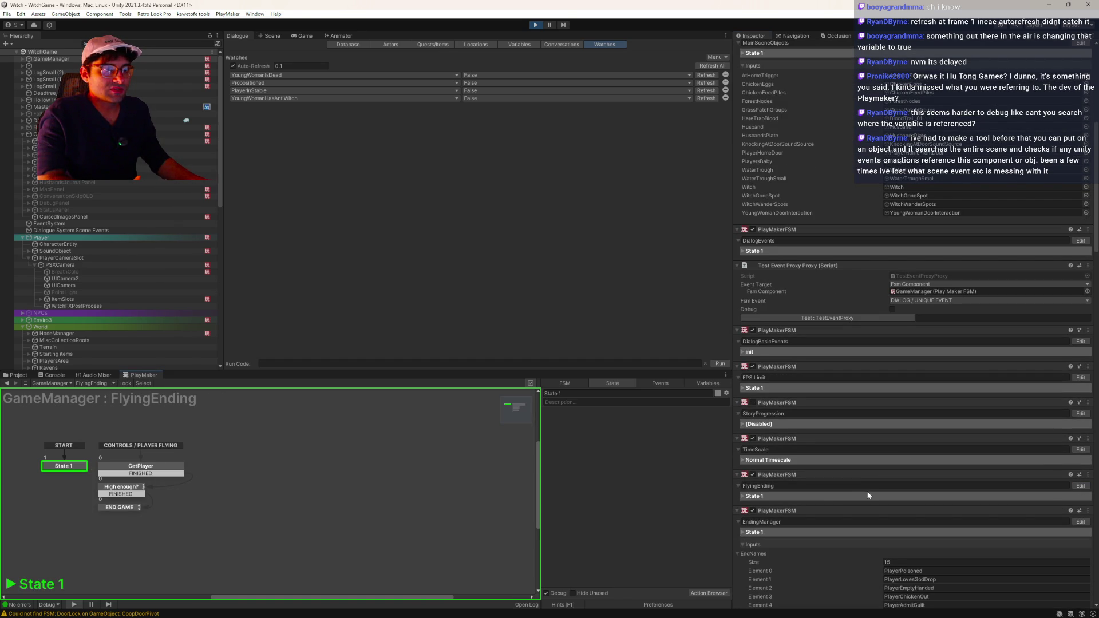
scroll(866, 456, down, 4)
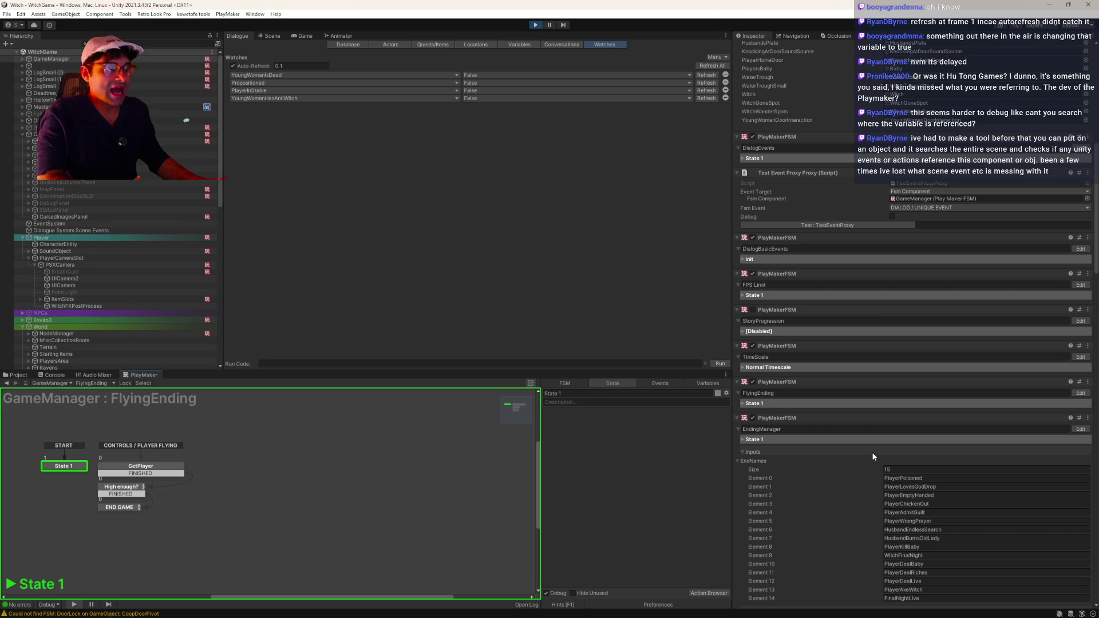
scroll(886, 515, down, 13)
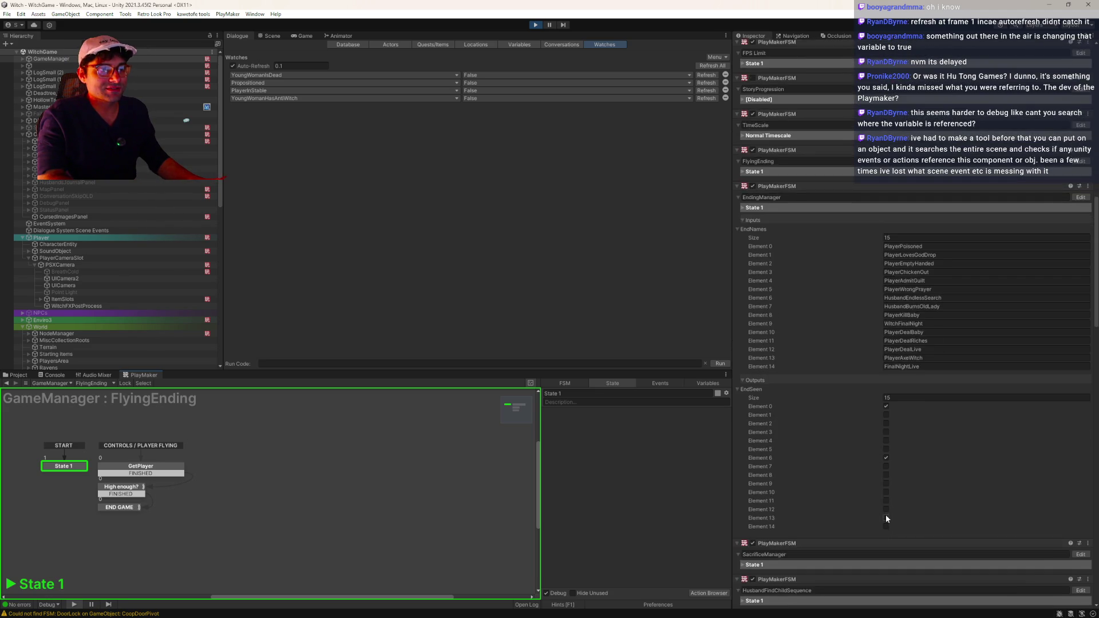
click(1081, 485)
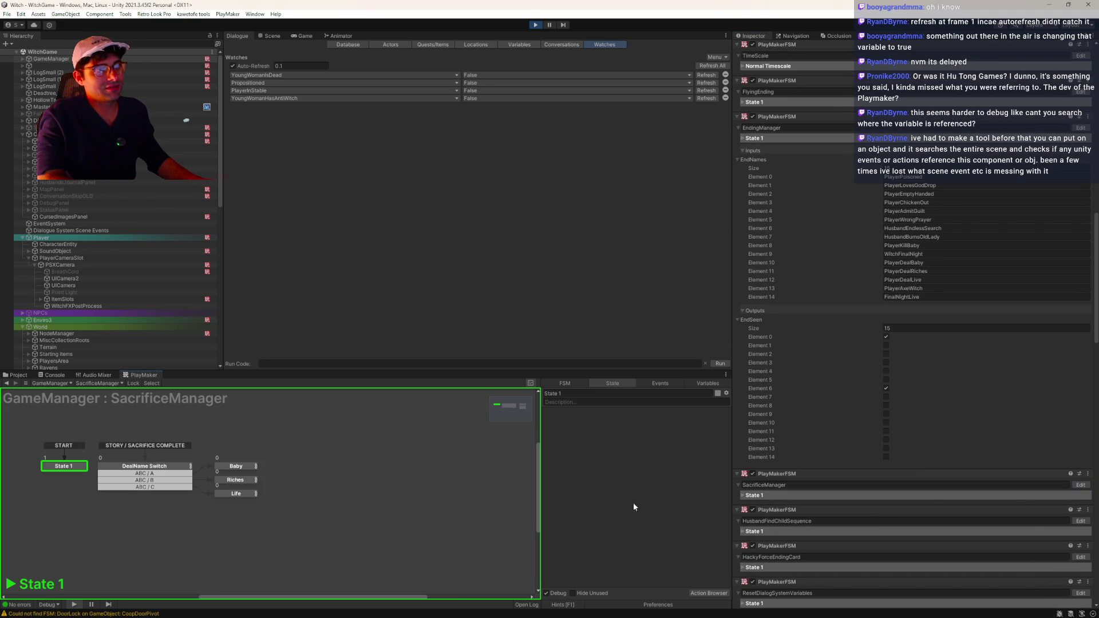
click(1080, 521)
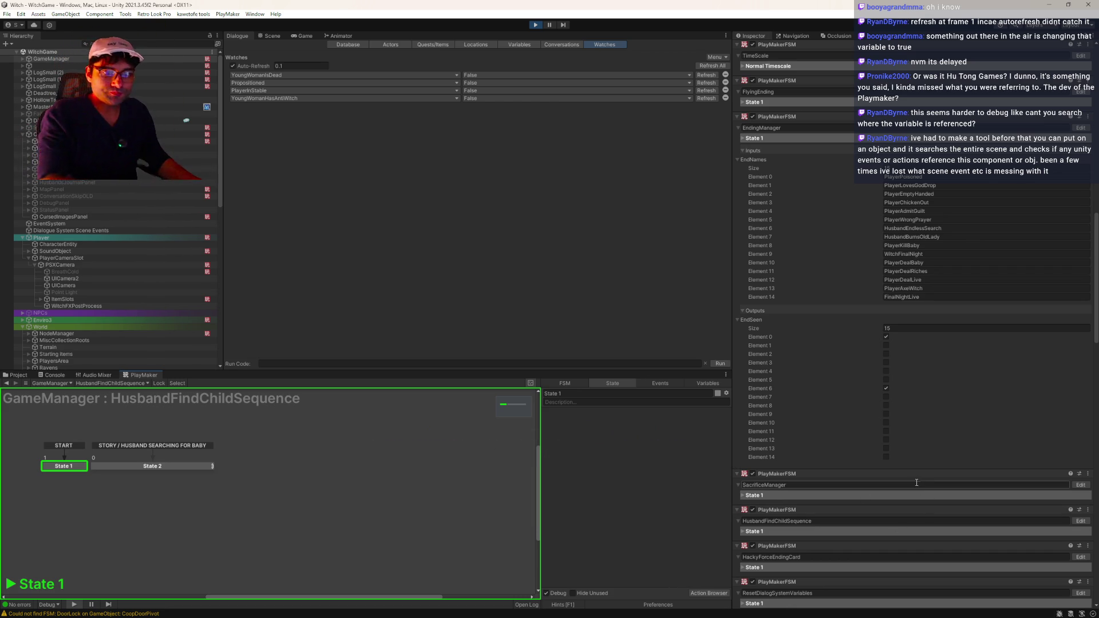
- Open the HackyForceEndingCard FSM graph and inspect its State 1
scroll(889, 511, down, 1)
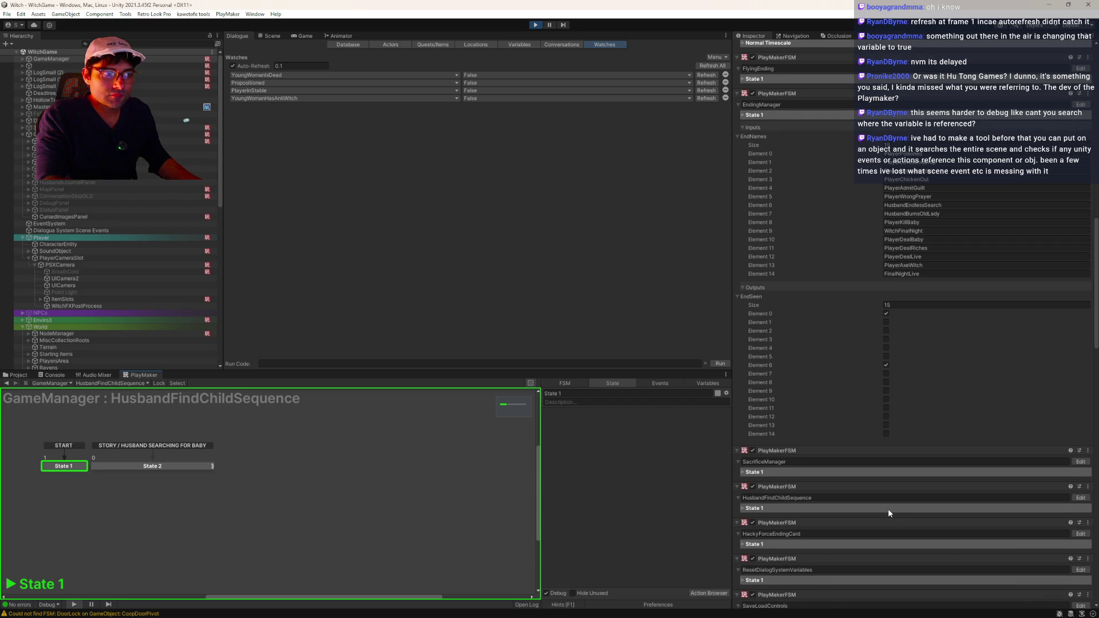
scroll(888, 508, down, 2)
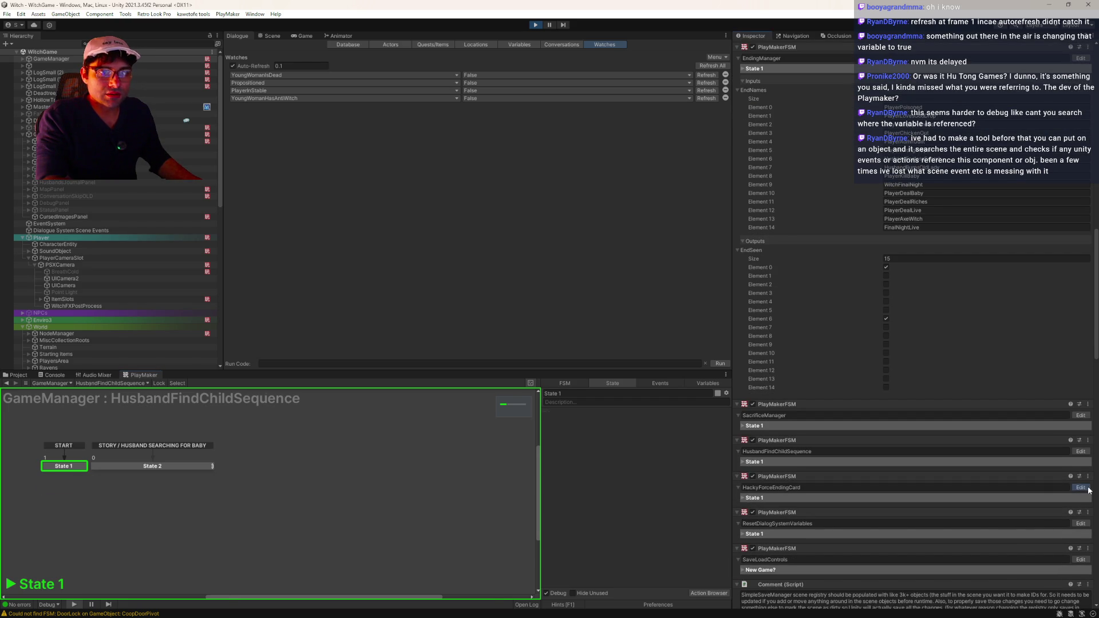
click(970, 496)
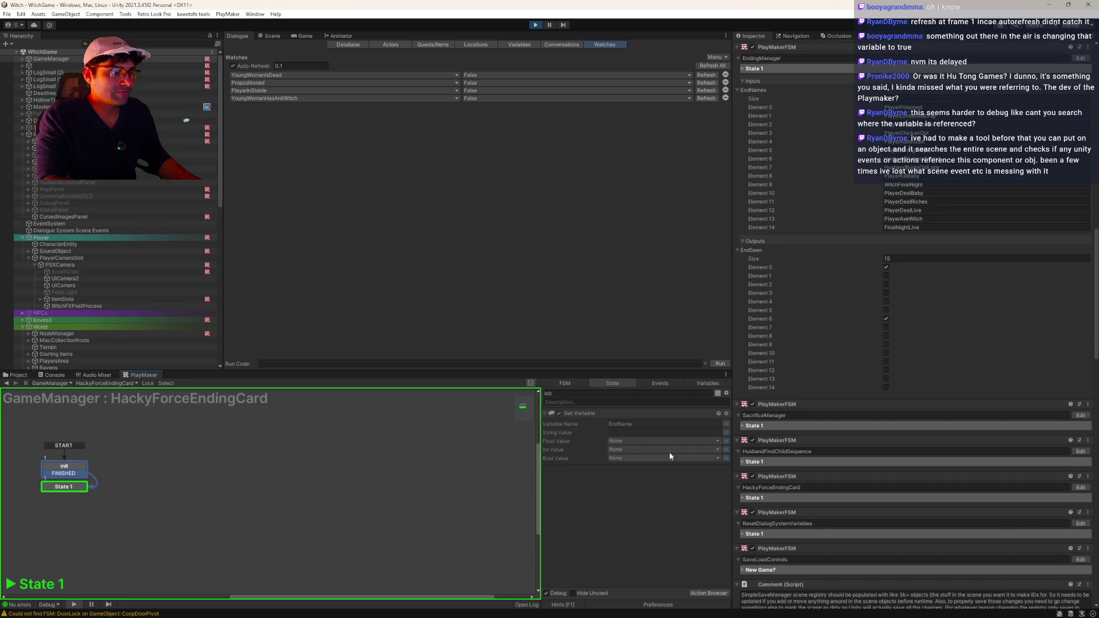
click(64, 487)
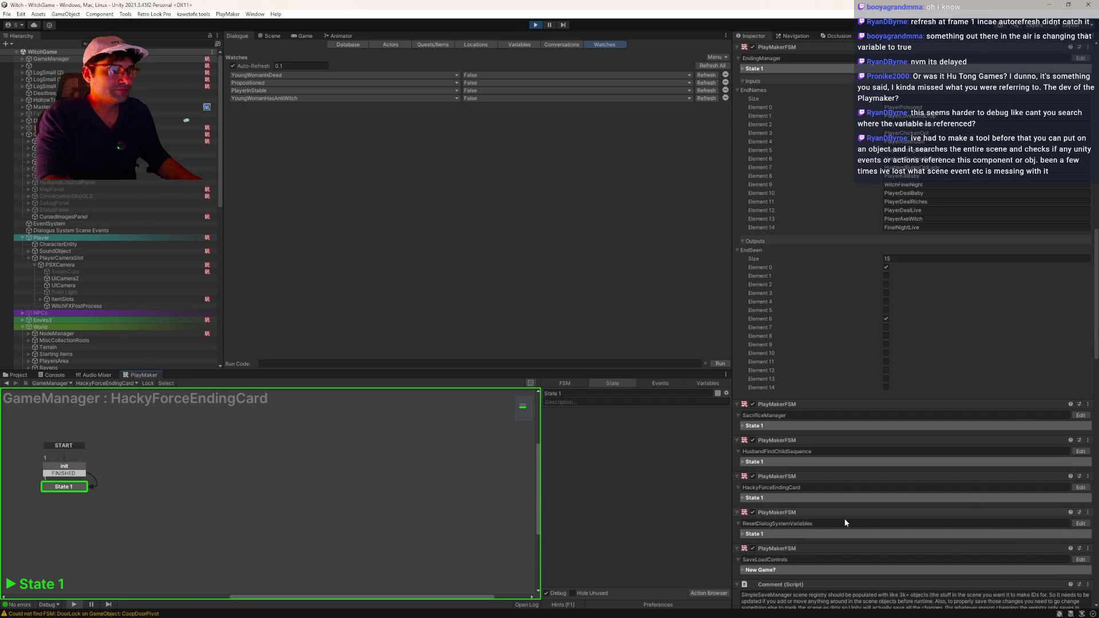
- Open GameManager's SaveLoadControls FSM graph
scroll(857, 522, down, 2)
scroll(860, 521, down, 2)
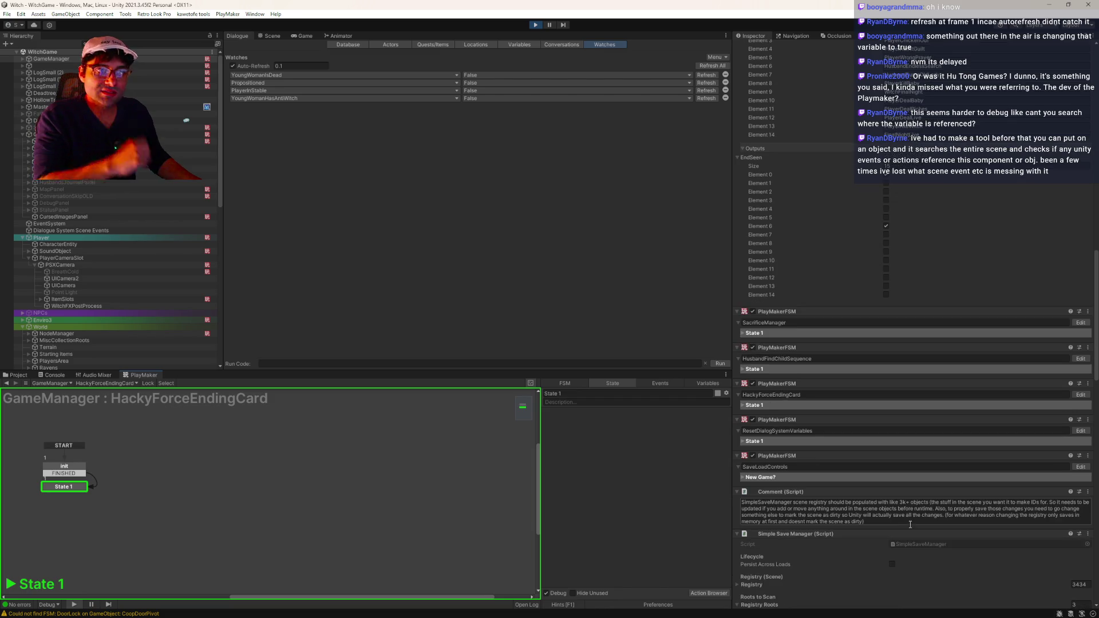
click(1080, 467)
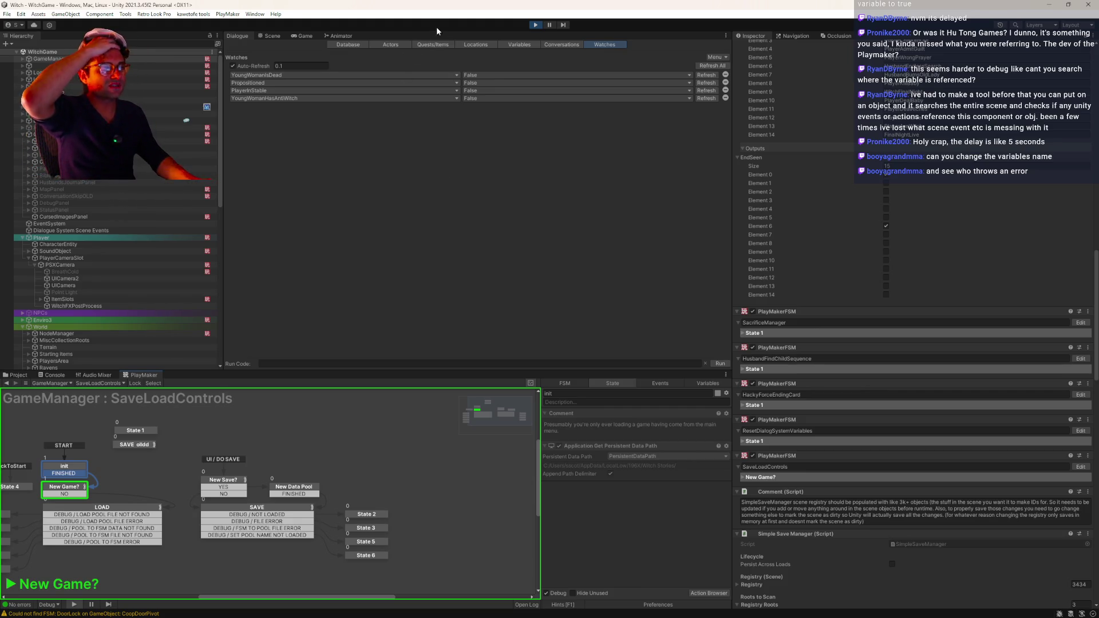
- Stop play mode, review the Inspector, then restart the game in Play mode
click(531, 27)
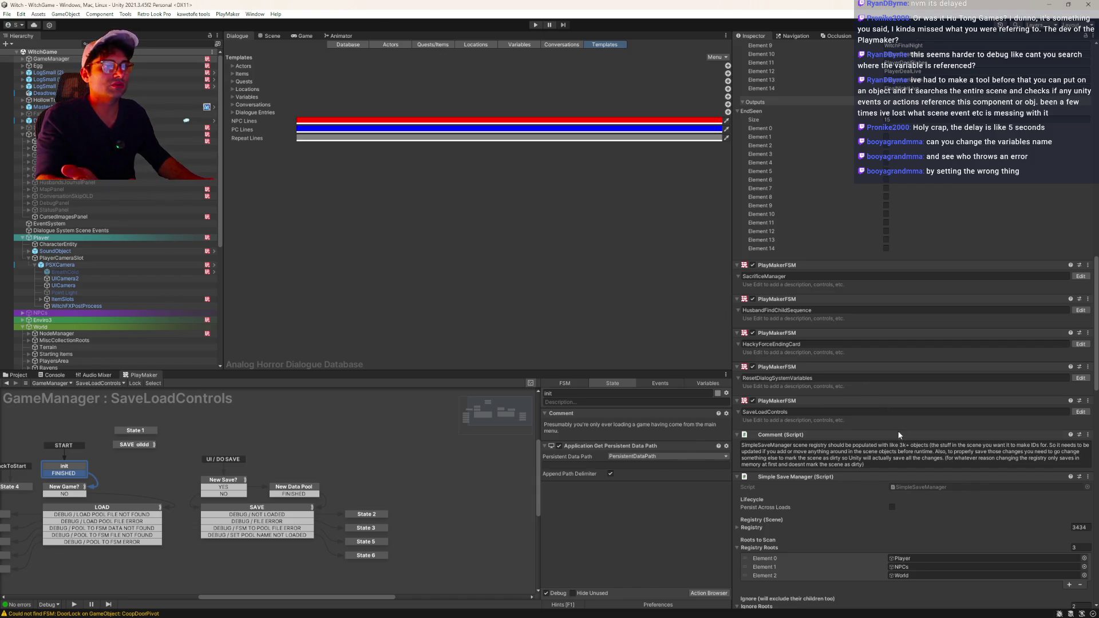
click(991, 452)
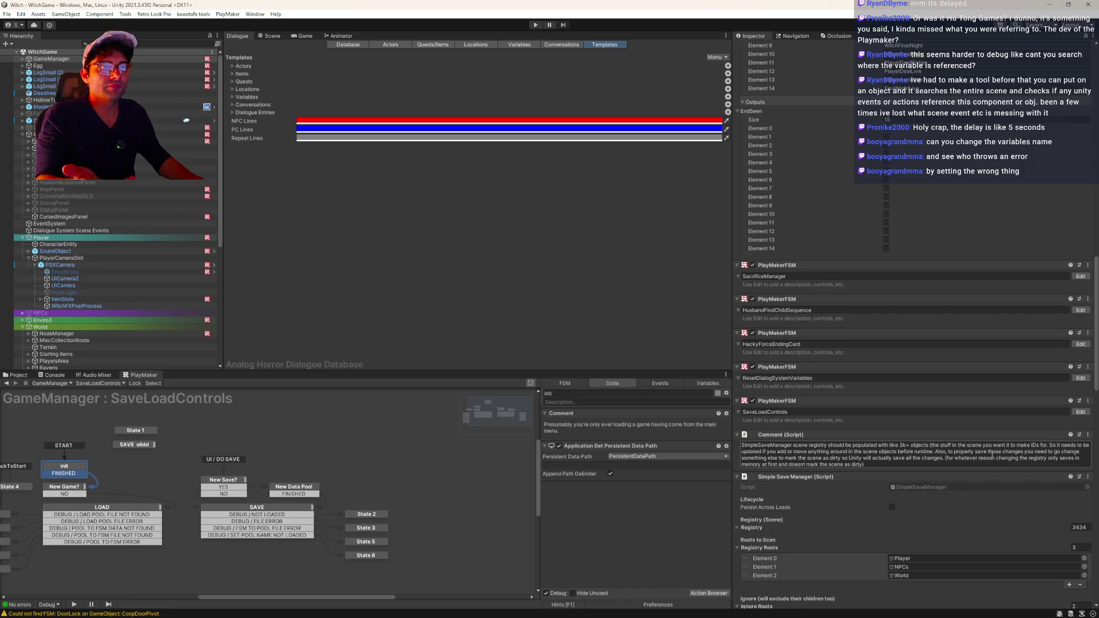
scroll(992, 452, down, 10)
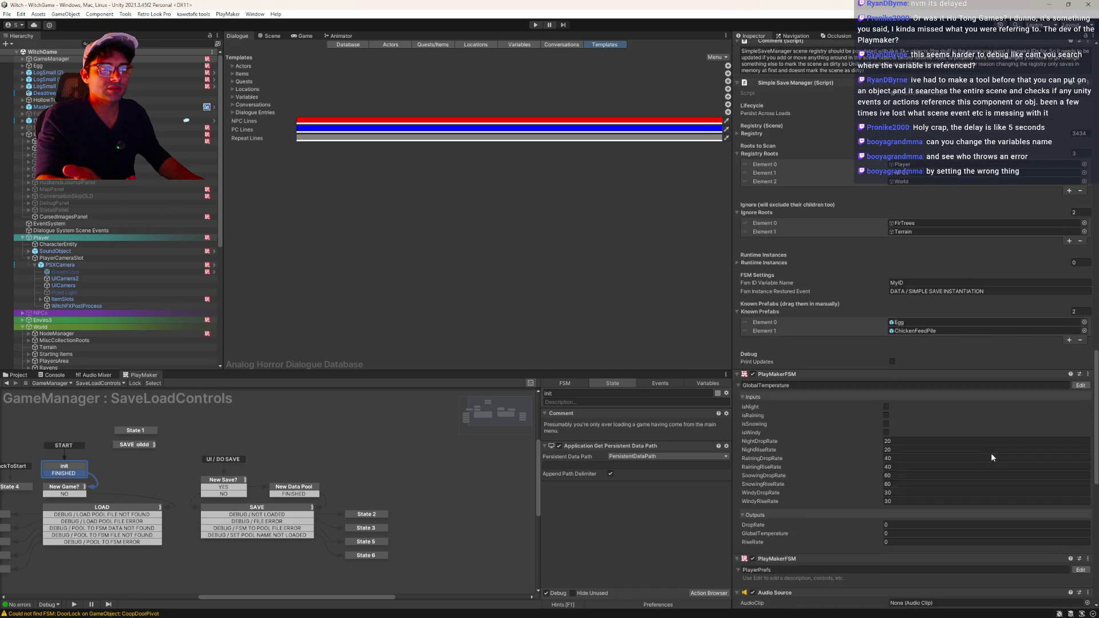
scroll(992, 452, down, 3)
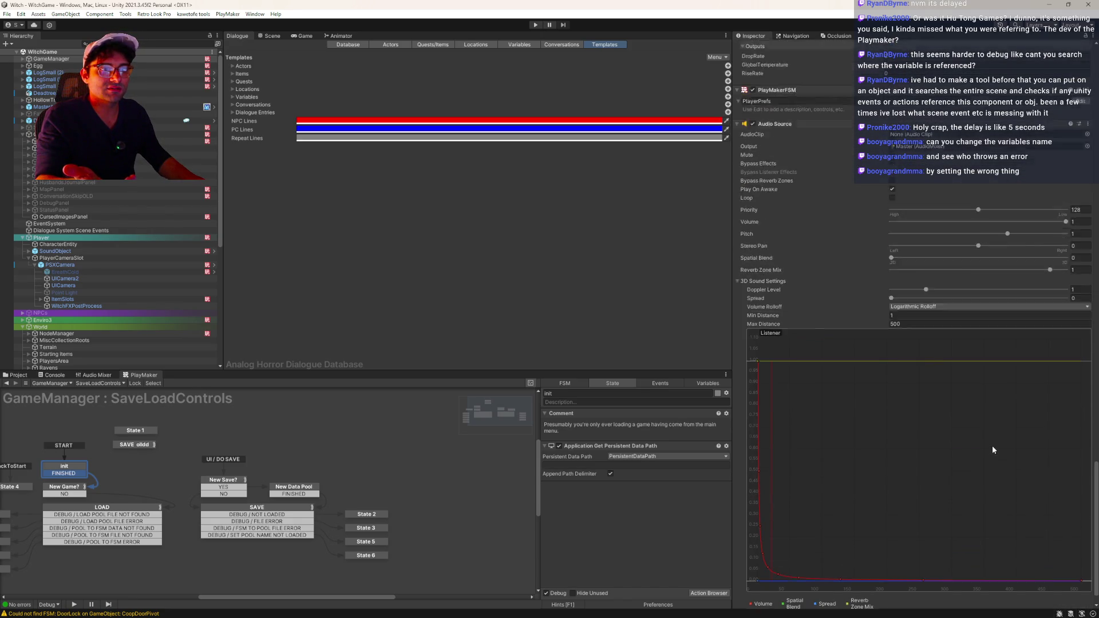
scroll(1002, 450, up, 7)
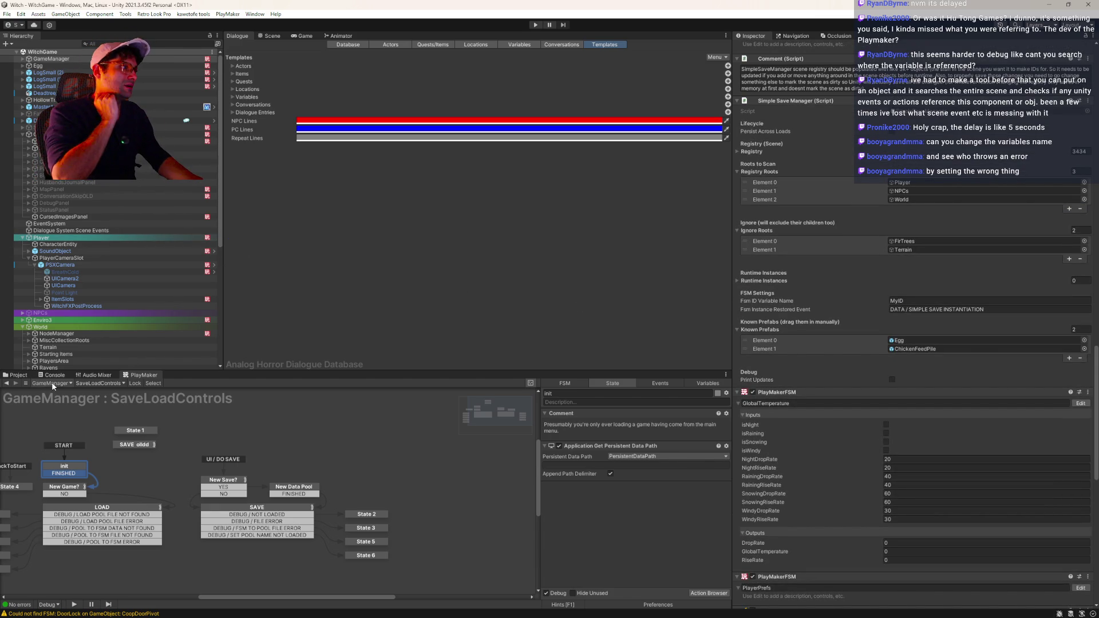
click(535, 25)
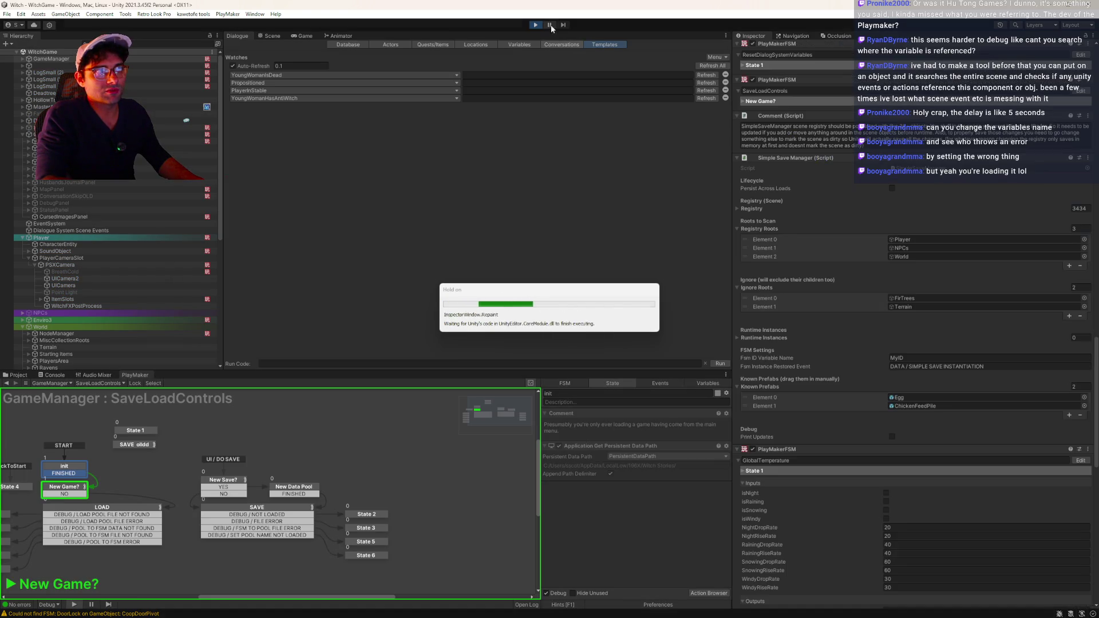
- Pause, select the PersistentDataPath save-folder value, then stop play and switch to File Explorer
click(550, 25)
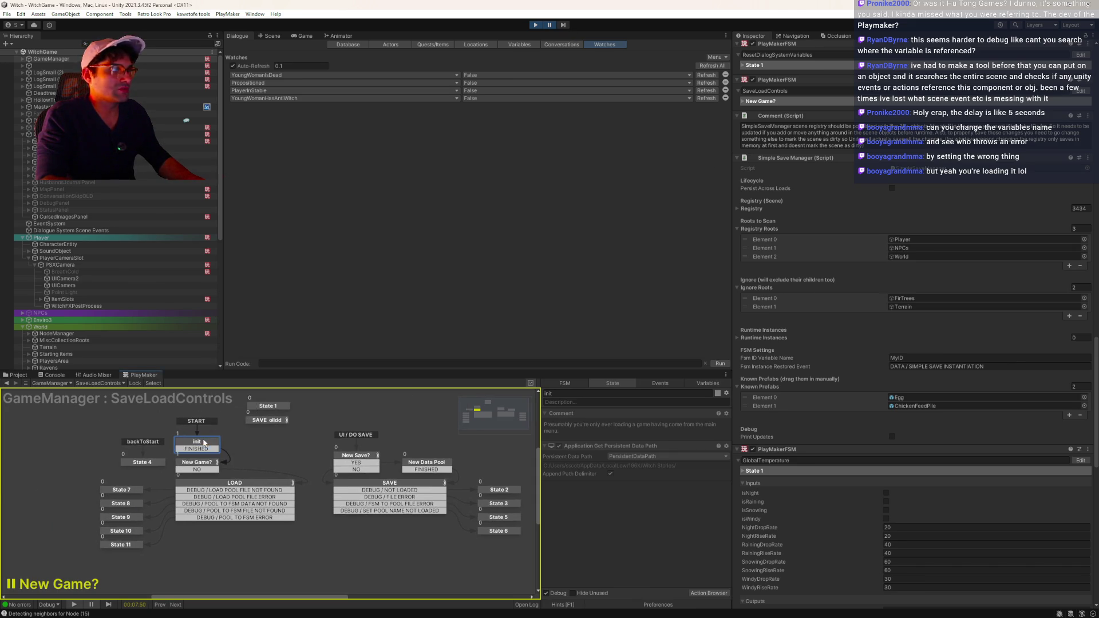
click(640, 456)
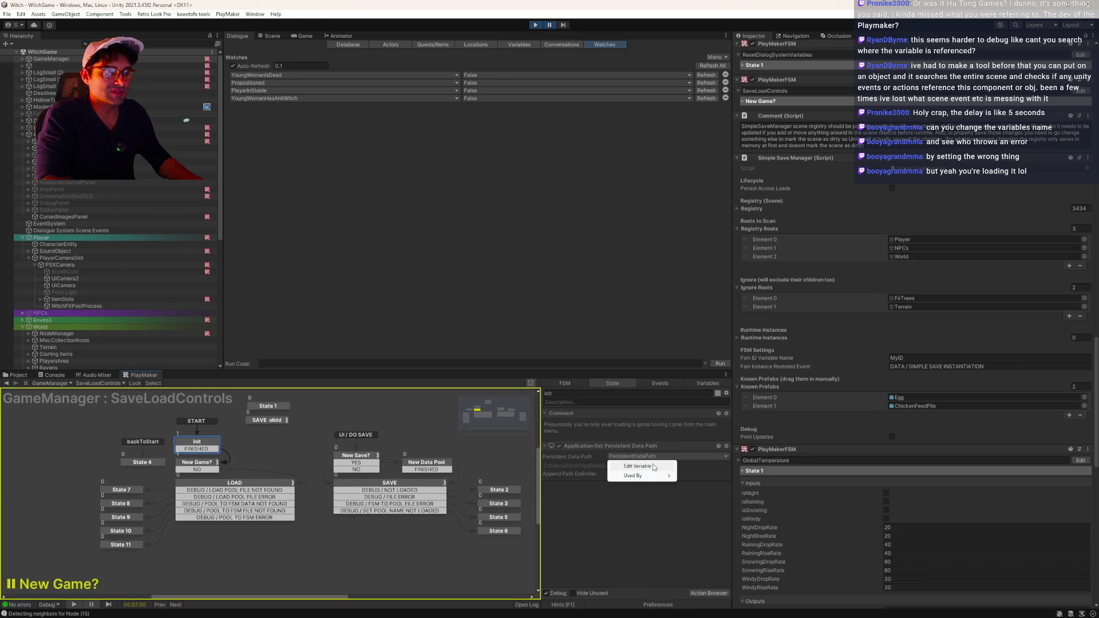
click(720, 384)
click(679, 559)
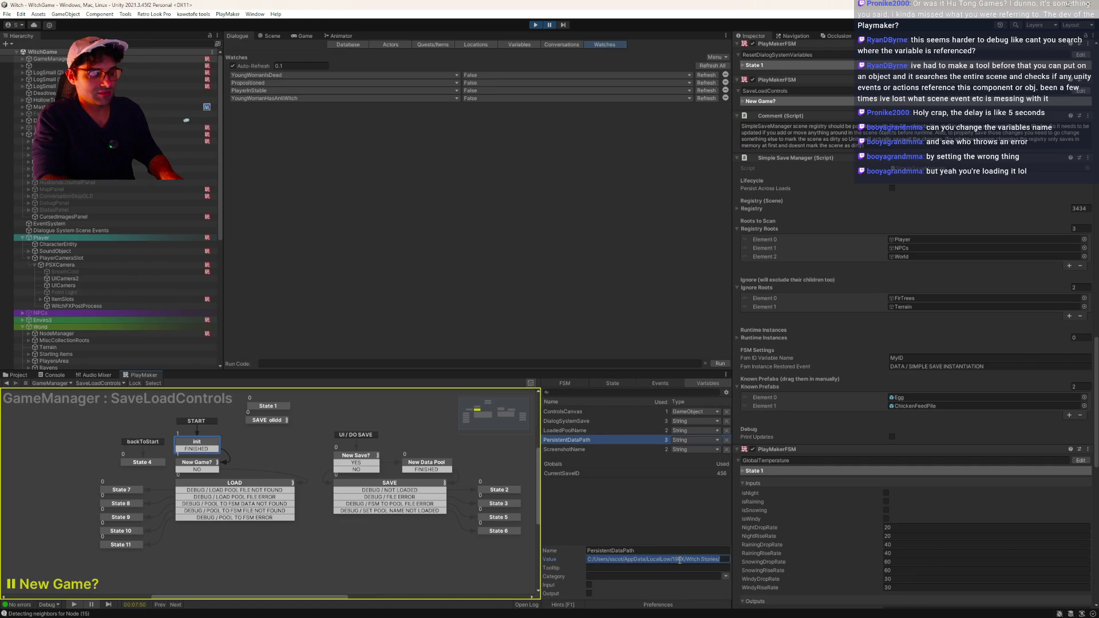
click(534, 25)
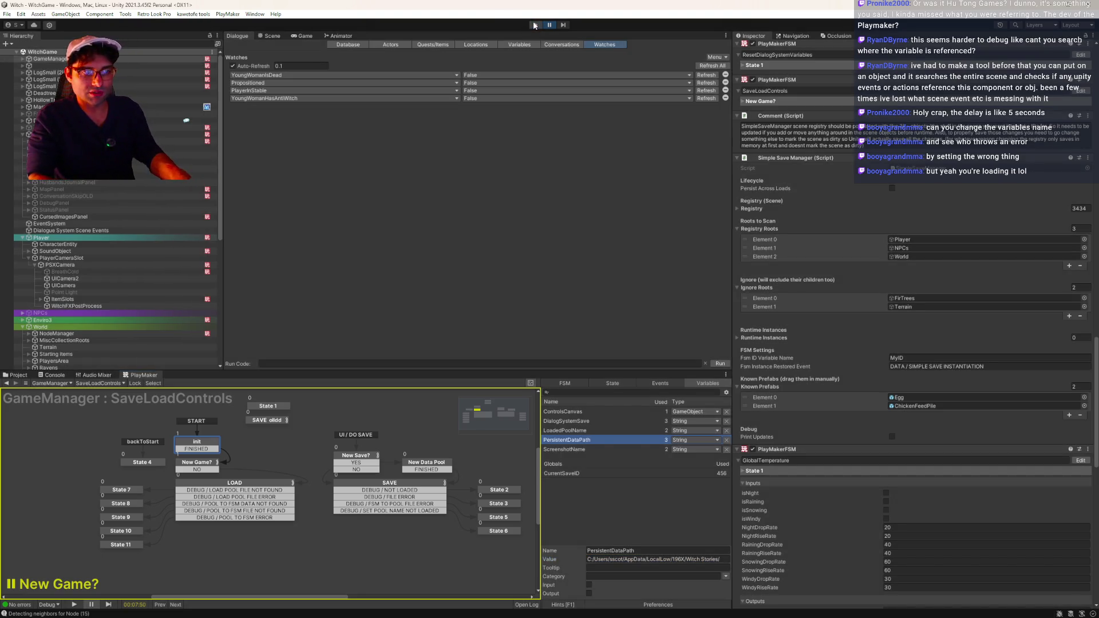
key(alt+Tab)
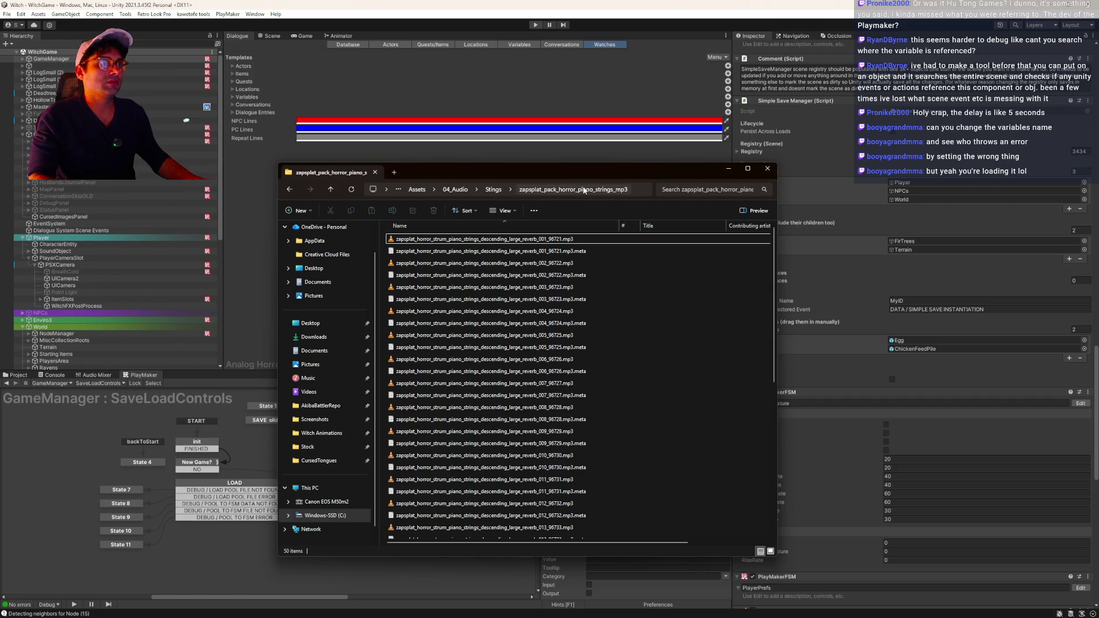
- Go to LocalLow\196X\Witch Stories, delete all seven save files, and return to Unity
click(632, 191)
text(C:/Users/sscot/AppData/LocalLow/196X/Witch Stories/)
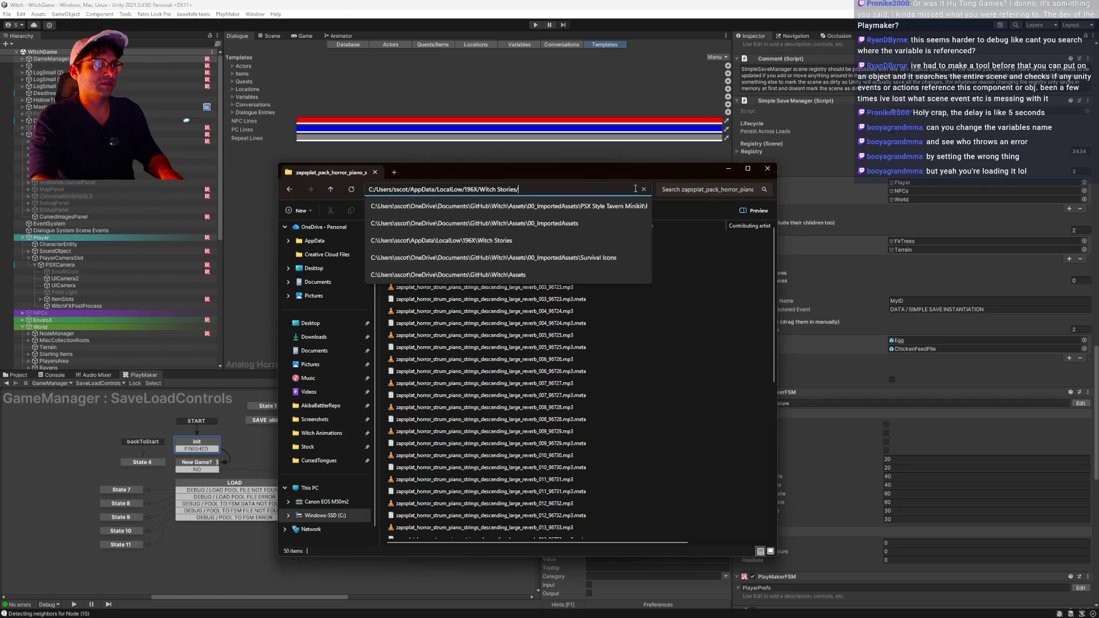
key(Return)
mouse_move(546, 389)
mouse_down()
mouse_move(507, 364)
mouse_move(401, 236)
mouse_up()
key(Delete)
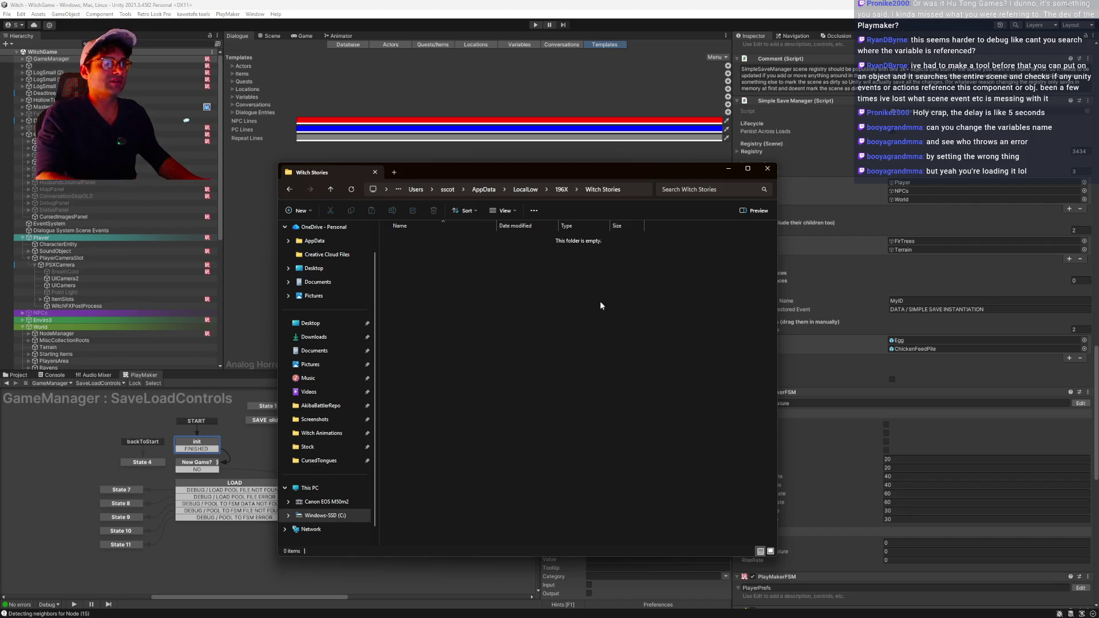
click(569, 157)
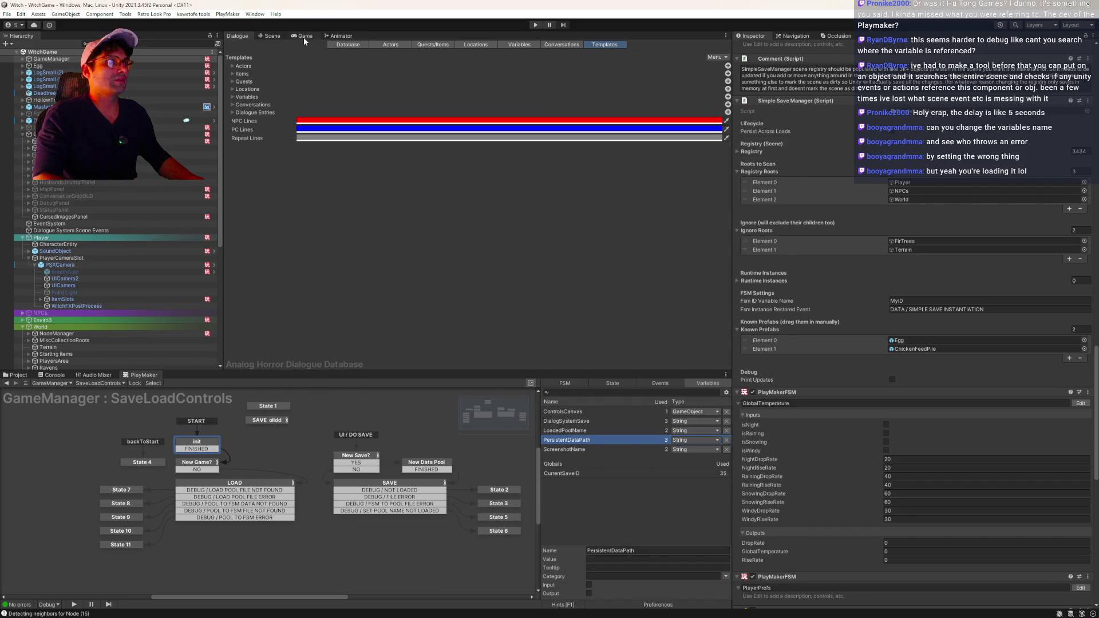
- Start Play mode, resume once SaveLoadControls reaches New Game?, then pause again
click(535, 25)
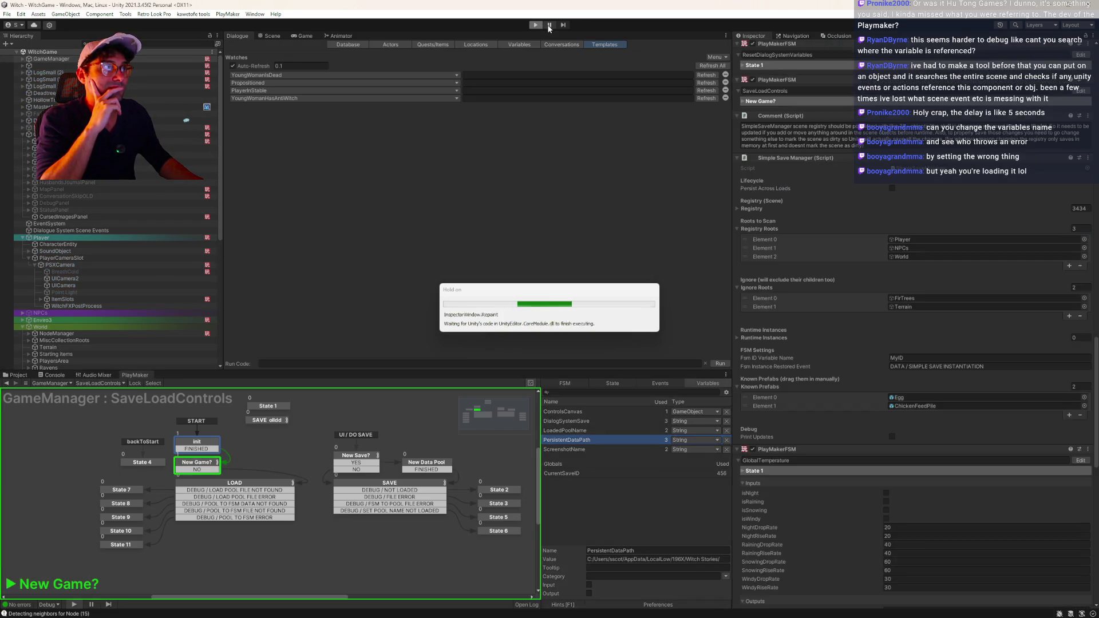
click(549, 25)
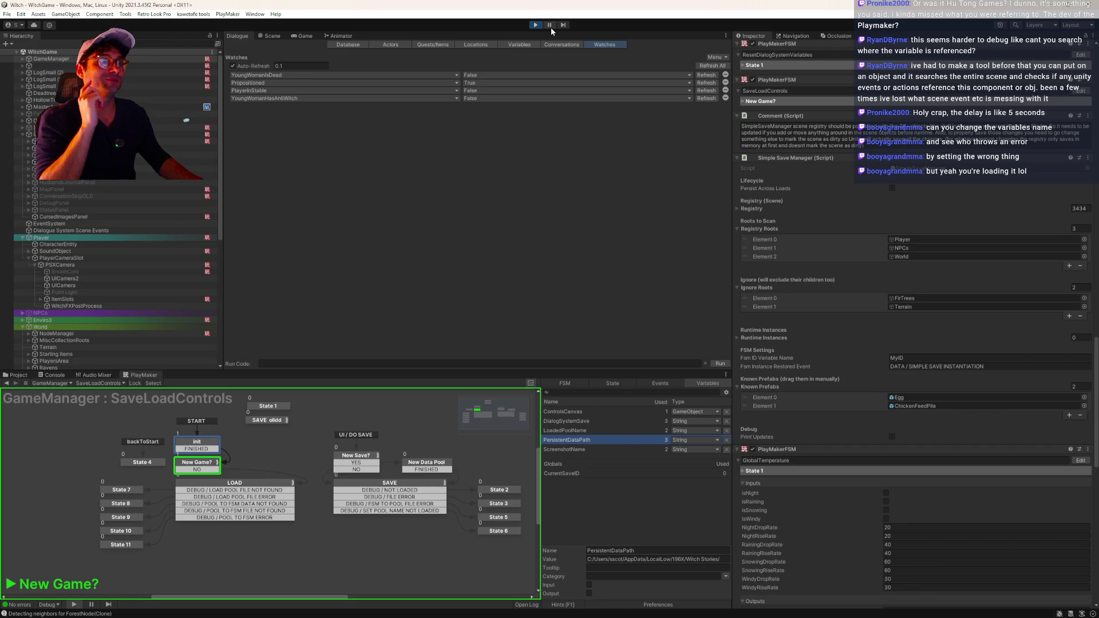
click(551, 27)
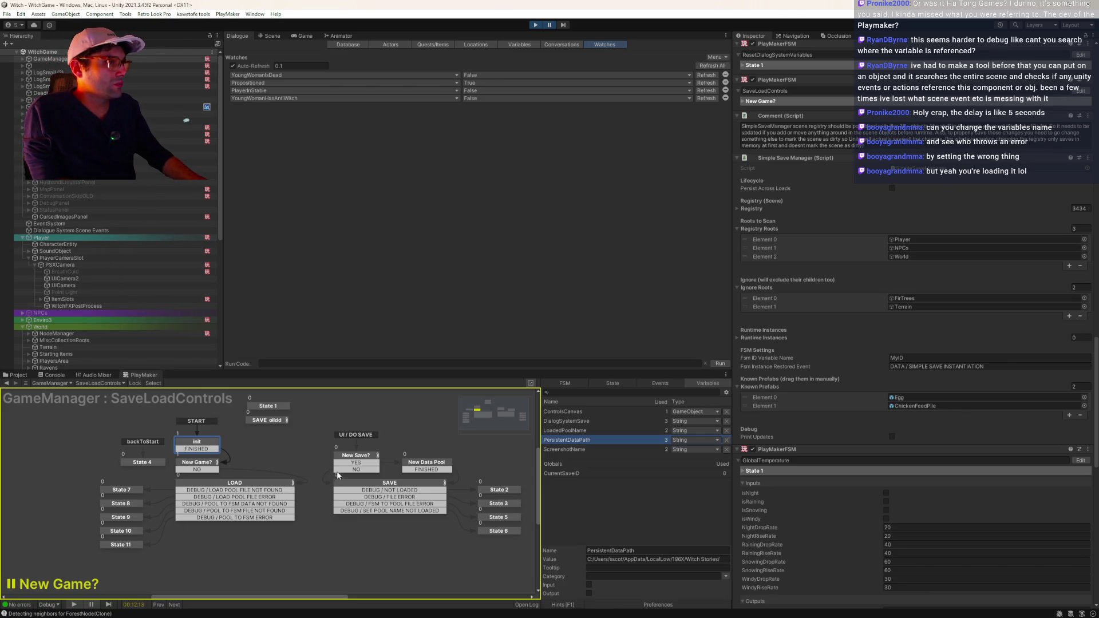
- Inspect the New Save? and SAVE states' actions, then stop the game
click(378, 462)
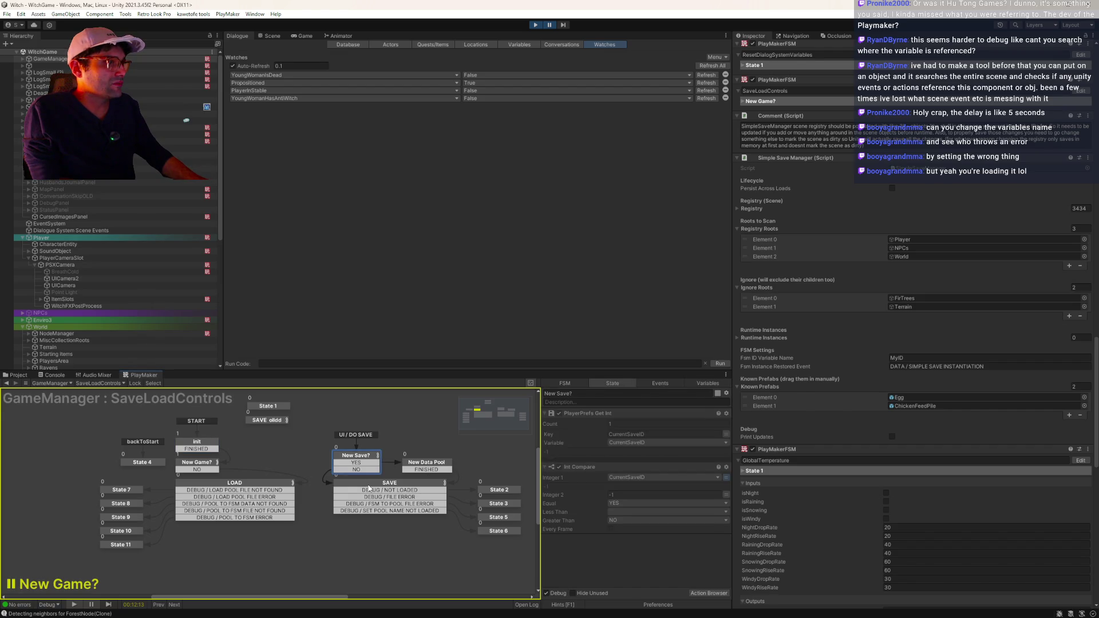
click(369, 488)
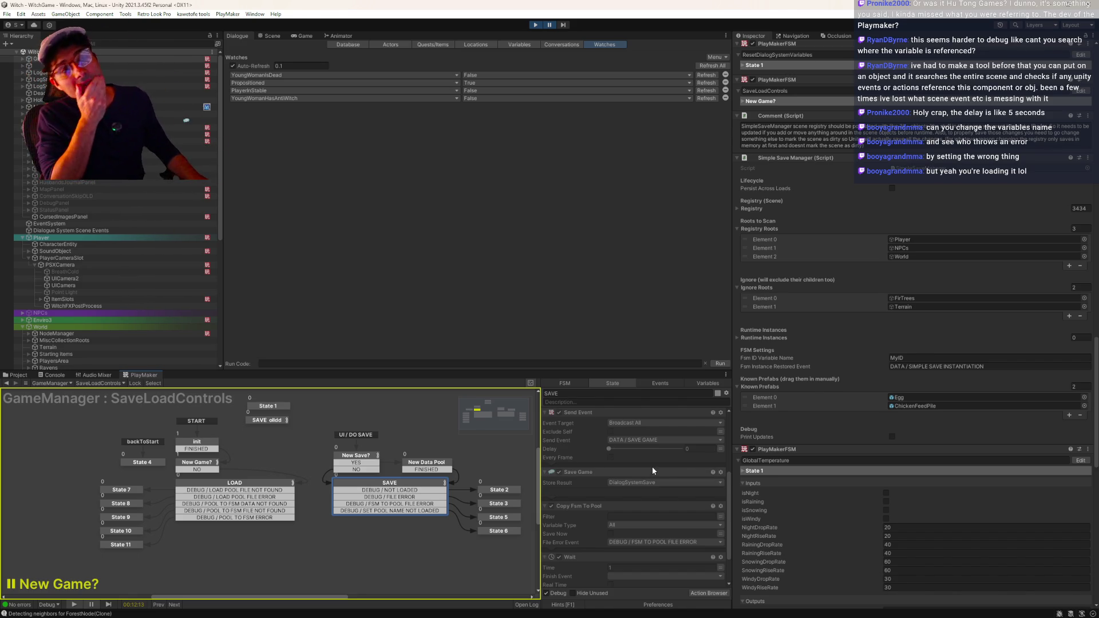
click(535, 25)
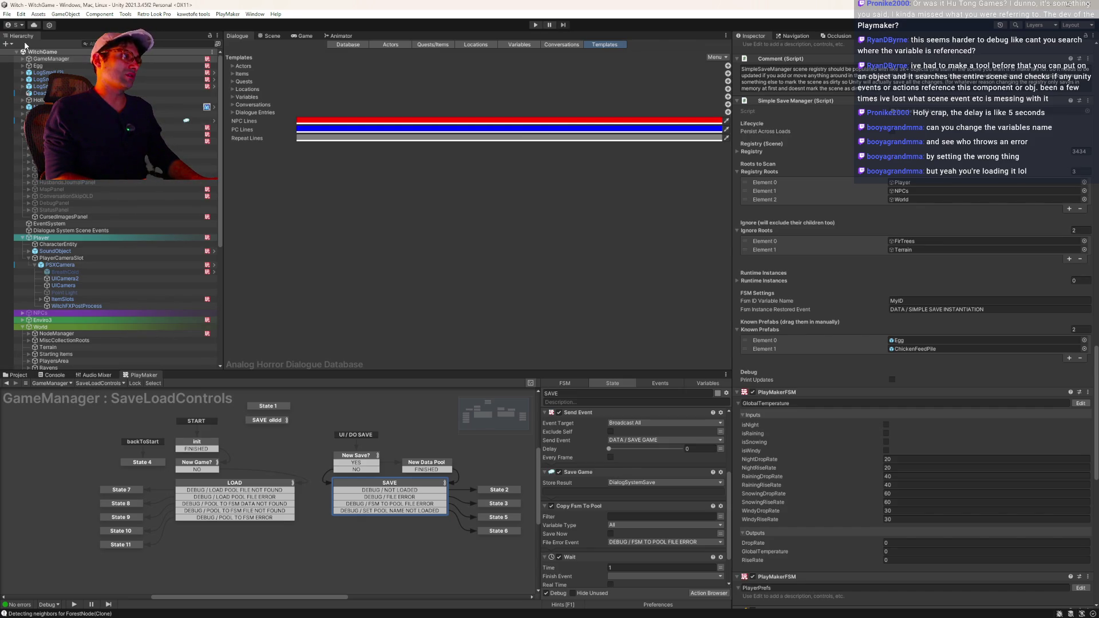
- Open the MainMenu scene from File > Open Recent Scene and show the Game view
click(6, 15)
mouse_move(51, 43)
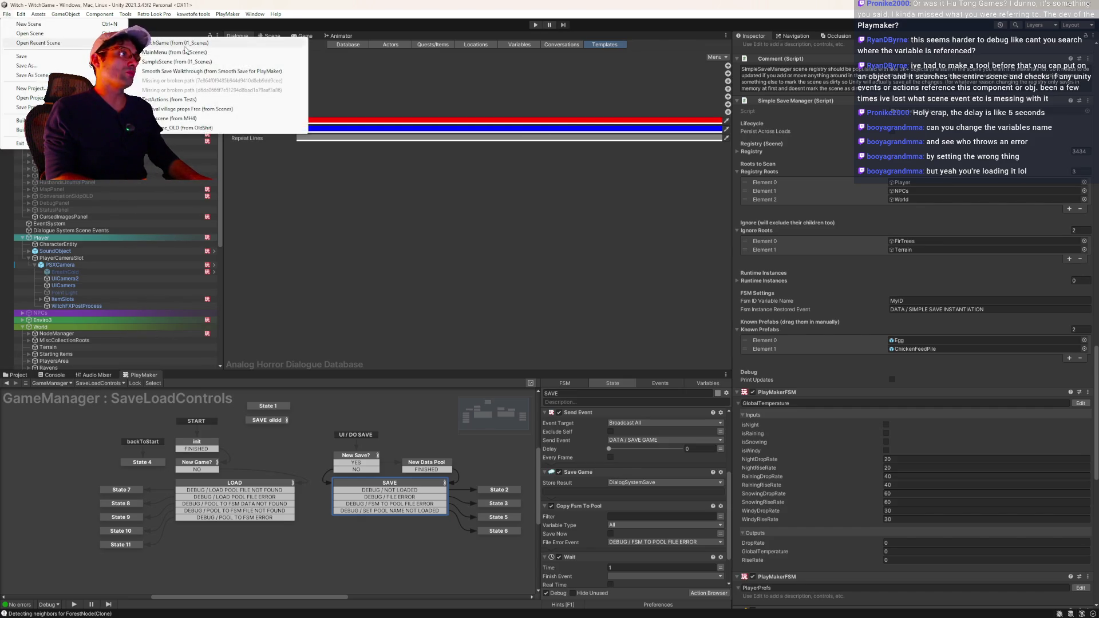
click(204, 52)
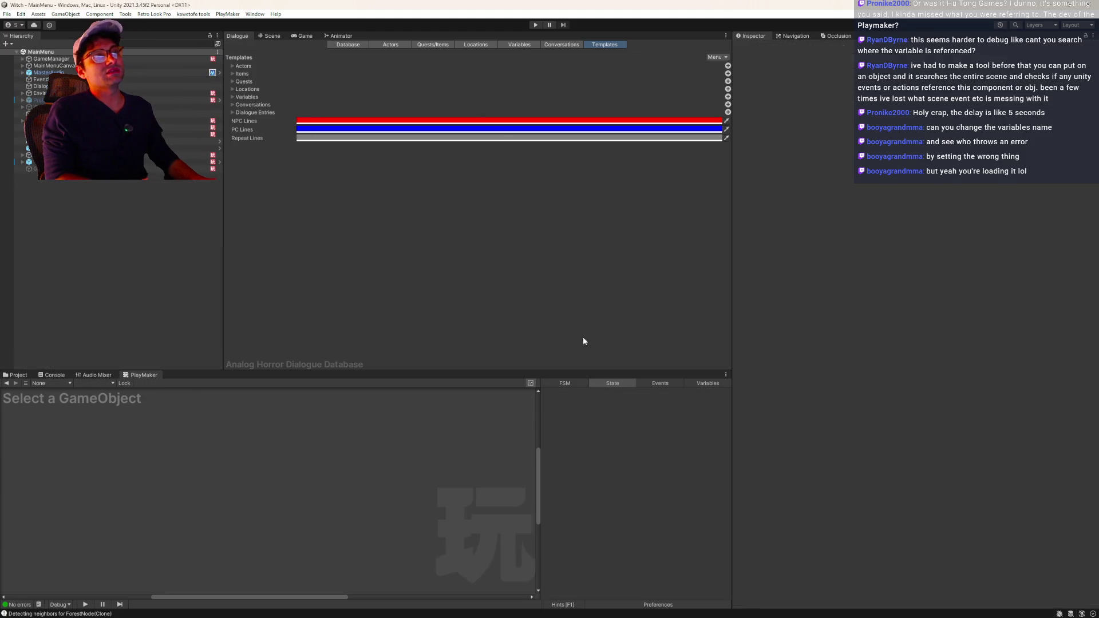
click(303, 36)
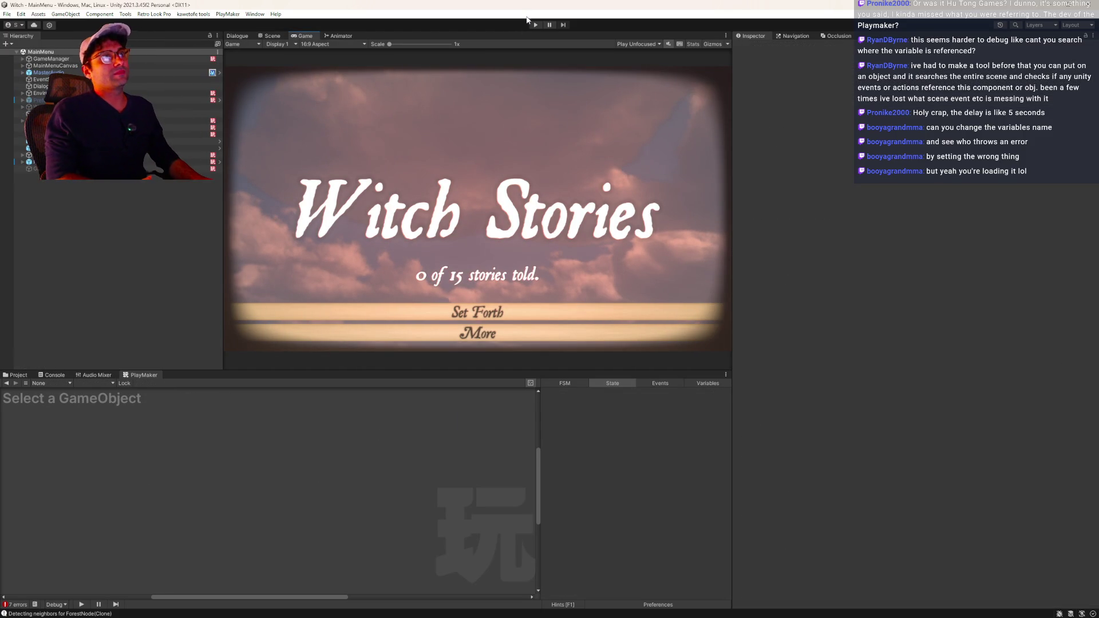
- Start play, choose Set Forth on the Witch Stories title screen, then pause with Ctrl+Shift+P
click(639, 44)
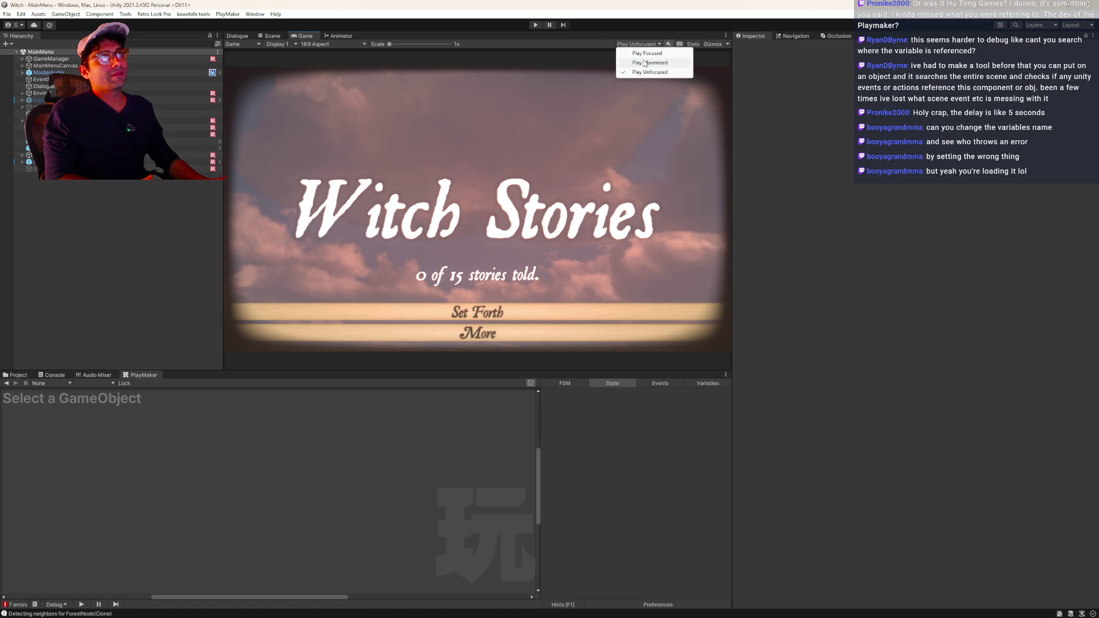
click(536, 25)
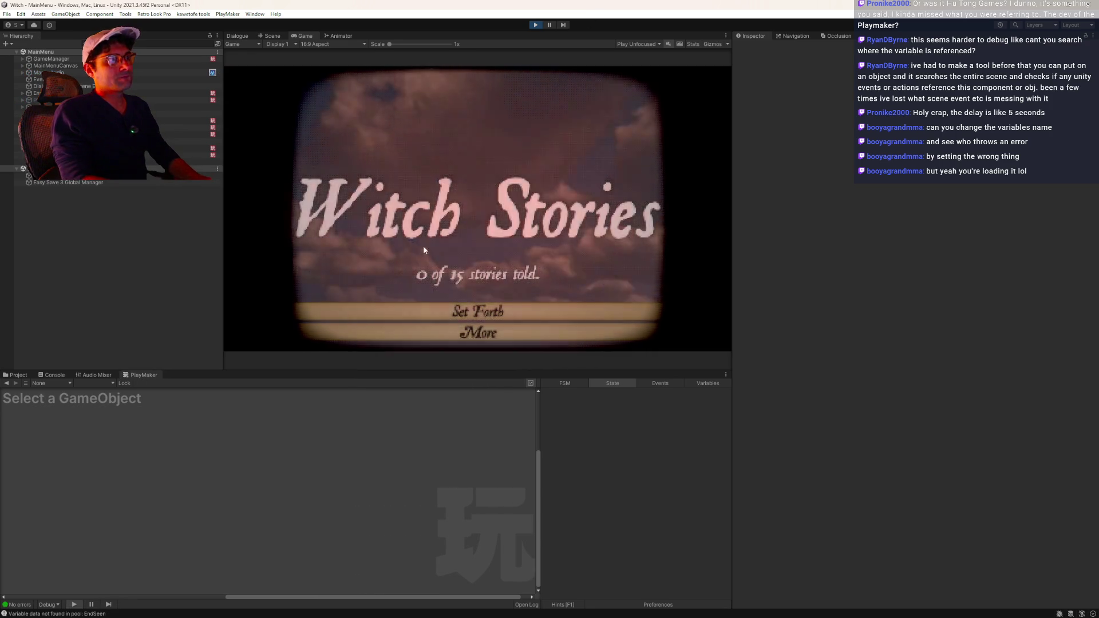
click(479, 312)
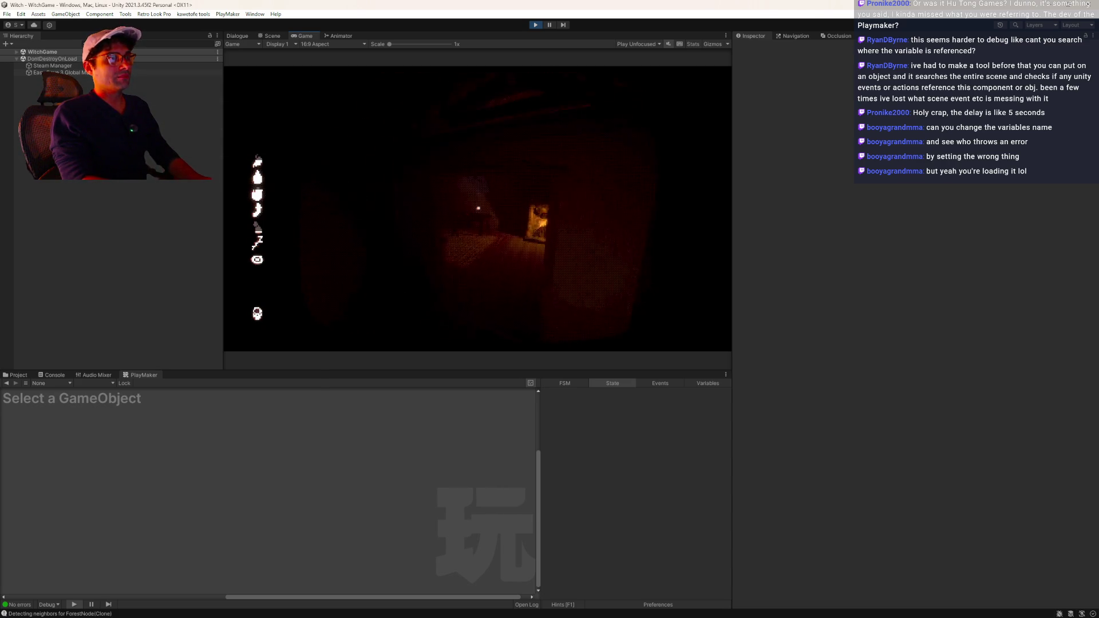
key(ctrl+shift+p)
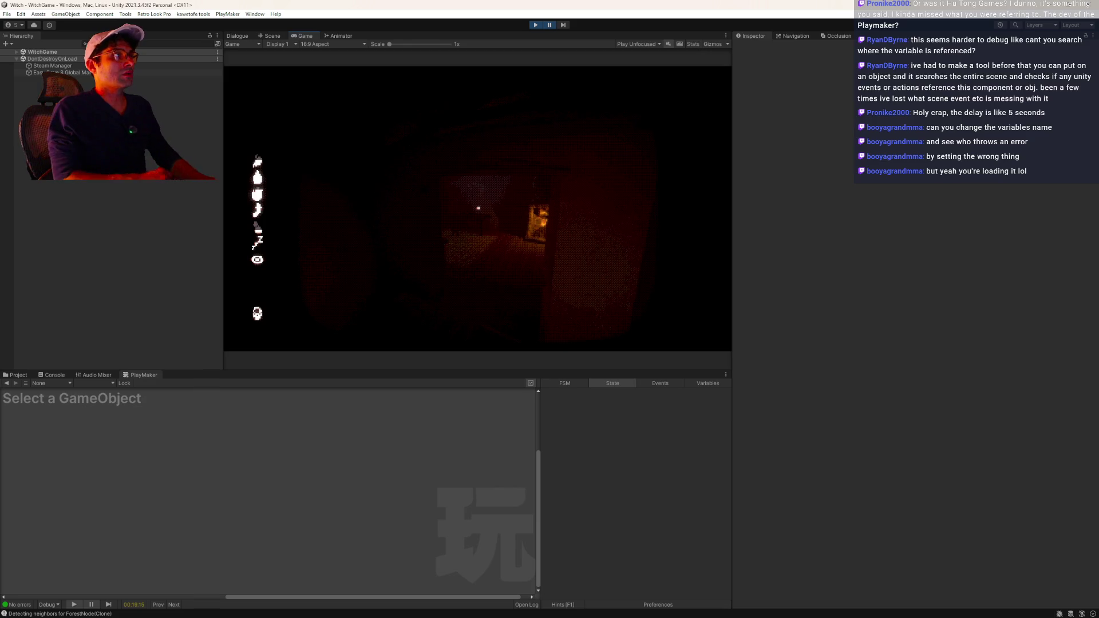
- View the Dialogue tab's watch values, briefly unpause and re-pause, then stop play mode
click(237, 36)
click(548, 26)
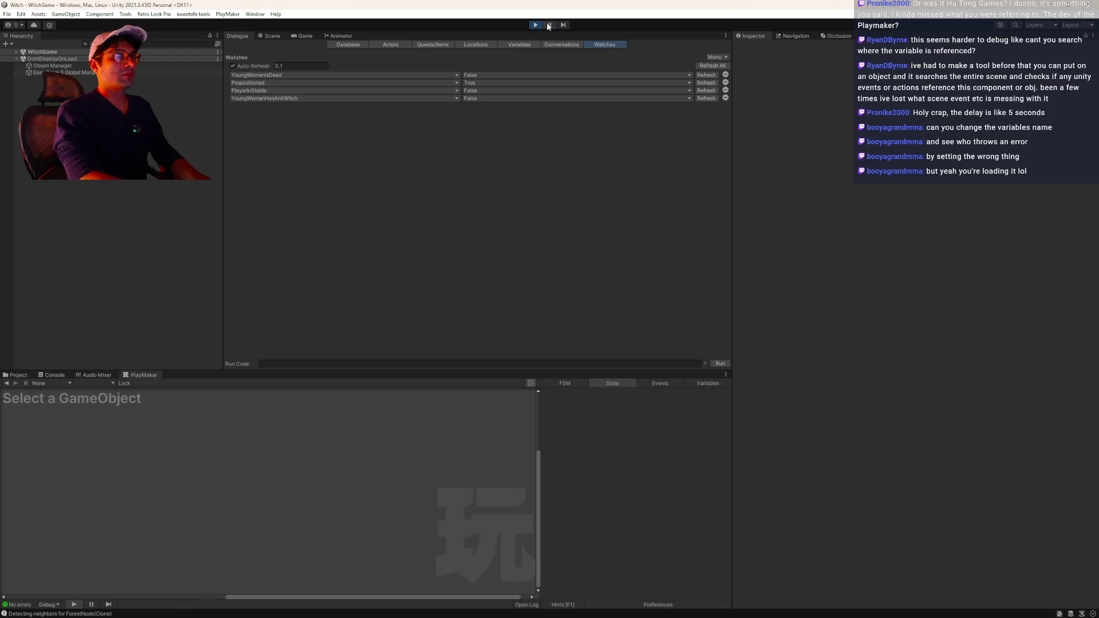
click(548, 27)
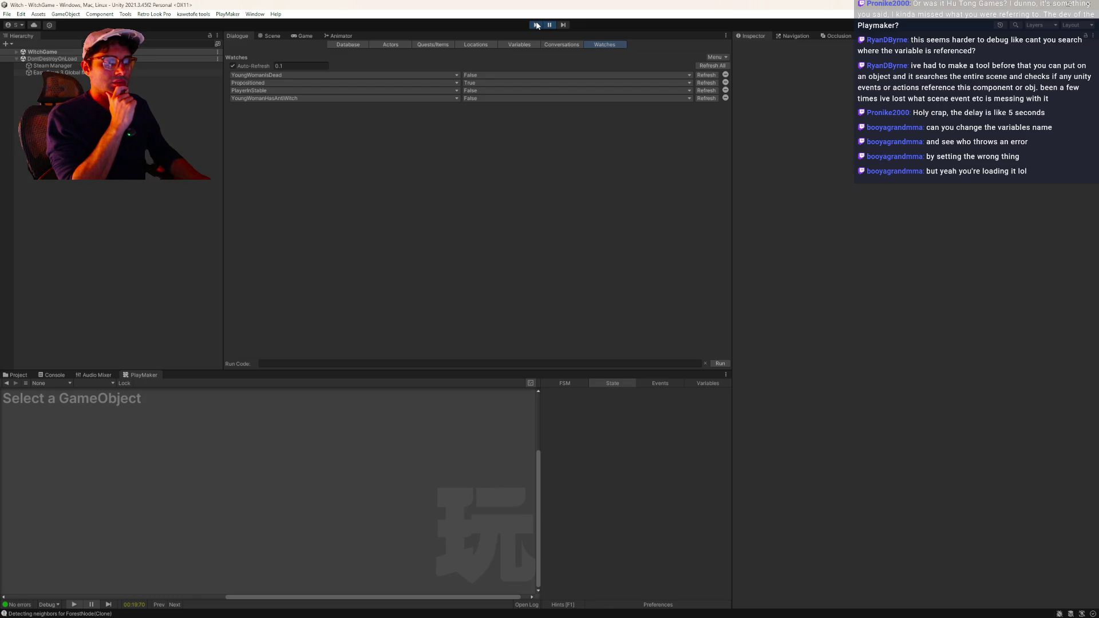
click(537, 25)
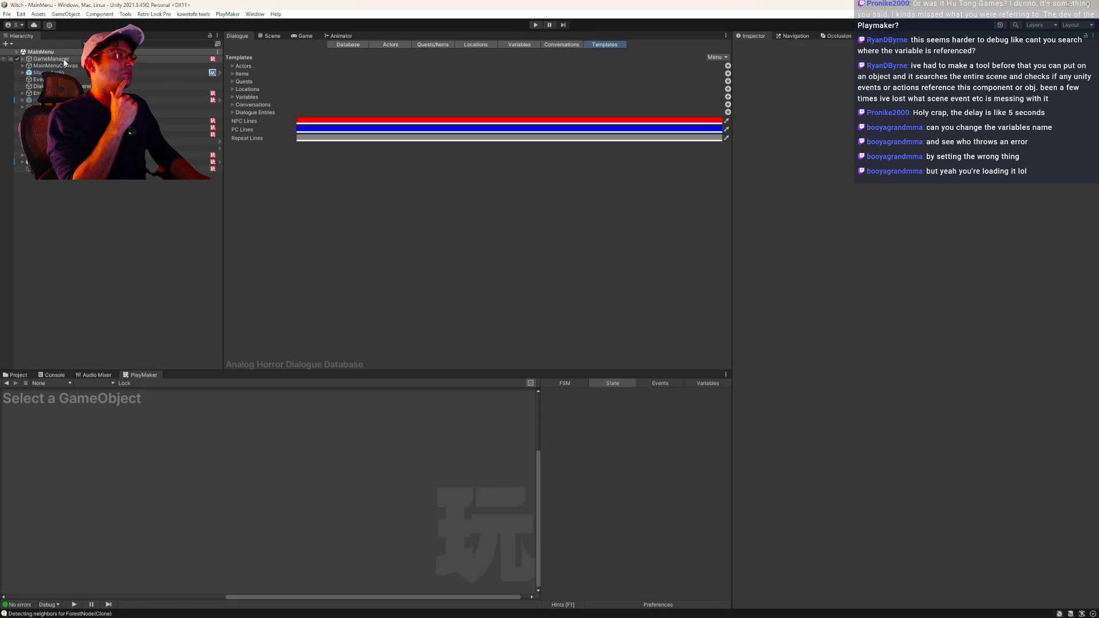
- Rename GameManager's Propositioned dialogue variable to PropositionedBoner and enter Play mode
click(46, 59)
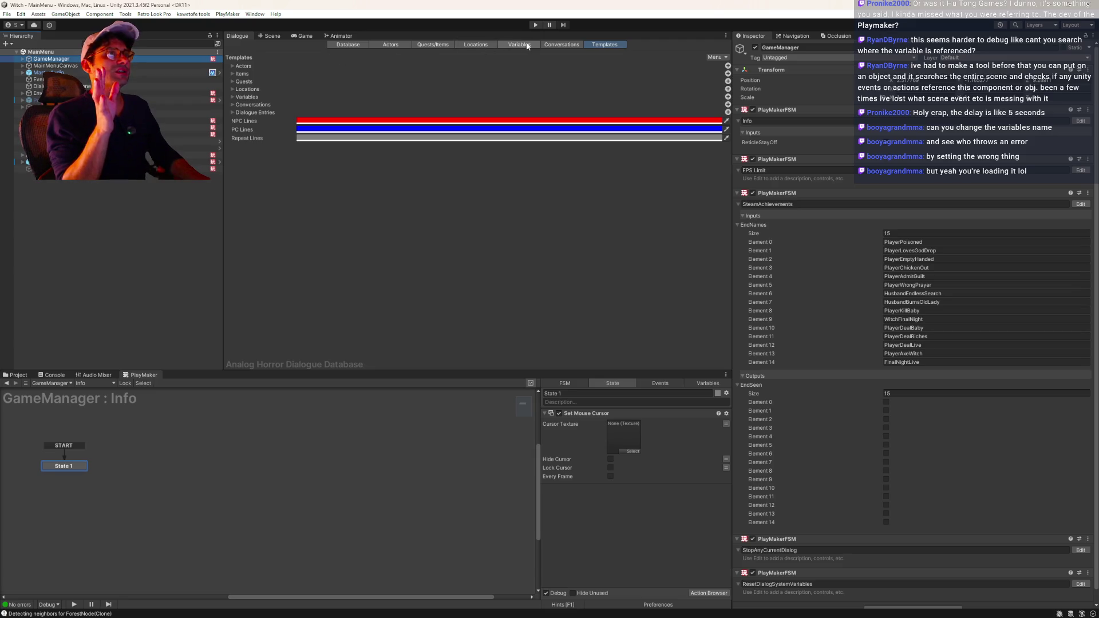
click(504, 45)
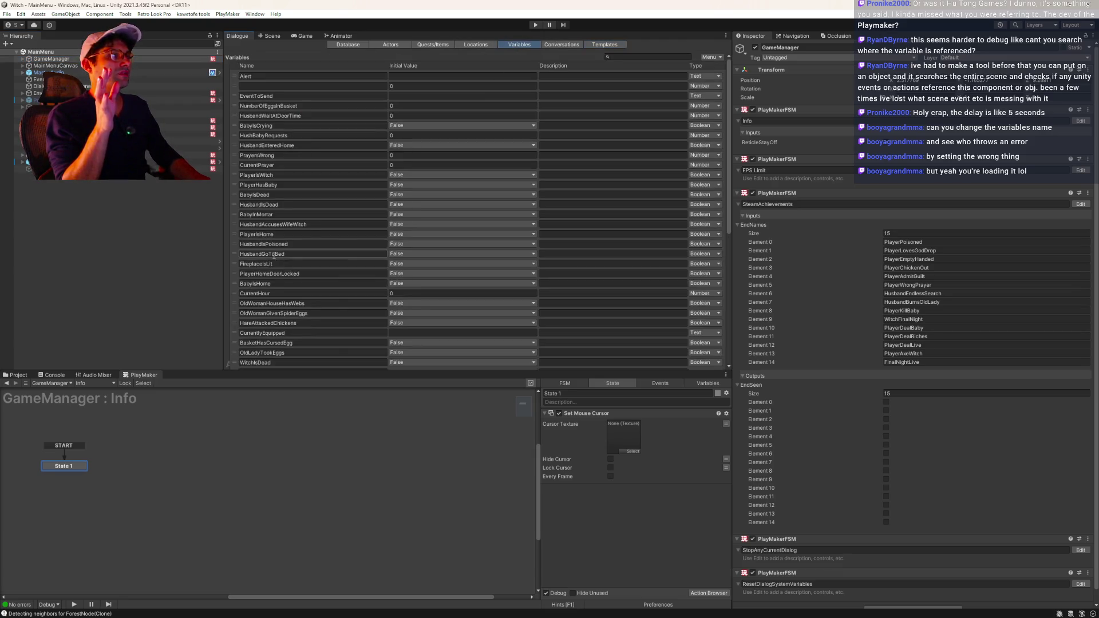
scroll(296, 267, down, 5)
click(302, 307)
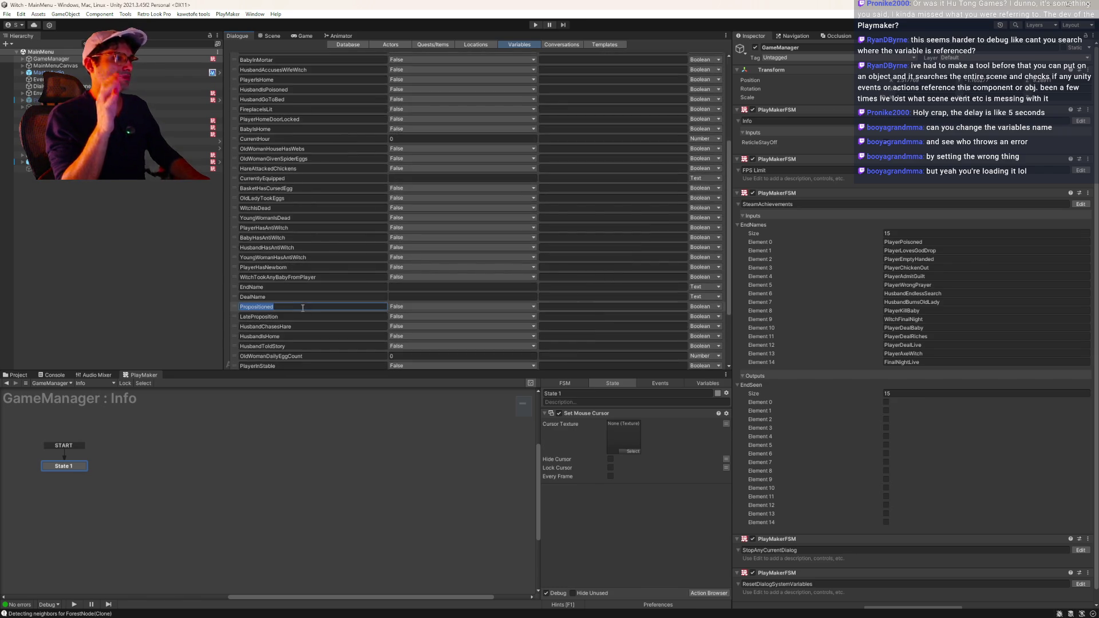
text(Boner)
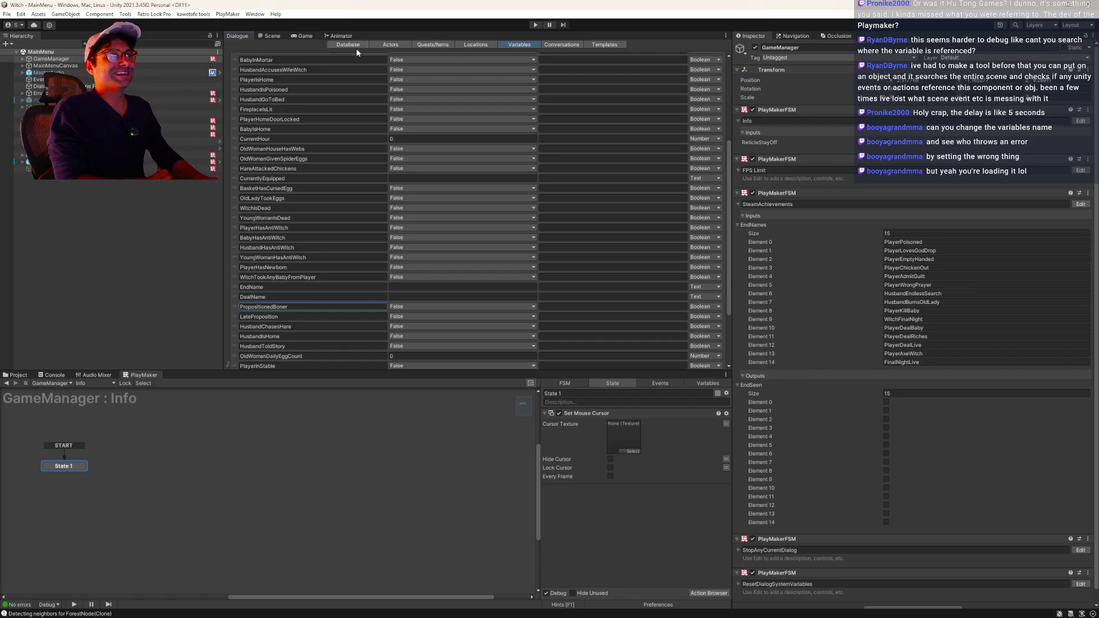
click(536, 26)
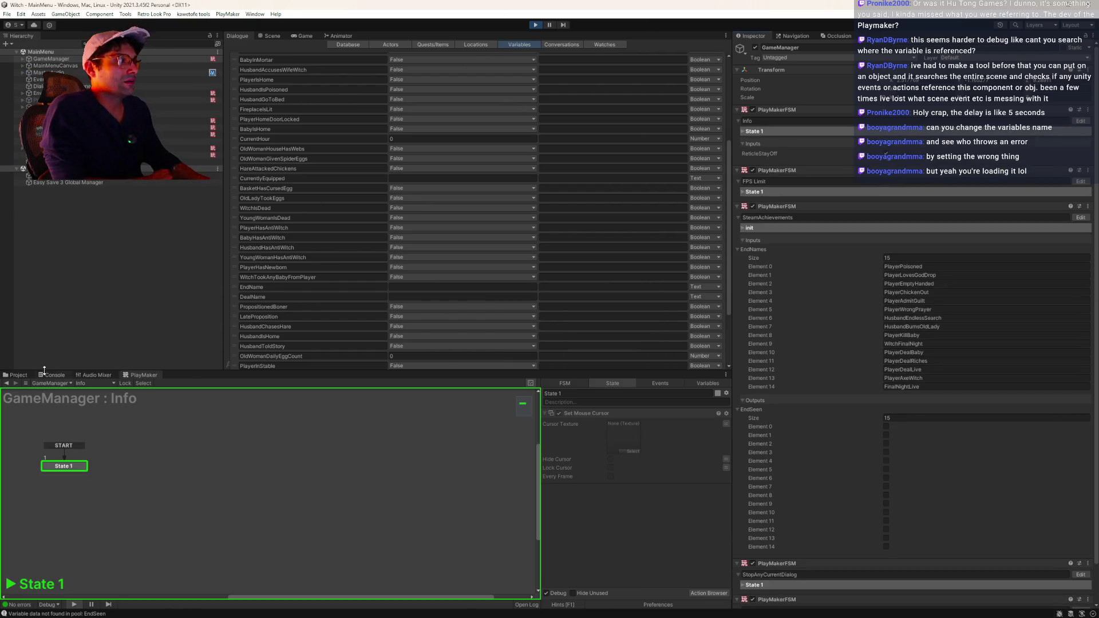
- Review the Console log and Dialogue Watches, then stop the game
click(56, 375)
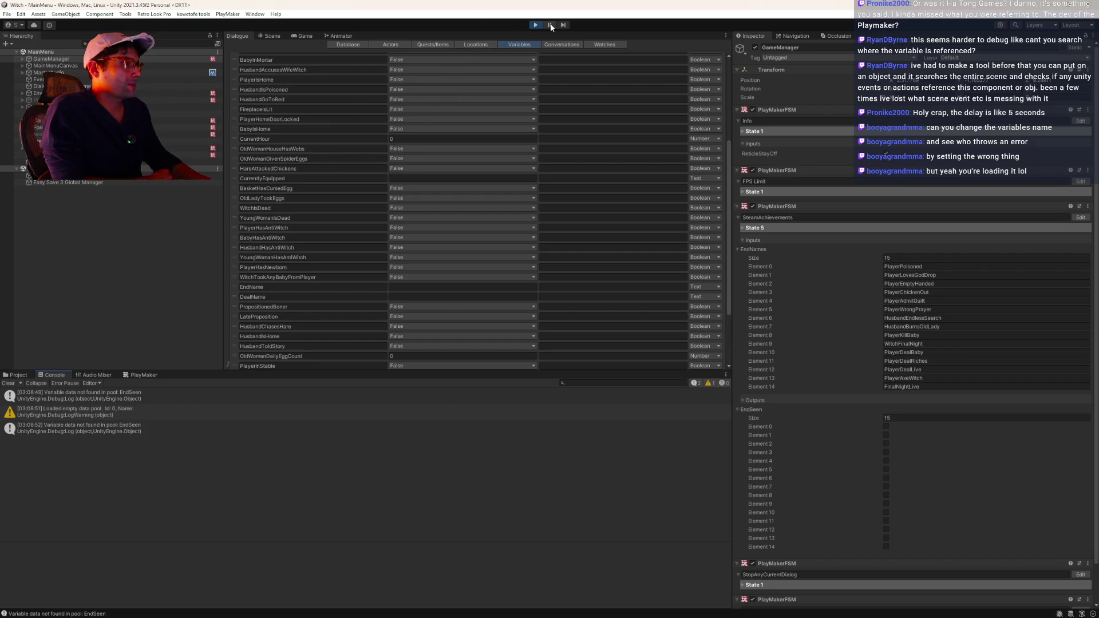
click(605, 44)
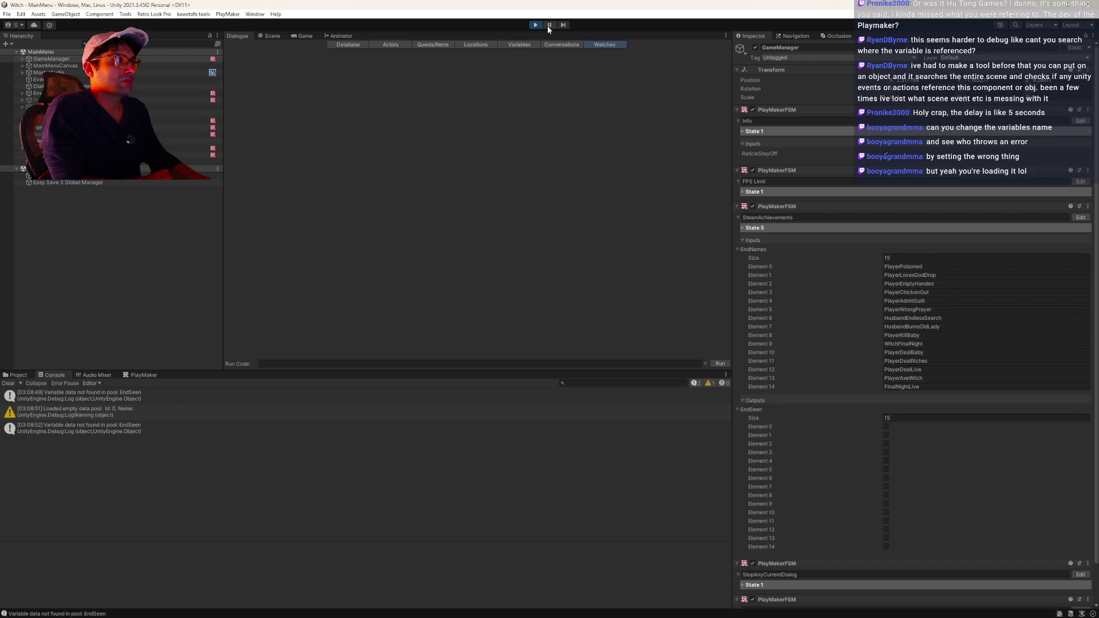
click(536, 25)
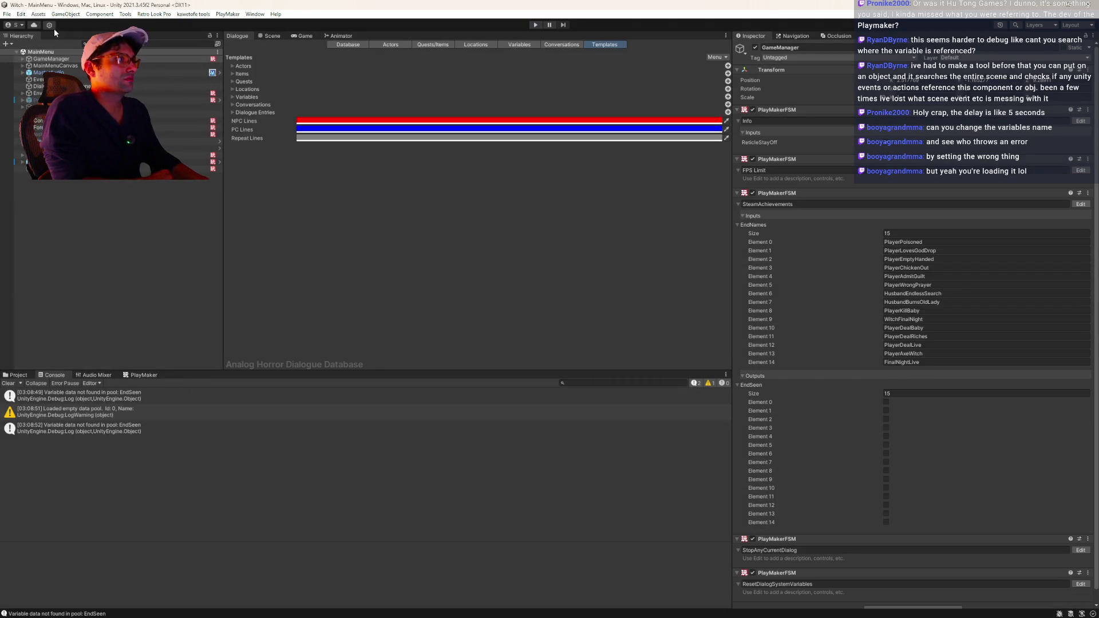
- Reopen the WitchGame scene via File > Open Recent Scene
click(10, 15)
mouse_move(57, 40)
click(172, 52)
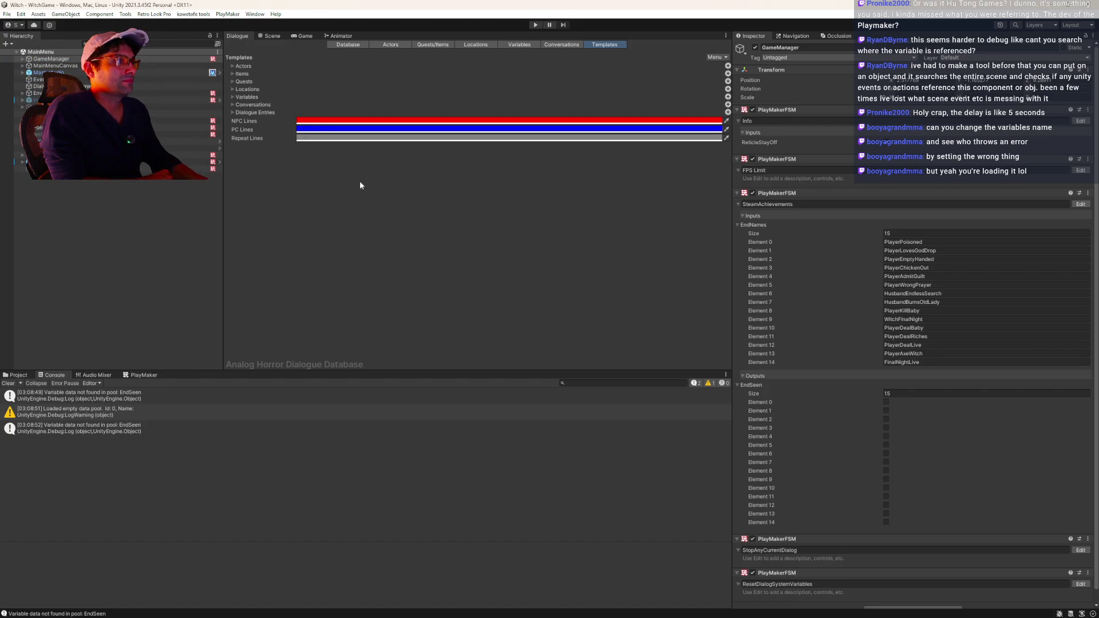
click(8, 383)
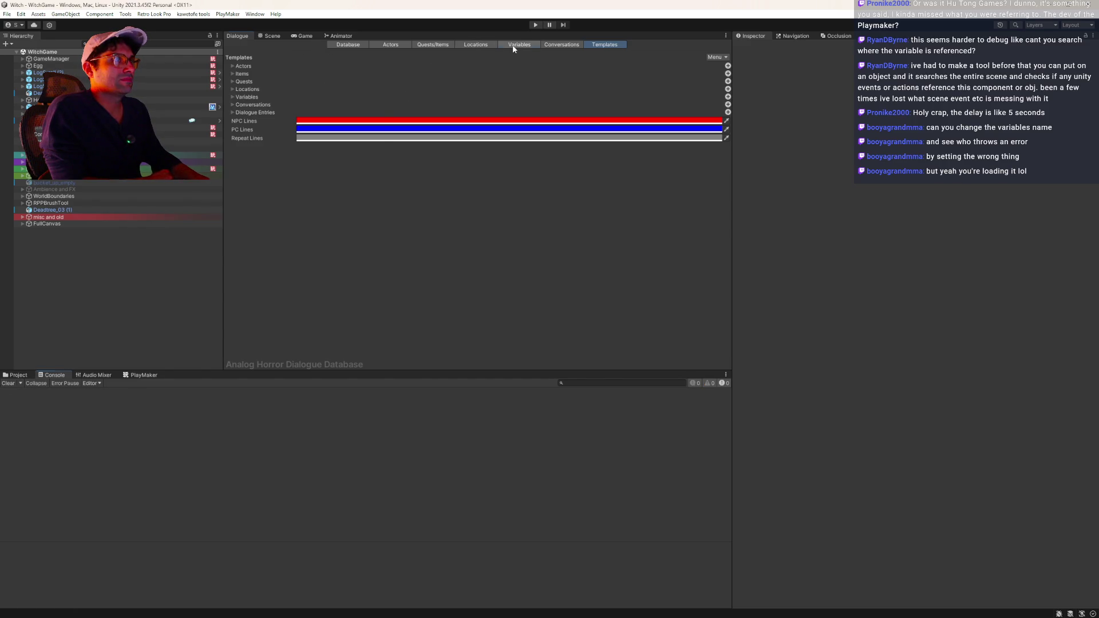
click(514, 45)
scroll(343, 258, down, 5)
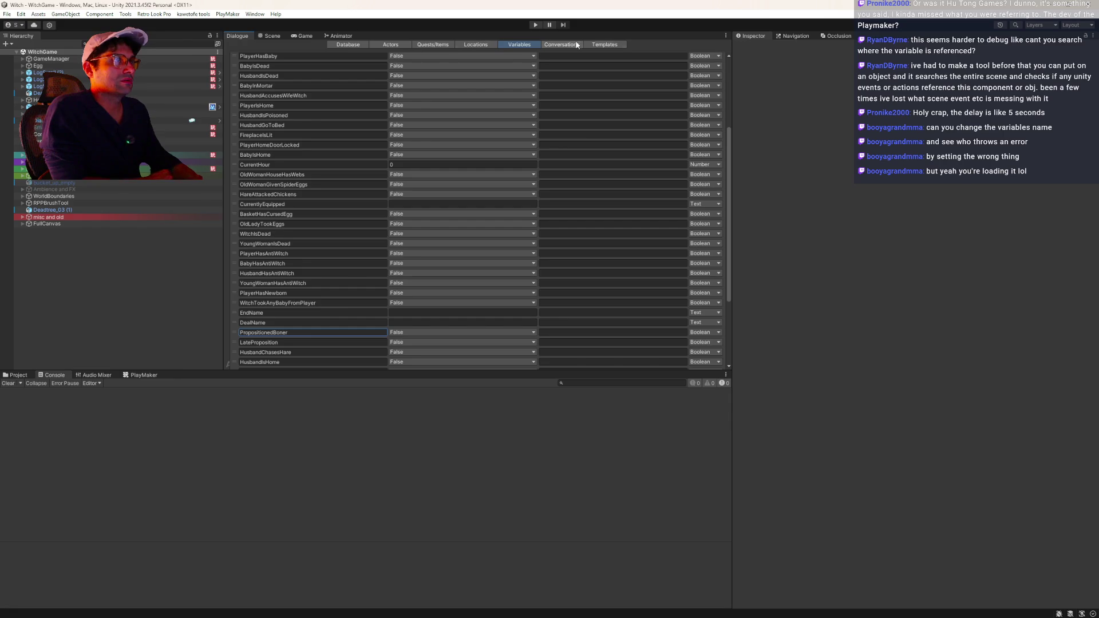
click(536, 25)
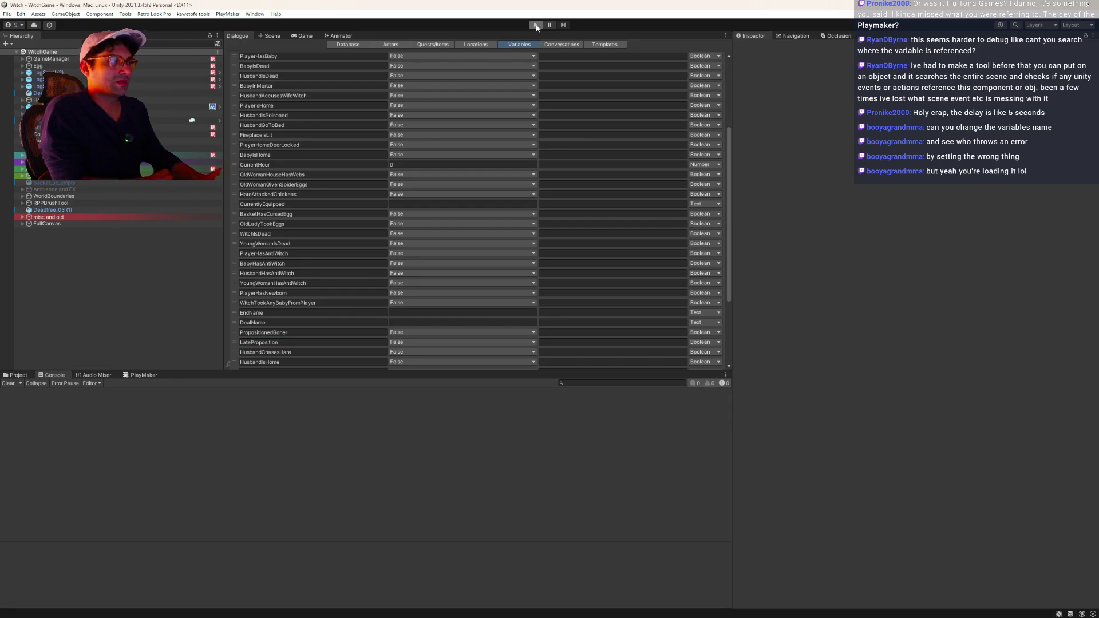
click(536, 25)
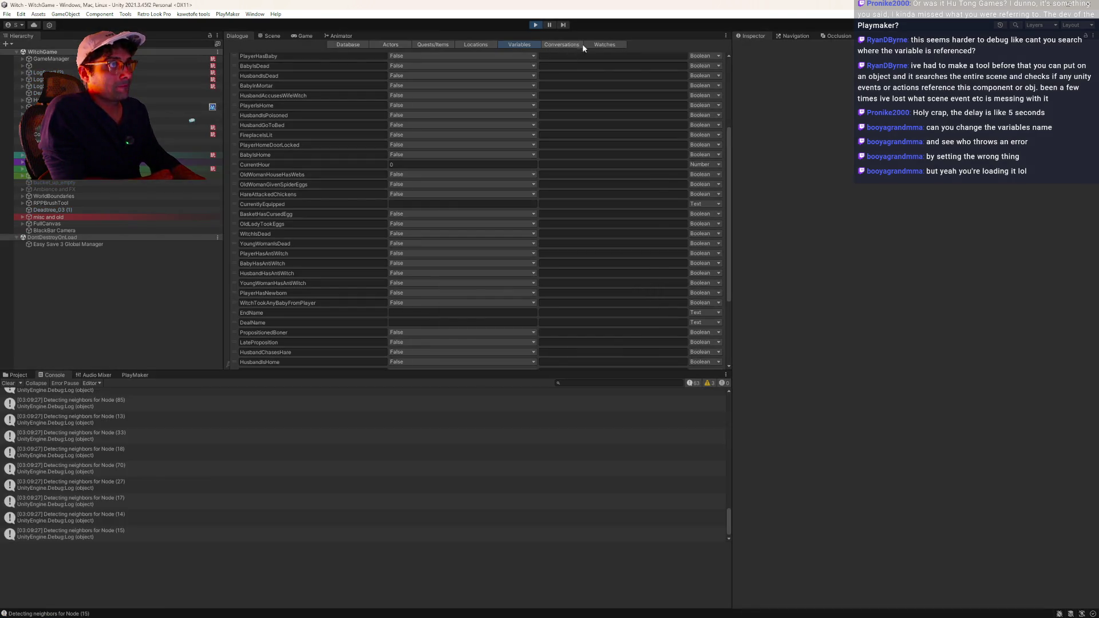
click(604, 45)
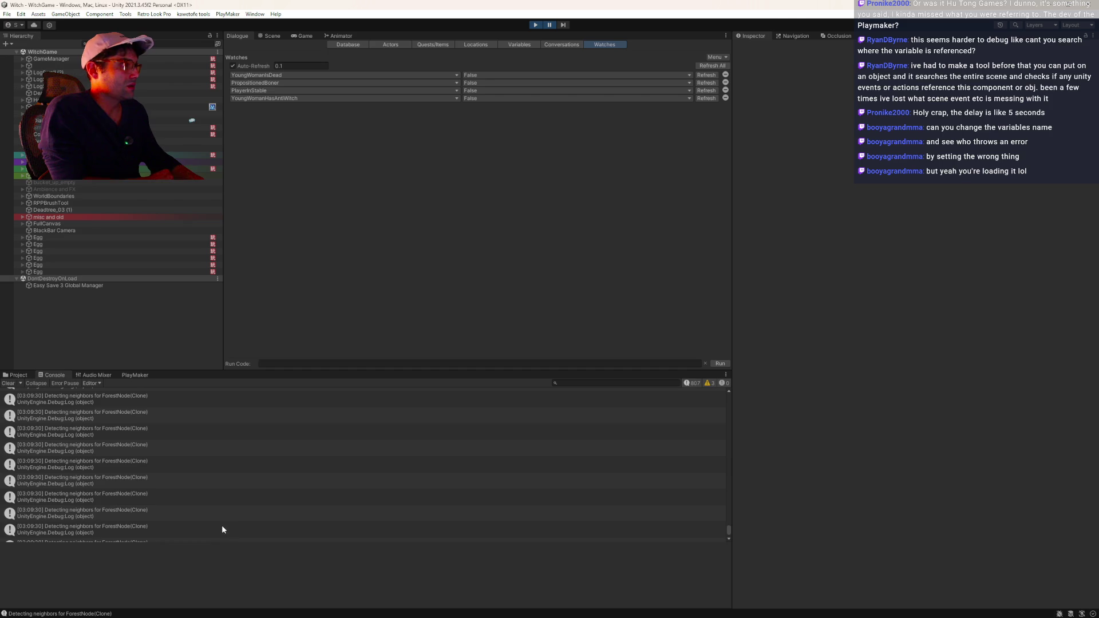
click(617, 384)
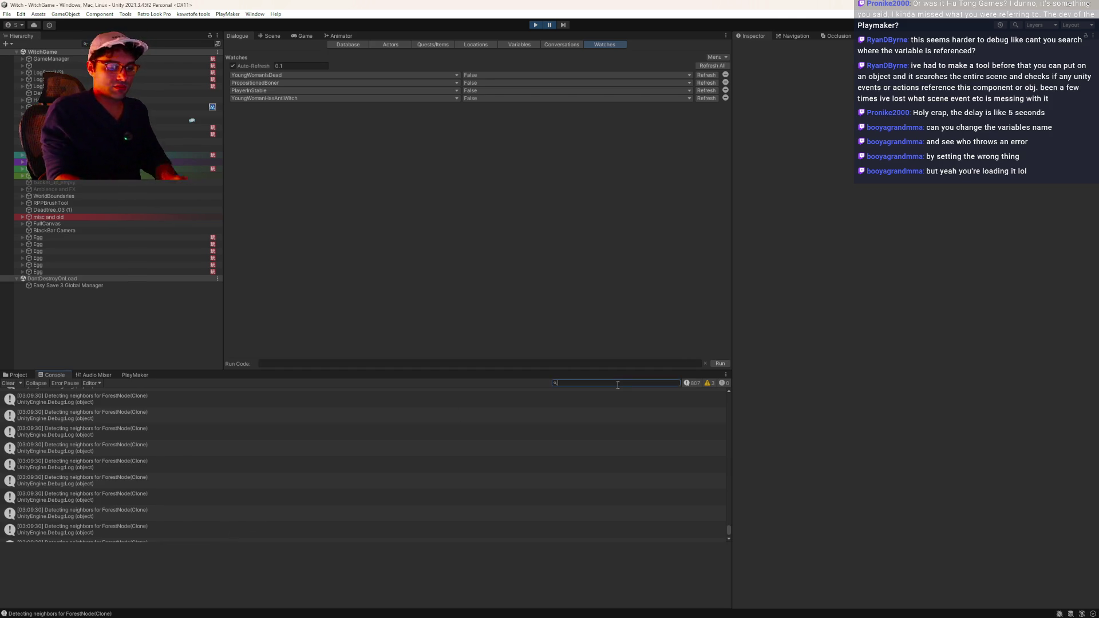
text(Boner)
double_click(618, 385)
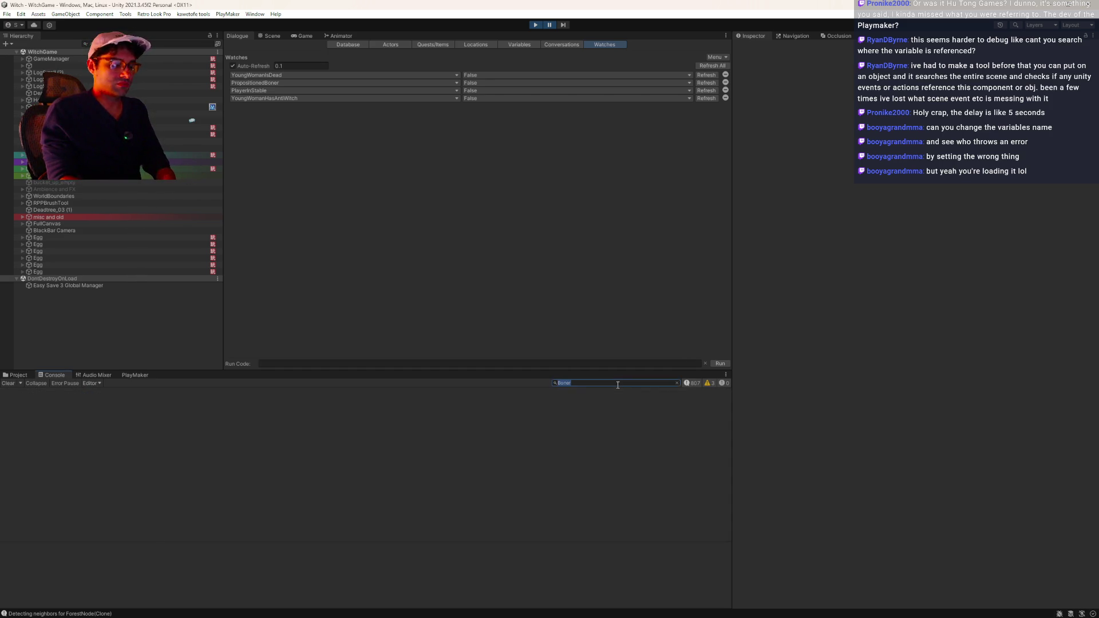
text(vari)
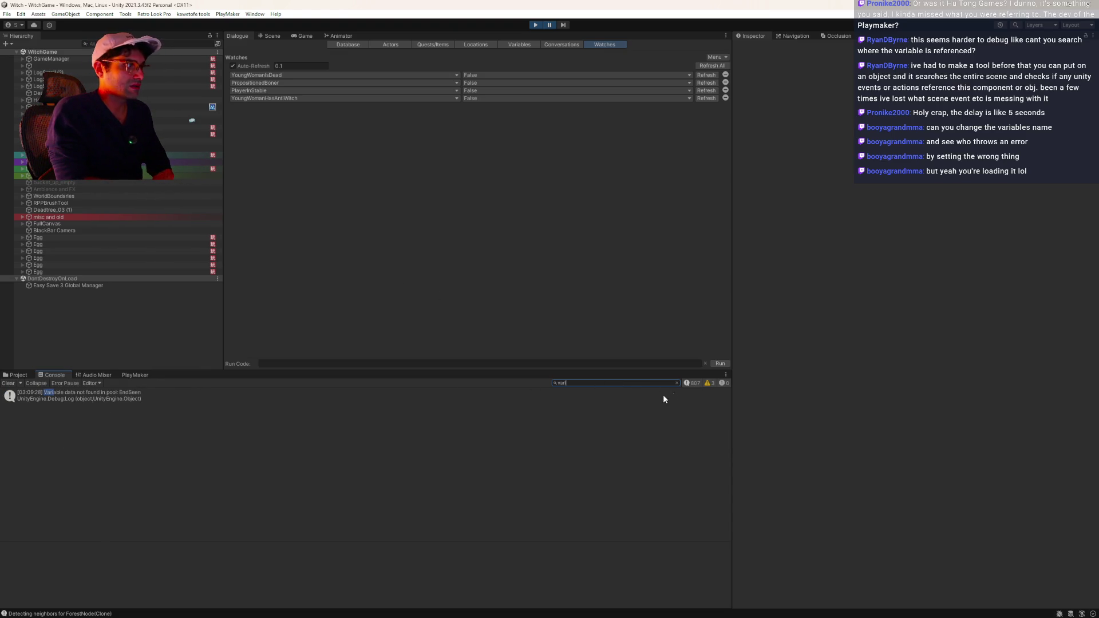
key(BackSpace)
key(BackSpace)
key(BackSpace)
text(Pro)
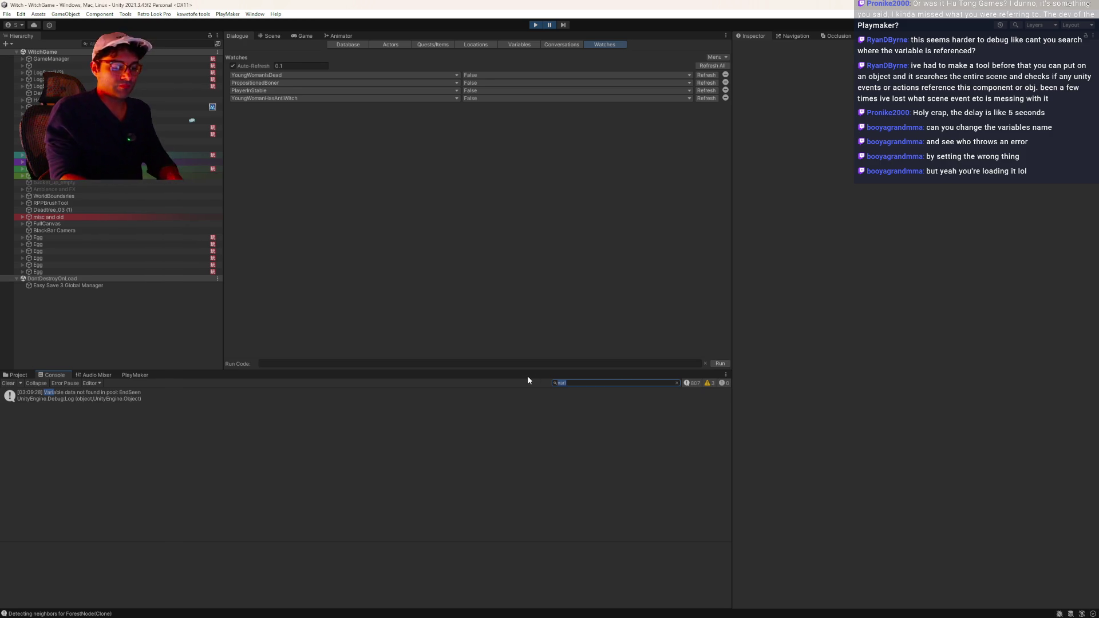
text(p)
key(BackSpace)
key(BackSpace)
key(BackSpace)
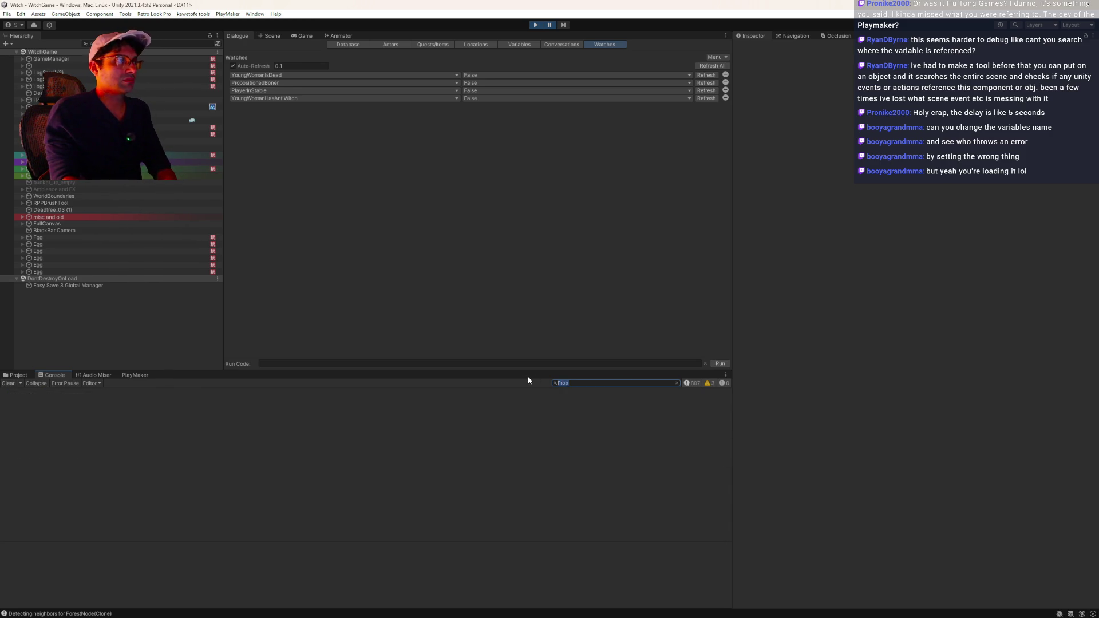
click(549, 26)
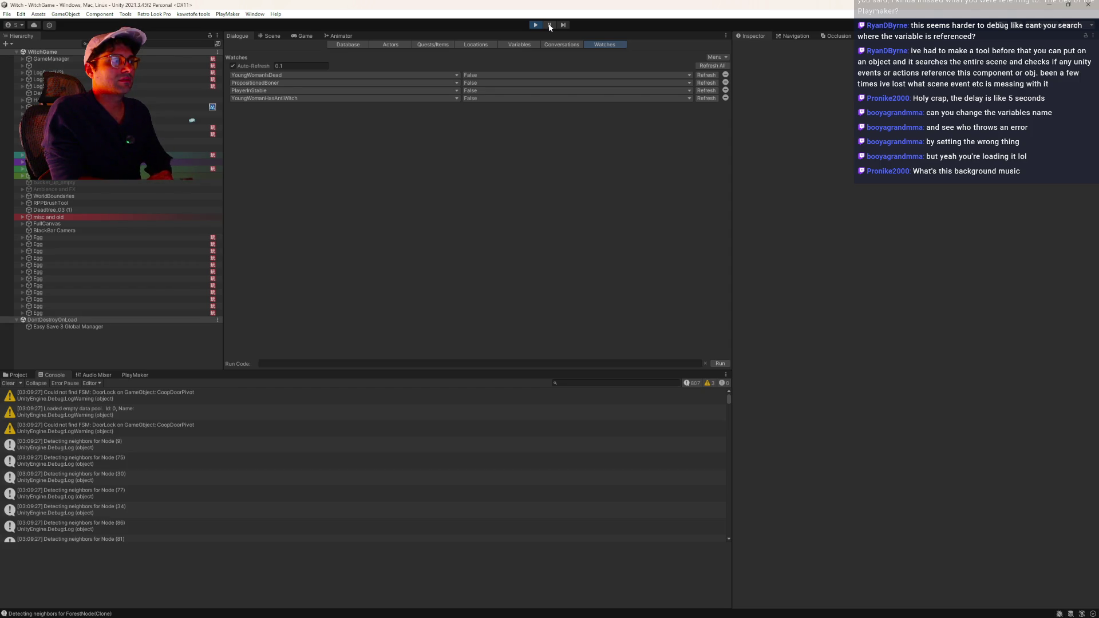
drag(727, 399, 723, 543)
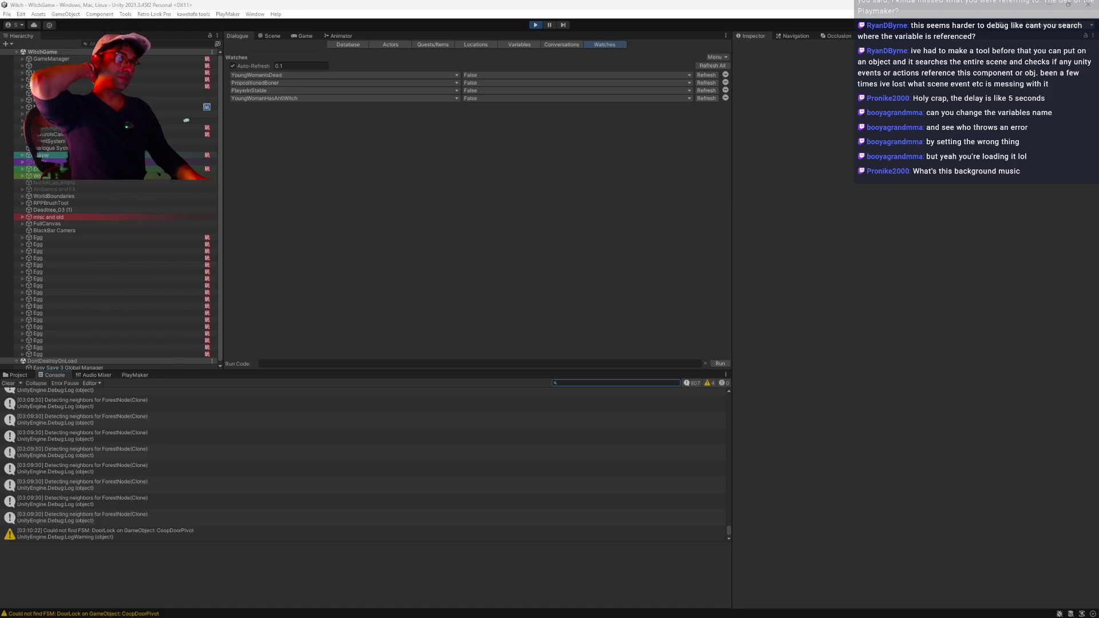
- Show the running Game view, look around the room, and toggle the Console info-message filter off and on
click(303, 36)
click(352, 69)
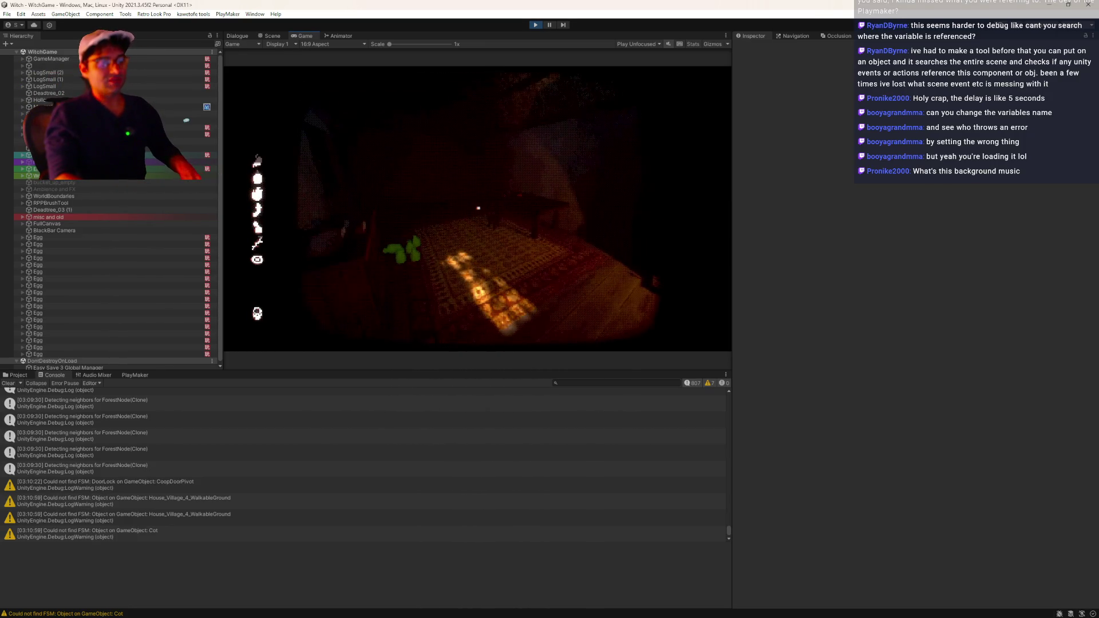
mouse_move(550, 617)
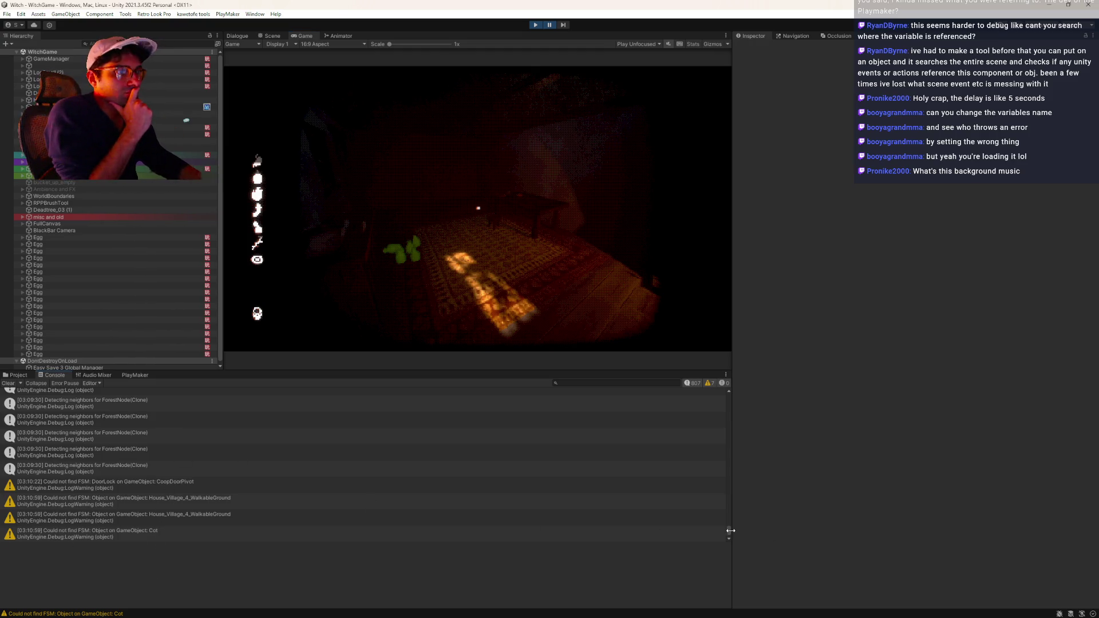
drag(727, 531, 732, 392)
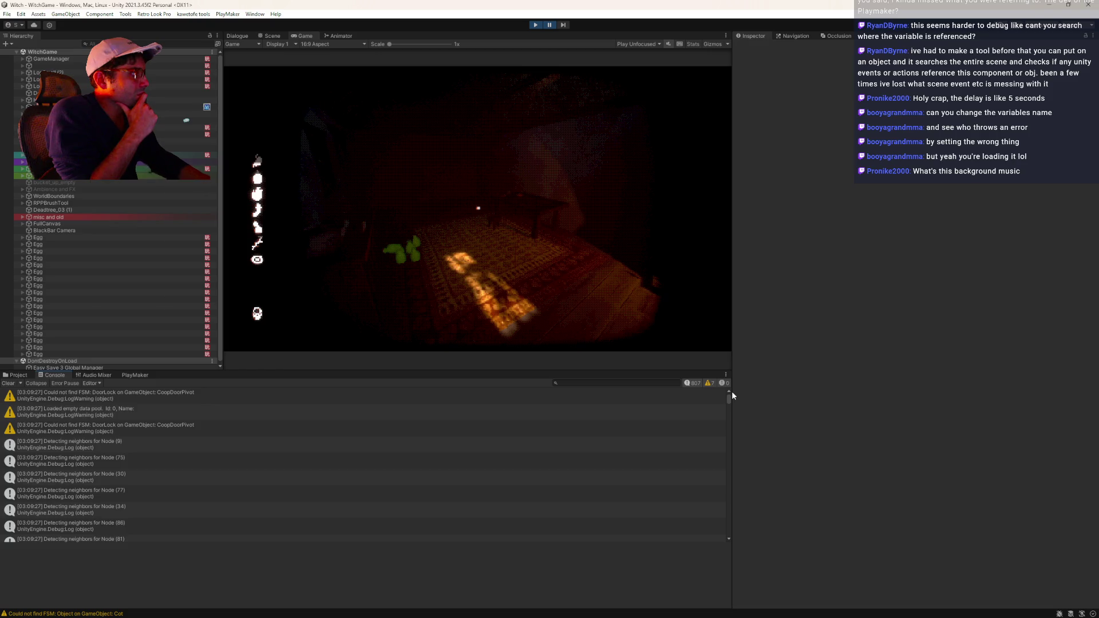
drag(732, 392, 724, 558)
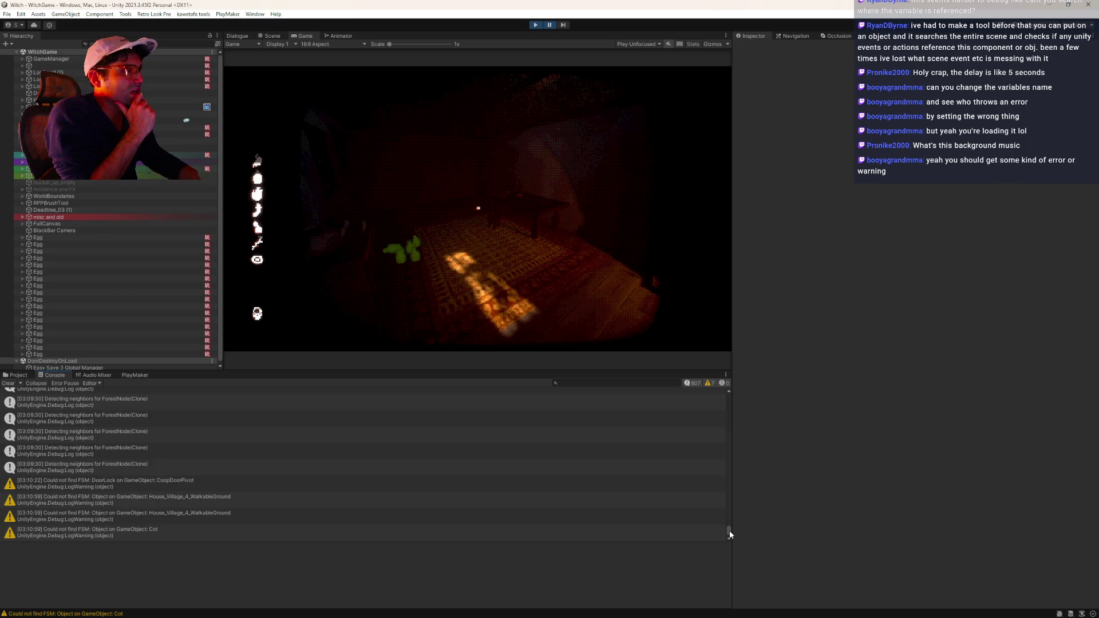
drag(729, 534, 738, 392)
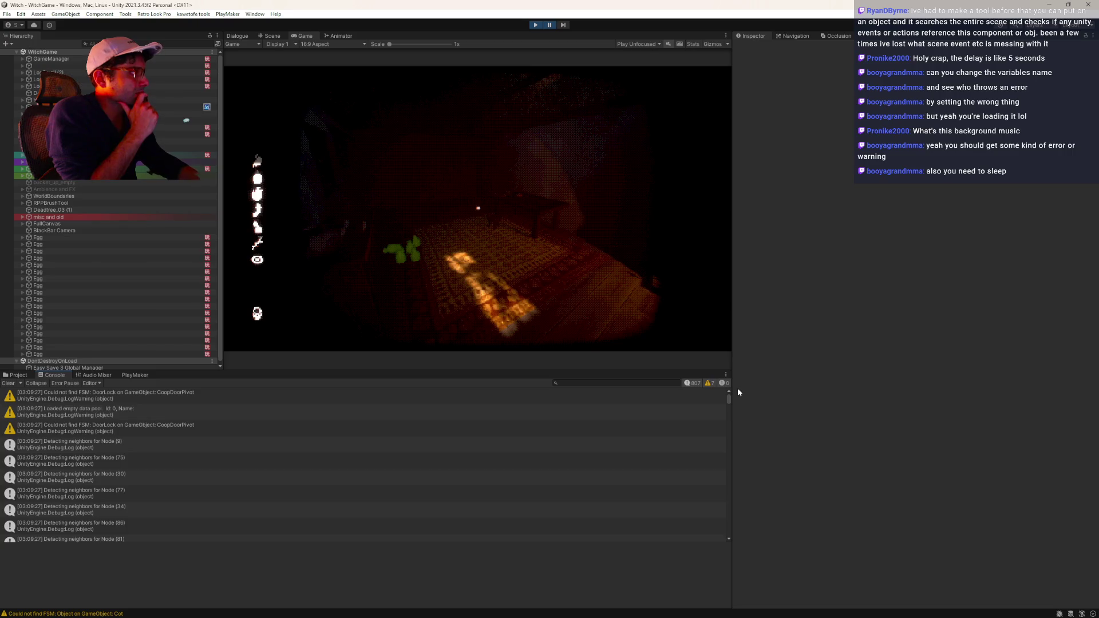
drag(737, 388, 720, 565)
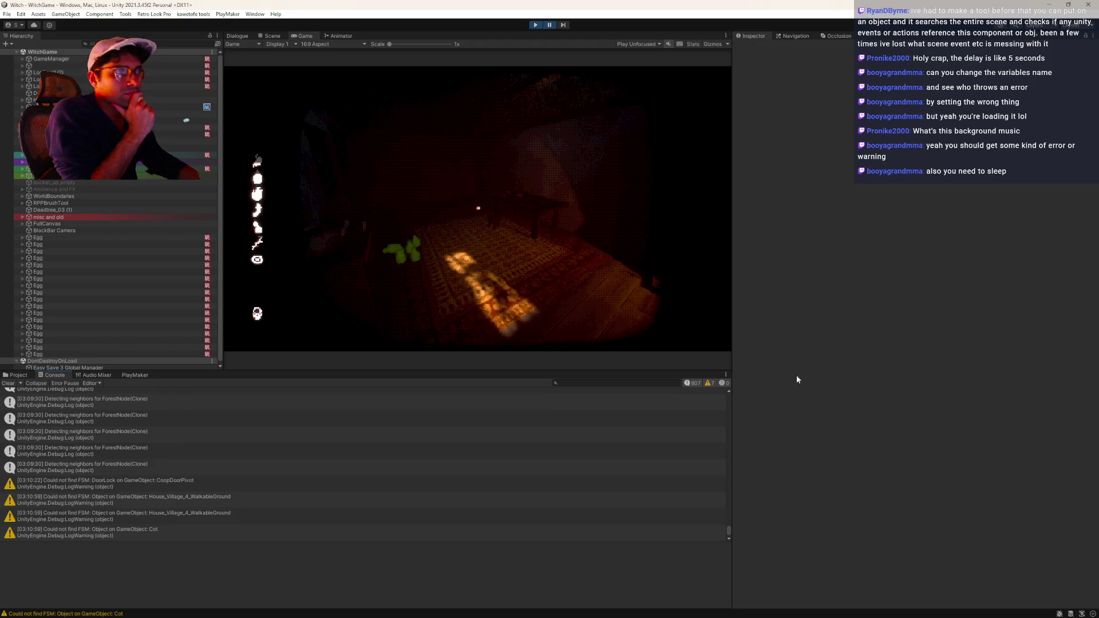
click(699, 386)
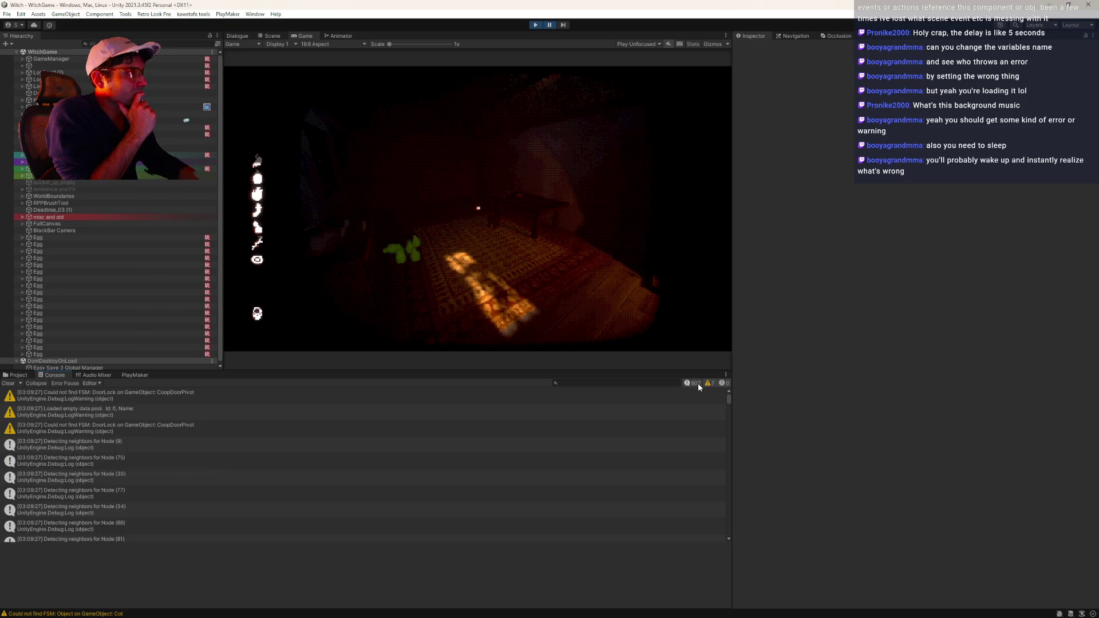
click(699, 386)
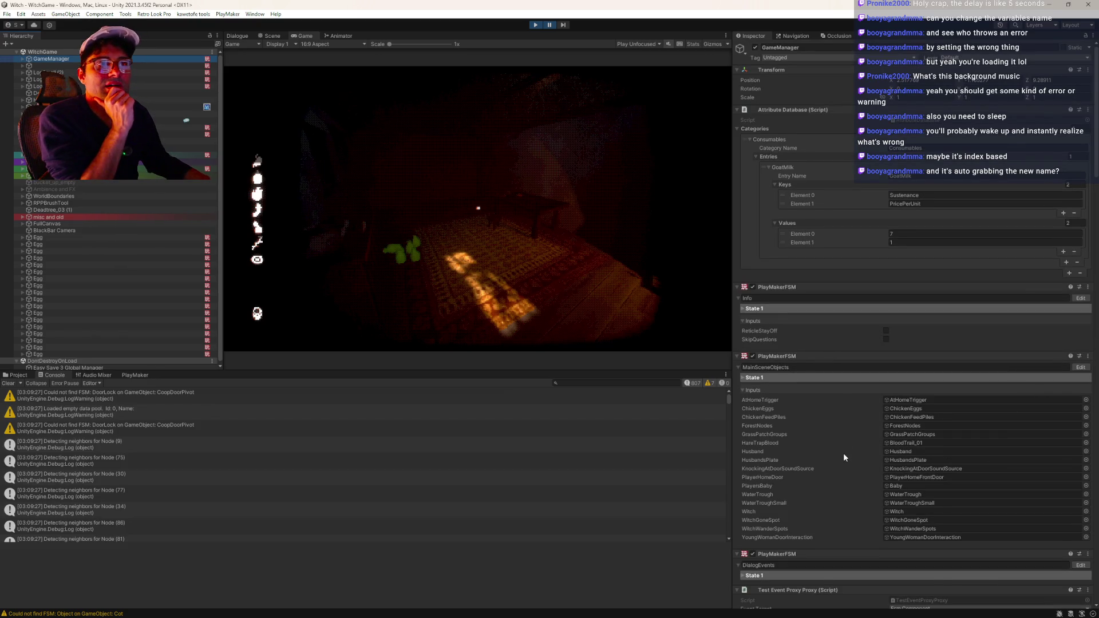
- Scroll the Inspector and stop Play mode
scroll(843, 455, down, 7)
scroll(843, 457, down, 4)
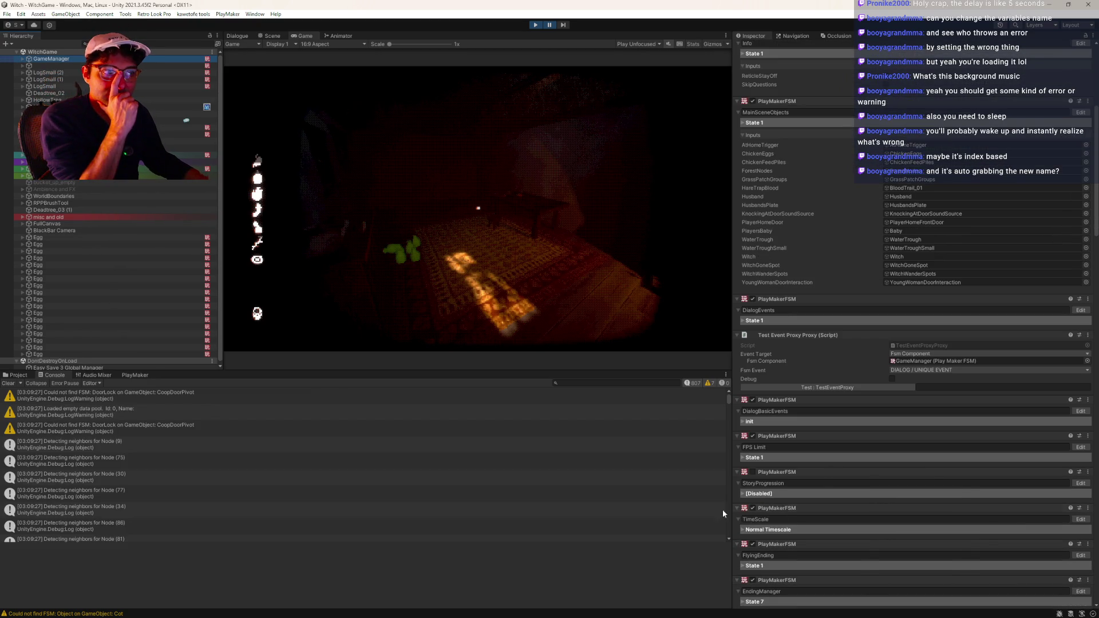
scroll(846, 473, down, 1)
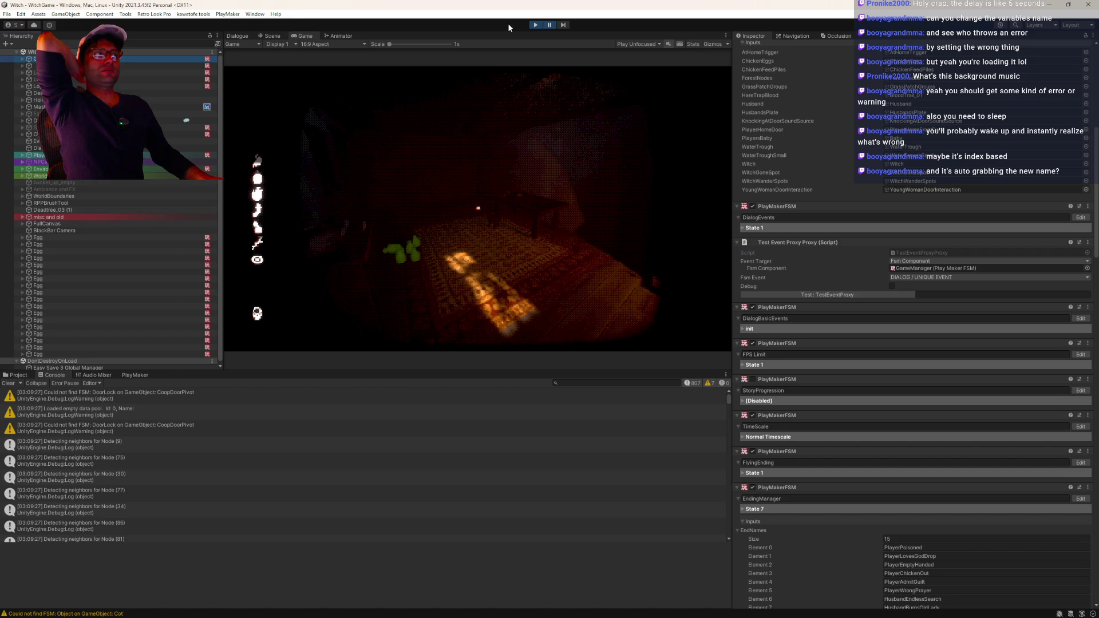
click(536, 26)
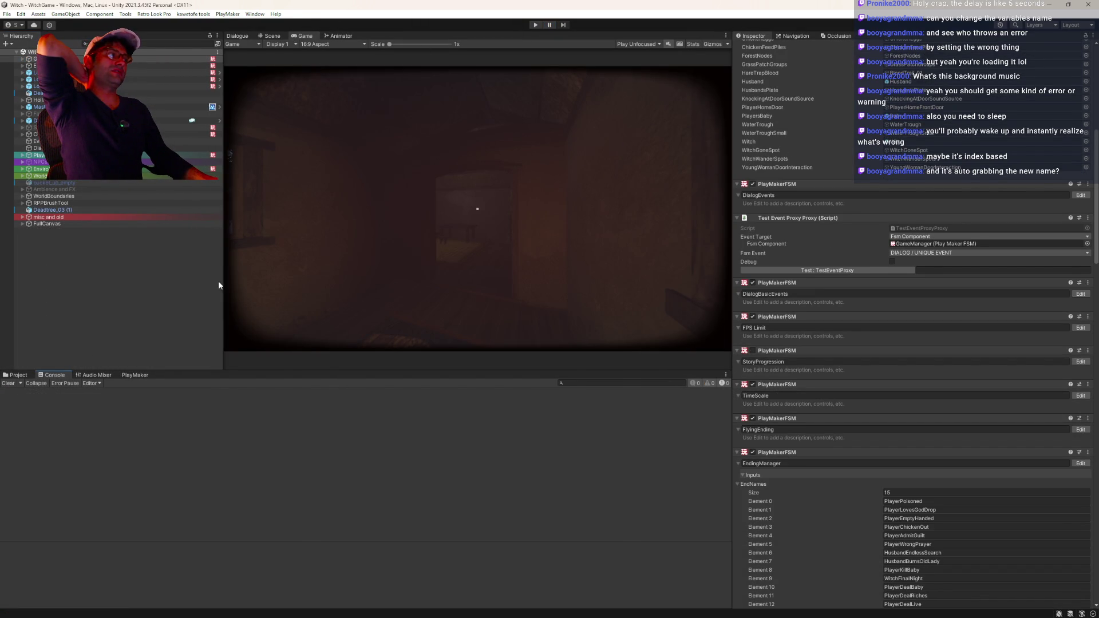
- Open the dialogue database Variables list and place the caret at the end of PropositionedBoner
click(235, 36)
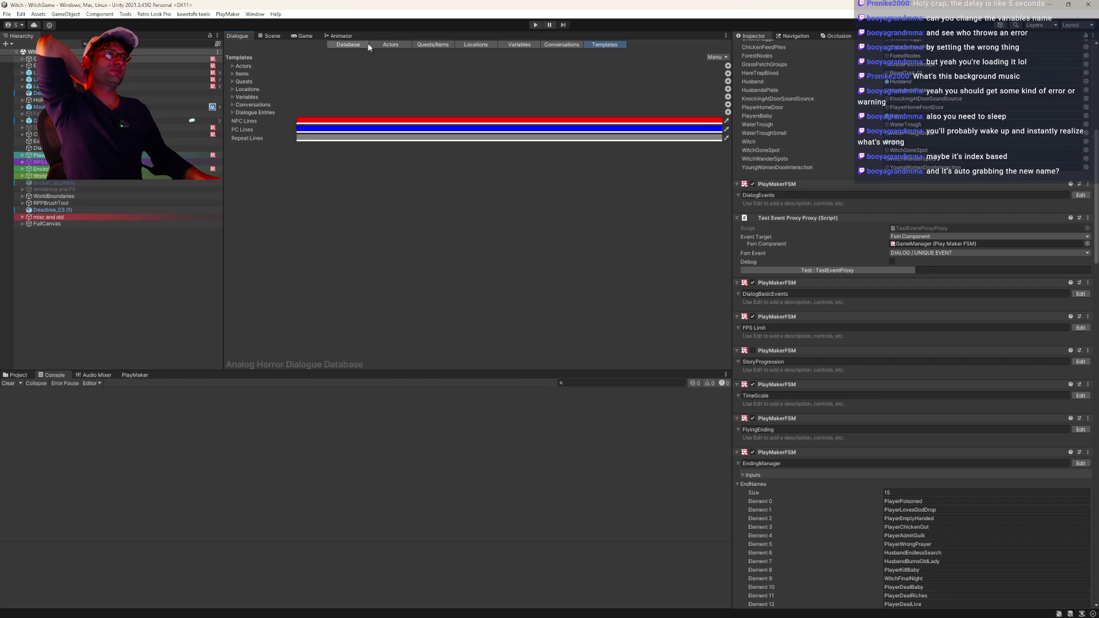
click(517, 45)
scroll(311, 280, down, 3)
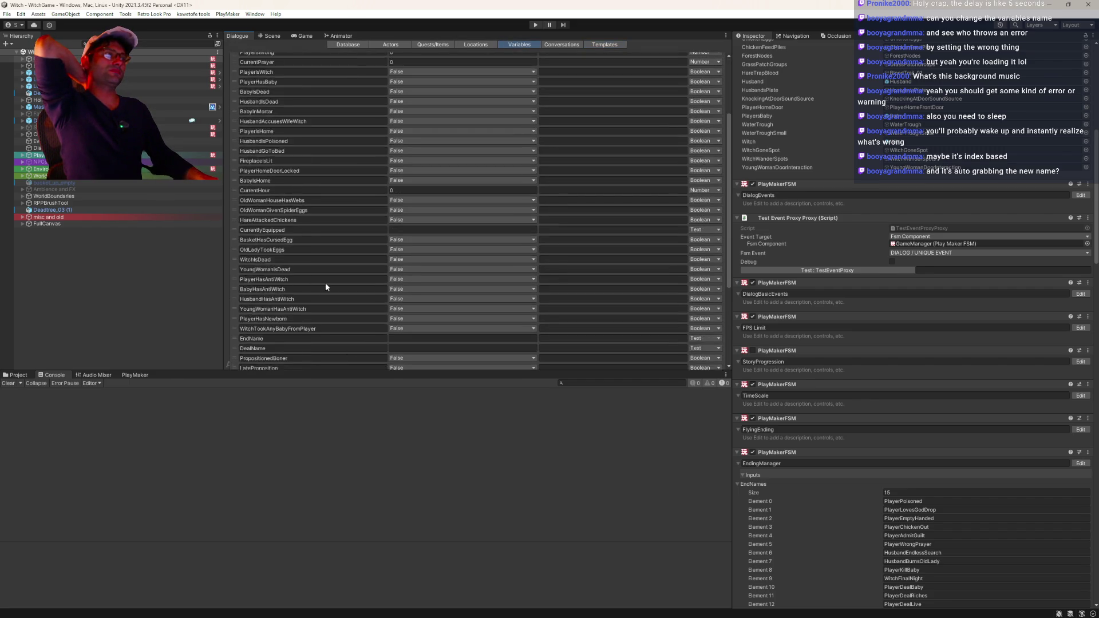
scroll(315, 321, down, 1)
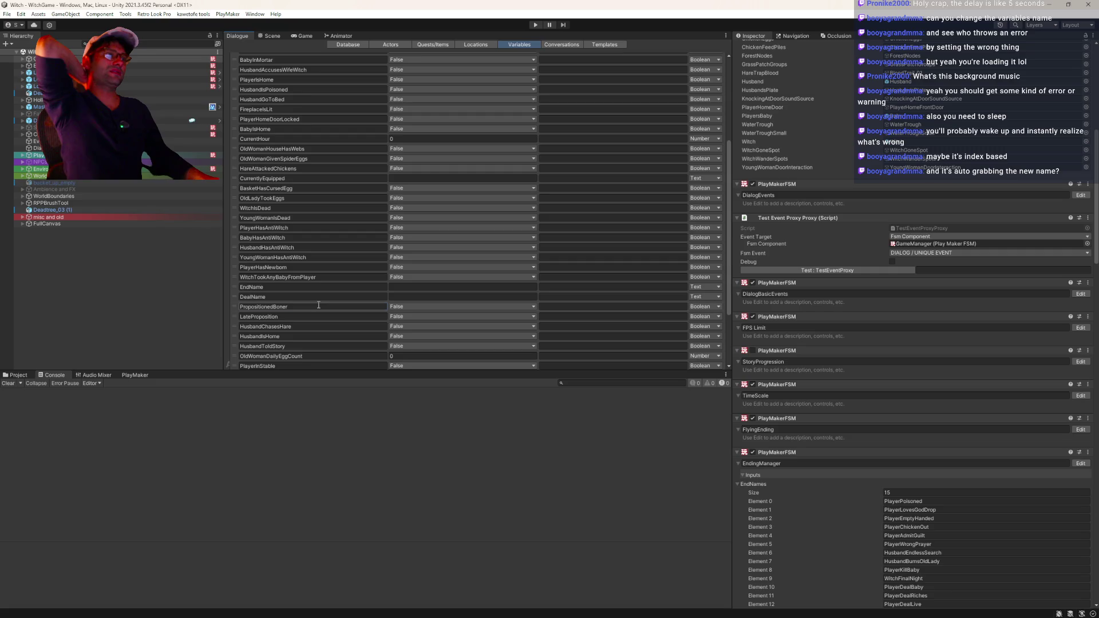
click(317, 306)
click(317, 305)
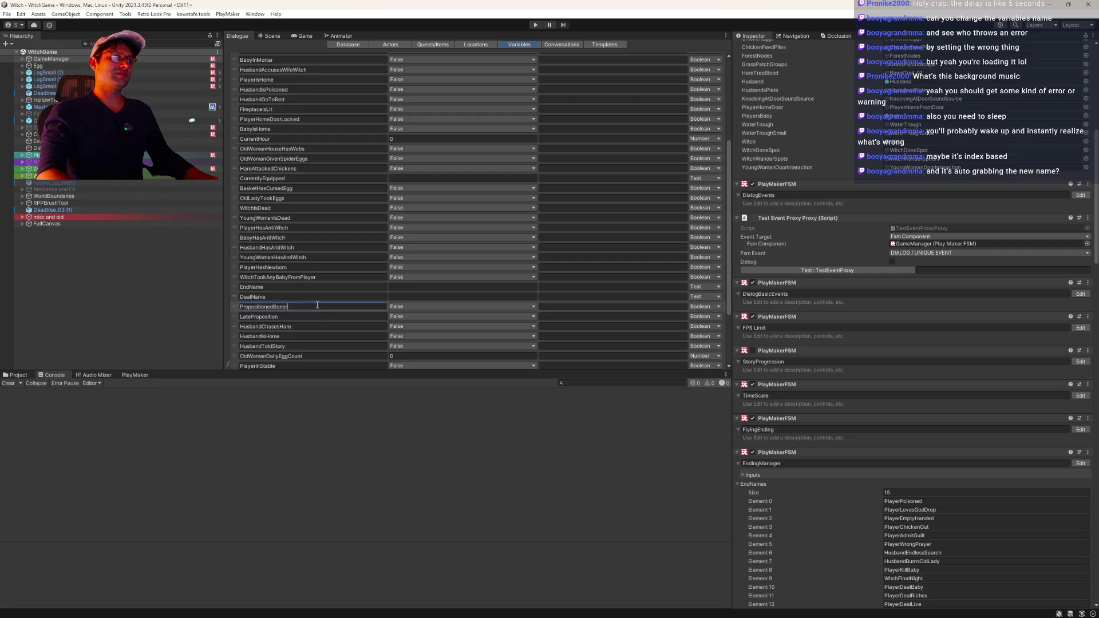
- Trim the variable name back to Propositioned and return to the Game view
key(BackSpace)
key(BackSpace)
key(BackSpace)
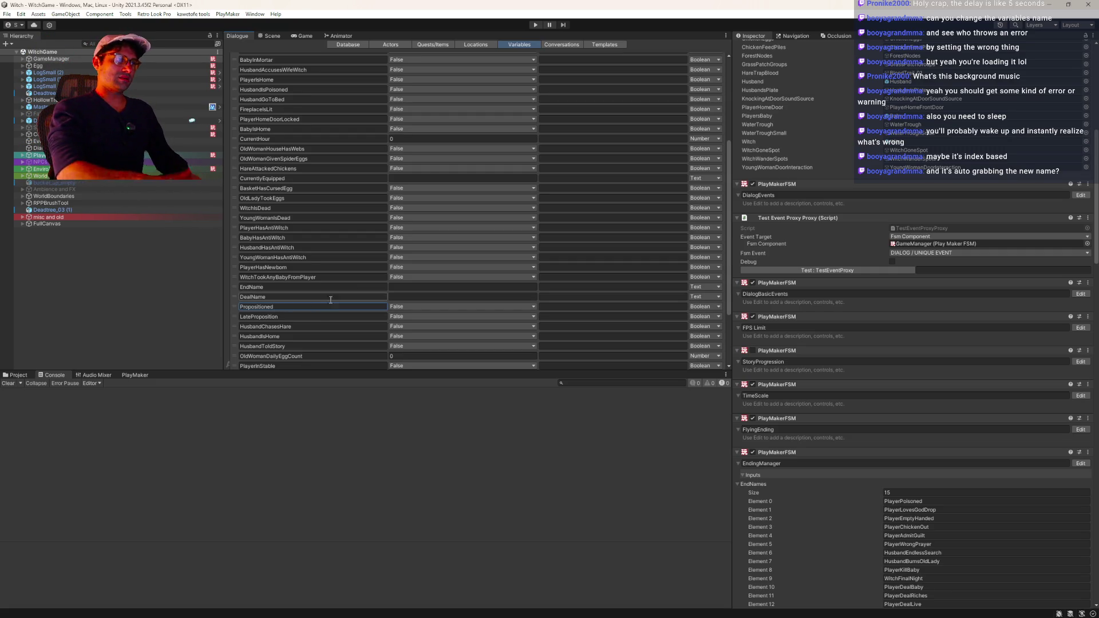
click(298, 35)
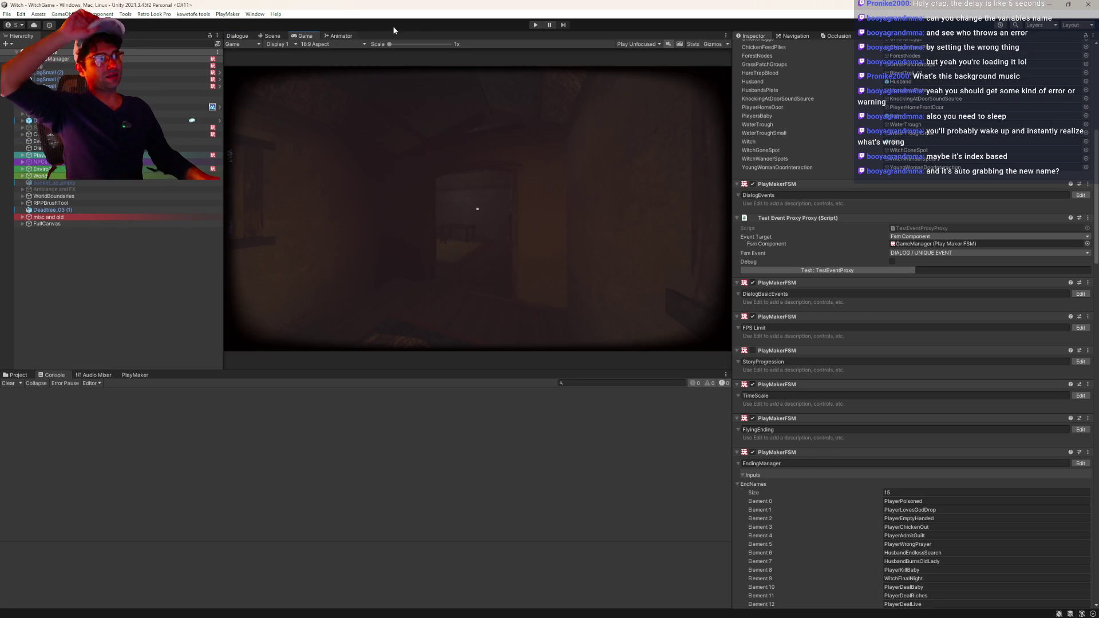
- Play and pause the game, dismiss the Watches menu, and pan the YoungWomanFirstEncounter graph to START
click(541, 25)
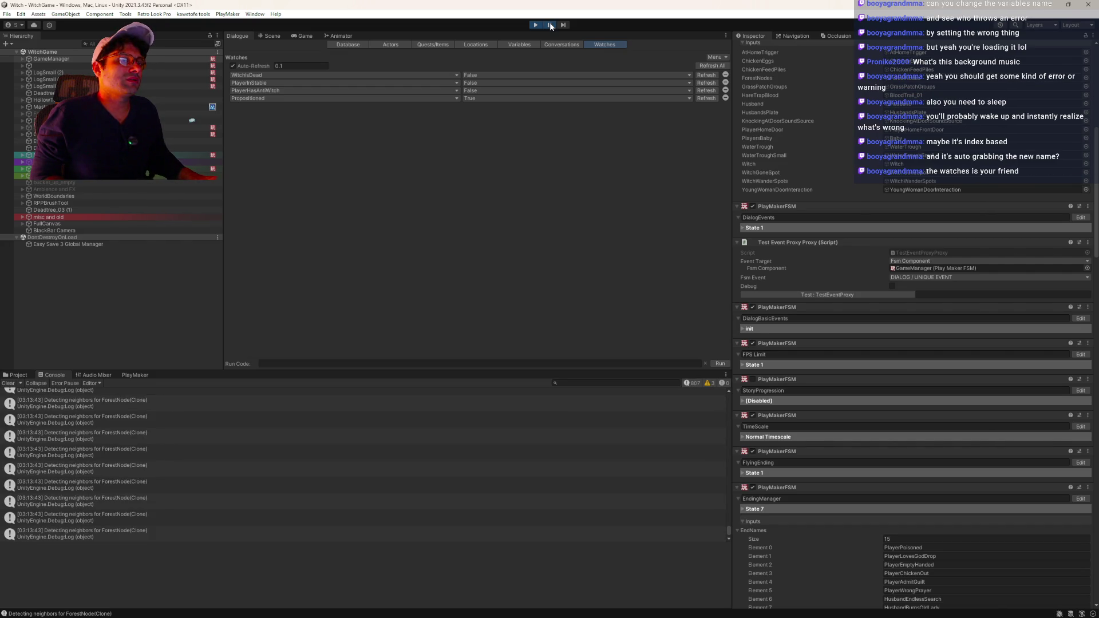
click(549, 24)
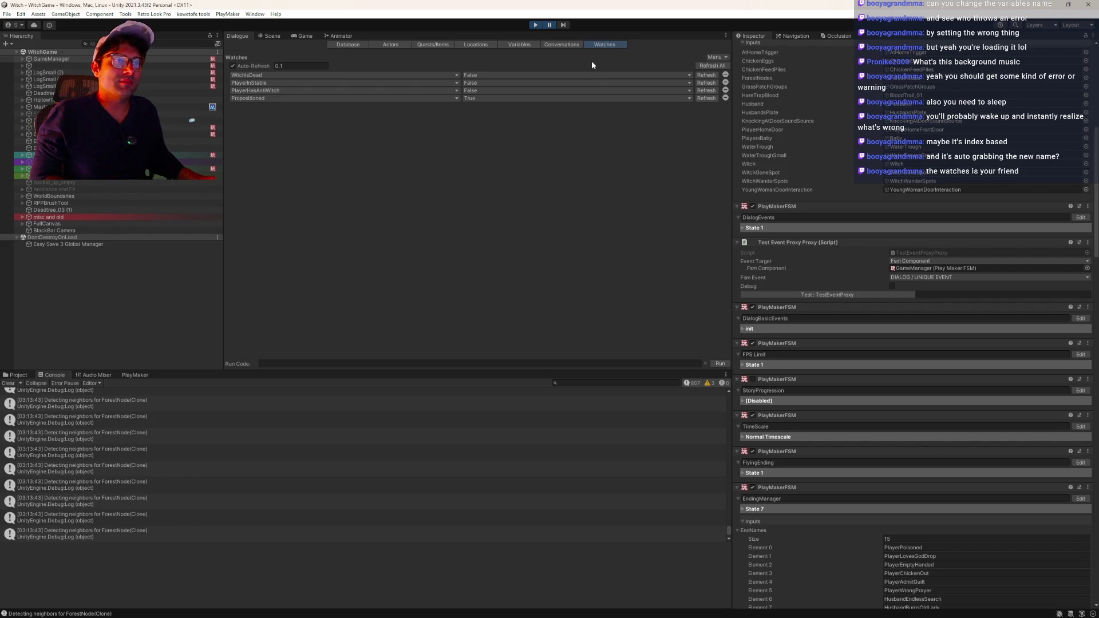
click(724, 58)
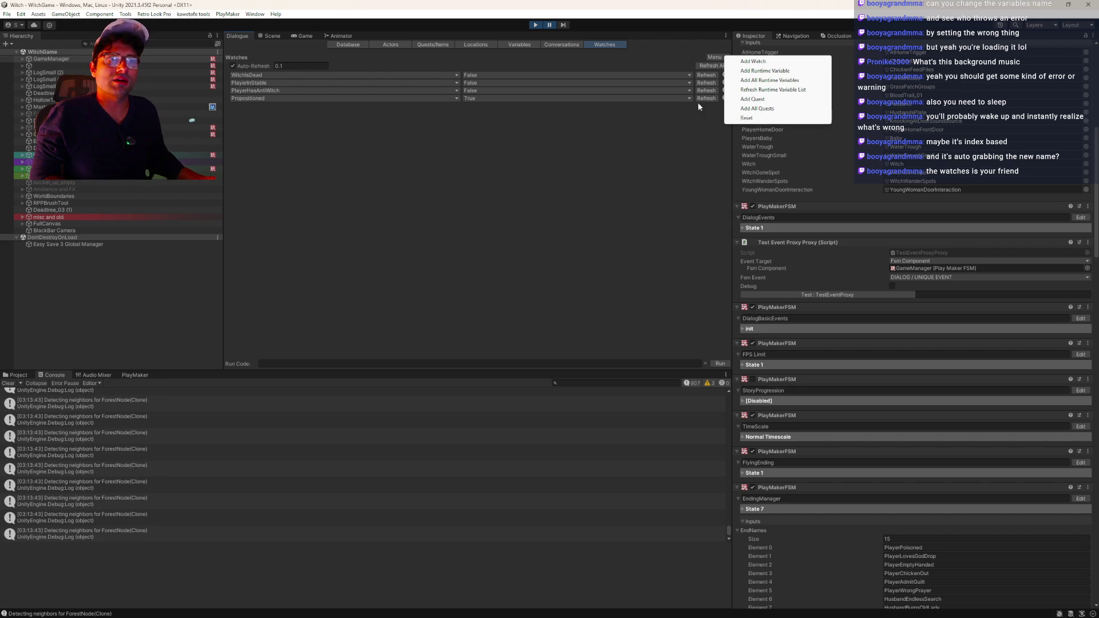
click(700, 138)
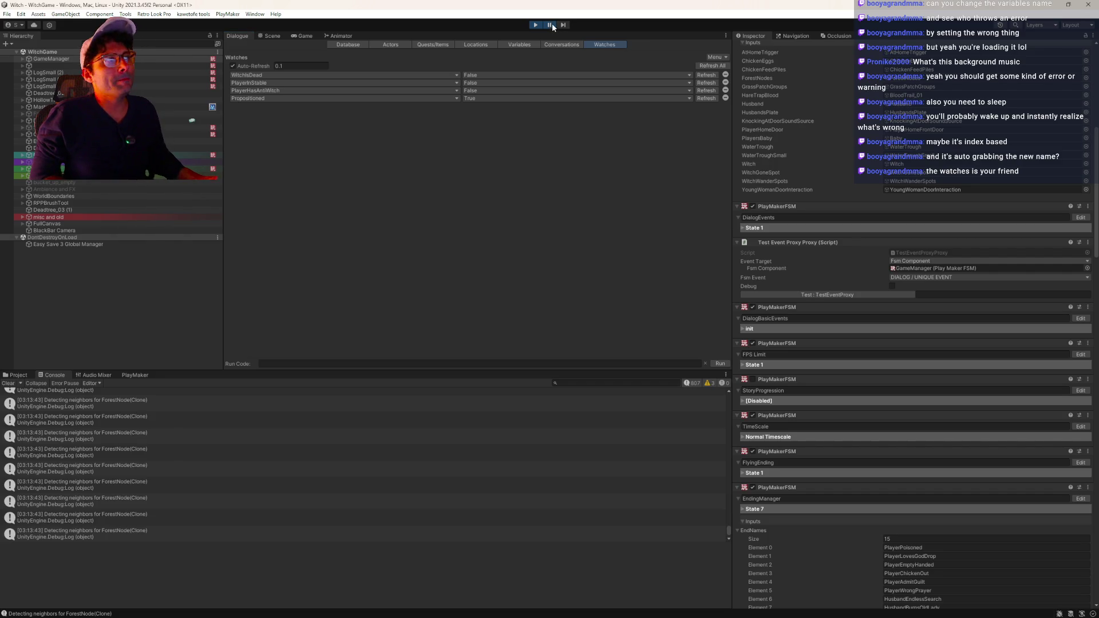
click(558, 44)
mouse_move(516, 161)
mouse_down()
mouse_move(543, 215)
mouse_move(551, 207)
mouse_up()
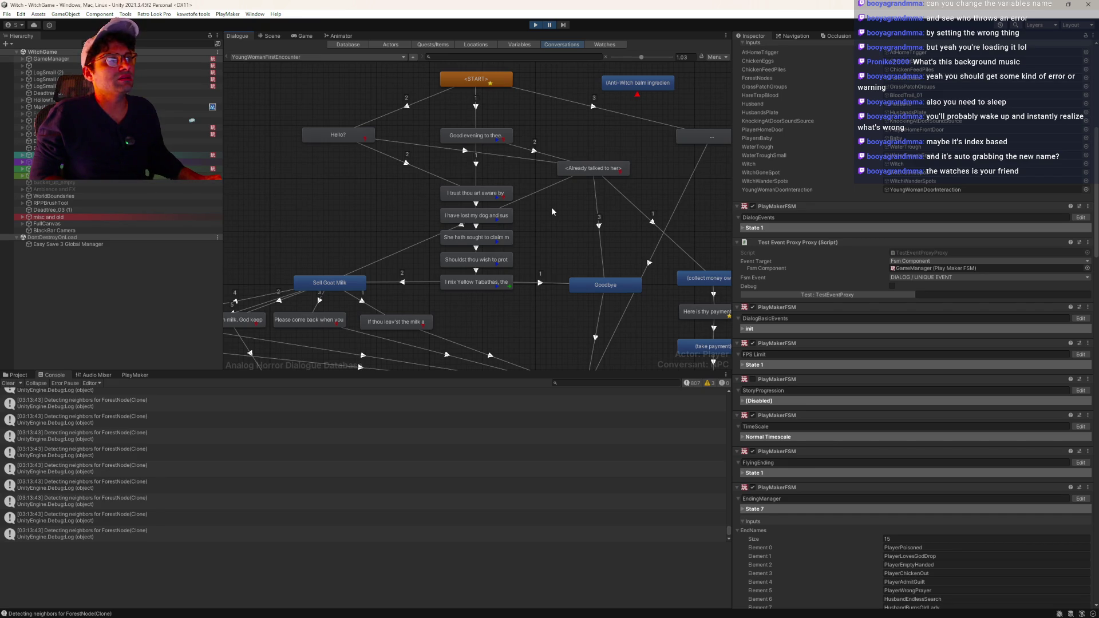
- Pan the conversation graph to the payment nodes and inspect a dialogue entry
mouse_move(627, 215)
mouse_down()
mouse_move(561, 173)
mouse_move(608, 202)
mouse_up()
click(294, 57)
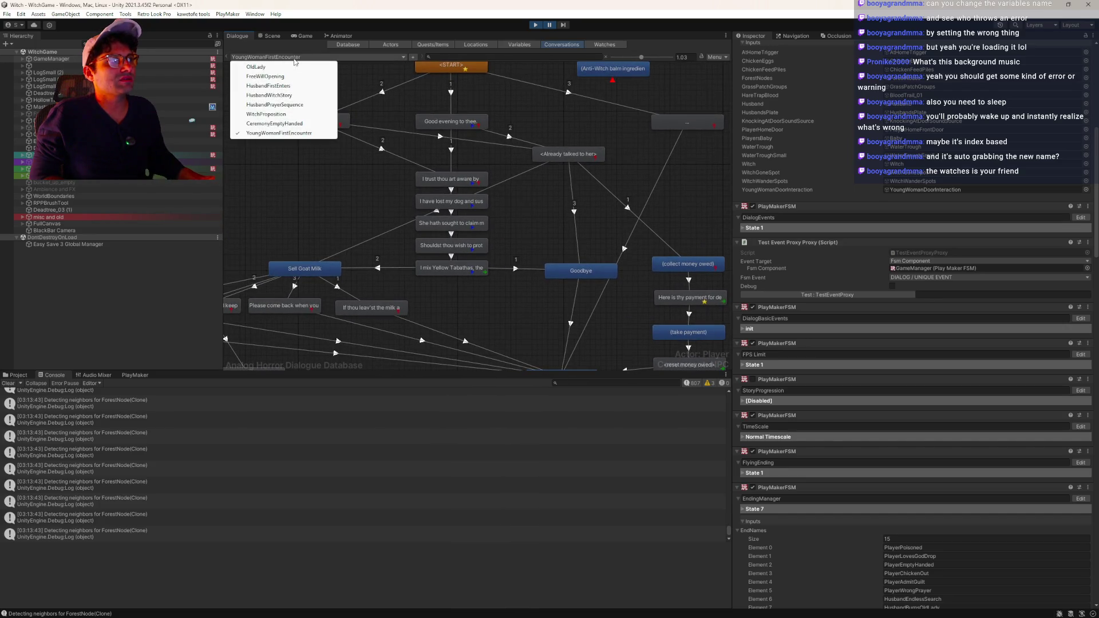
click(344, 188)
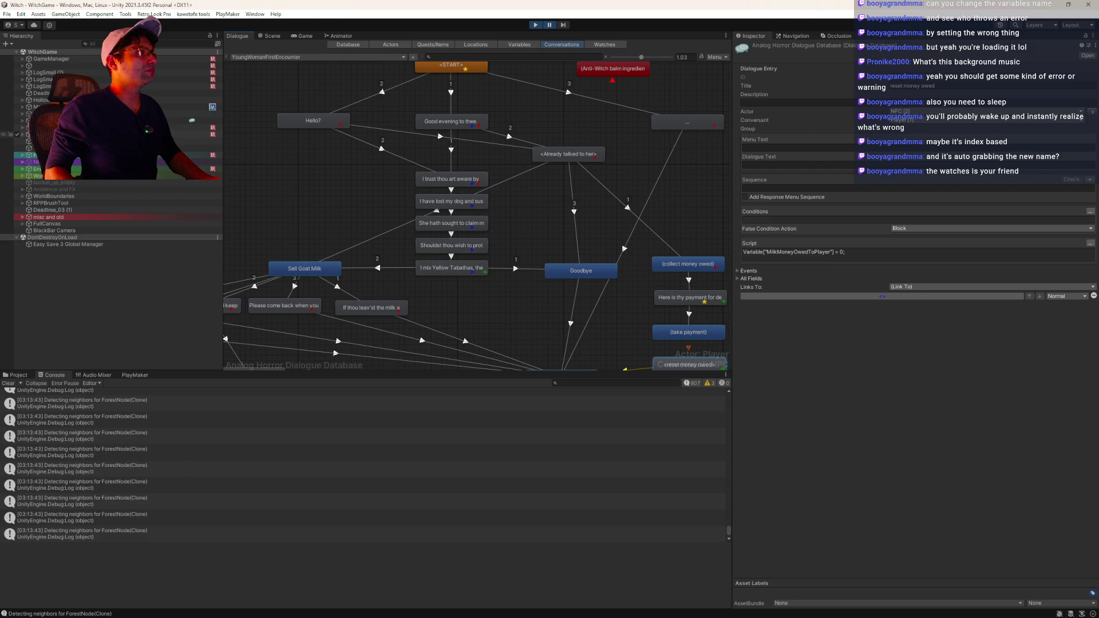
- Expand Player to its SoundObject child and show its PlayMaker FSM graph
click(194, 155)
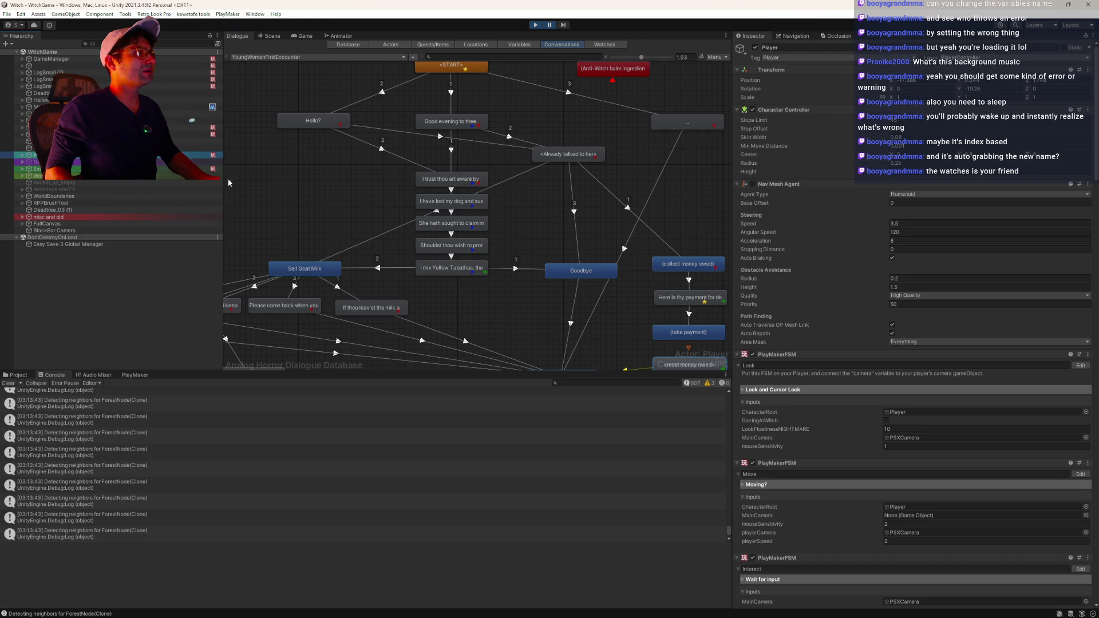
key(Right)
key(Down)
key(Down)
key(Right)
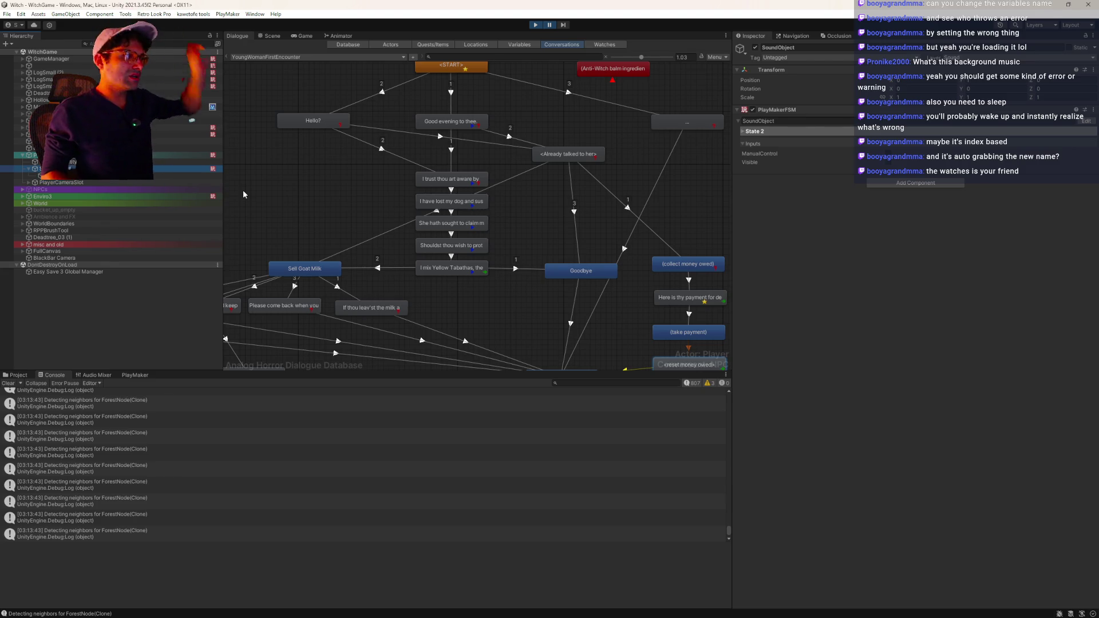
click(135, 375)
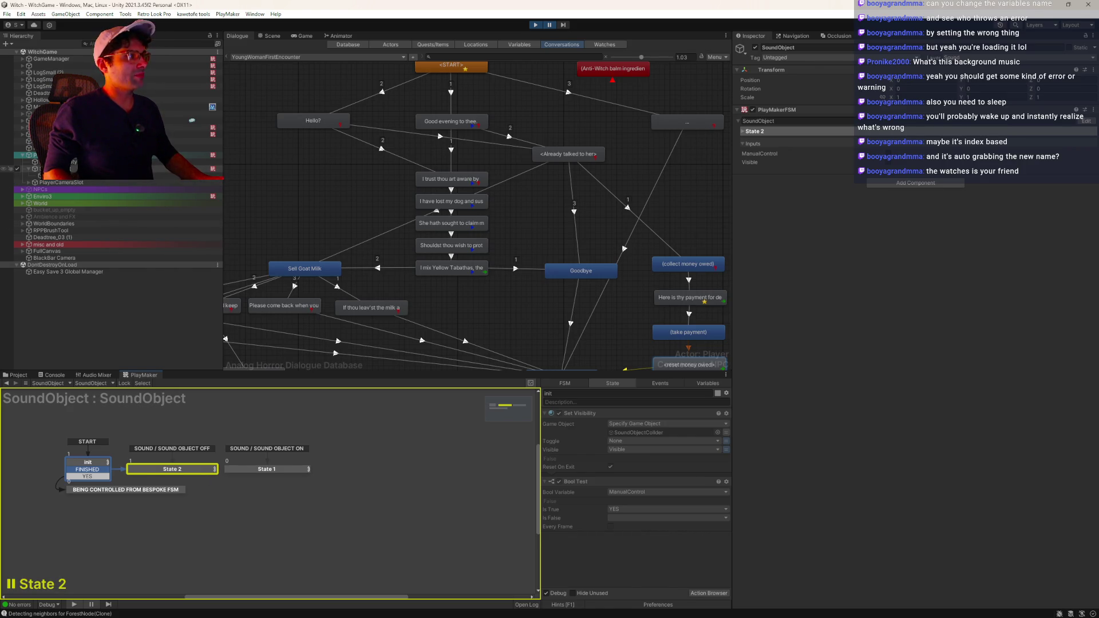
- Inspect Enviro3, then expand World and check the NodeManager and Blood state machines
click(86, 197)
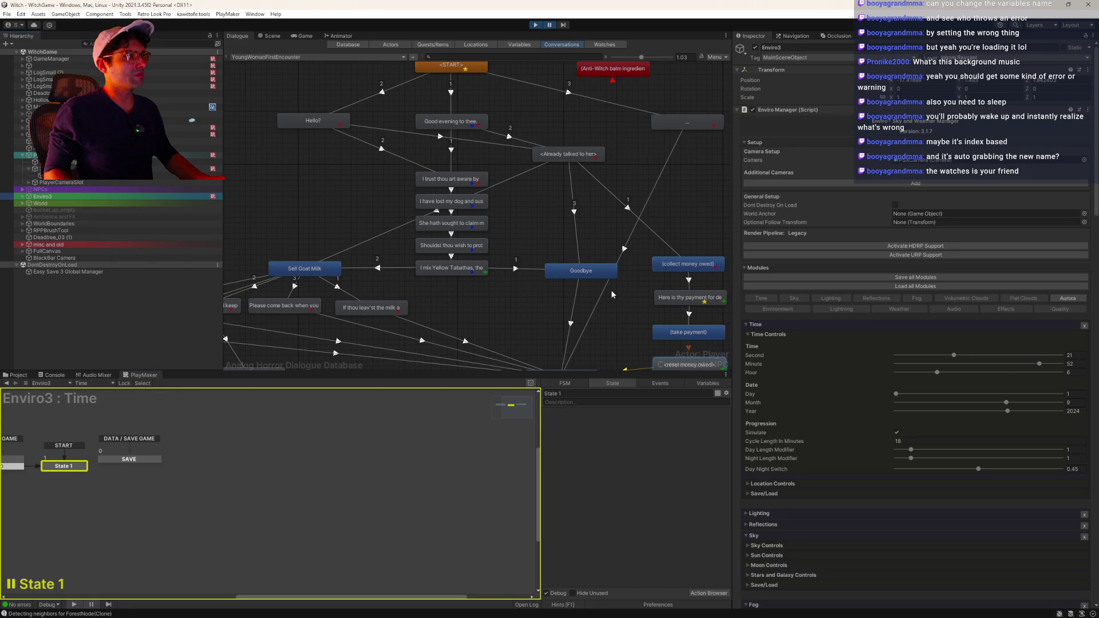
drag(1097, 201, 1096, 589)
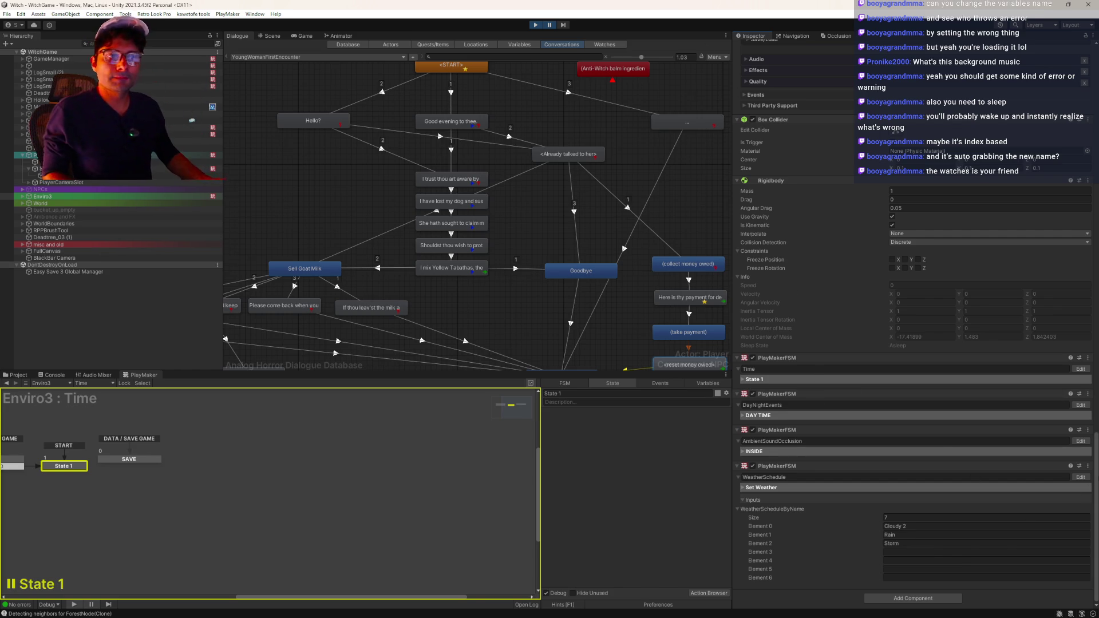
drag(427, 451, 529, 471)
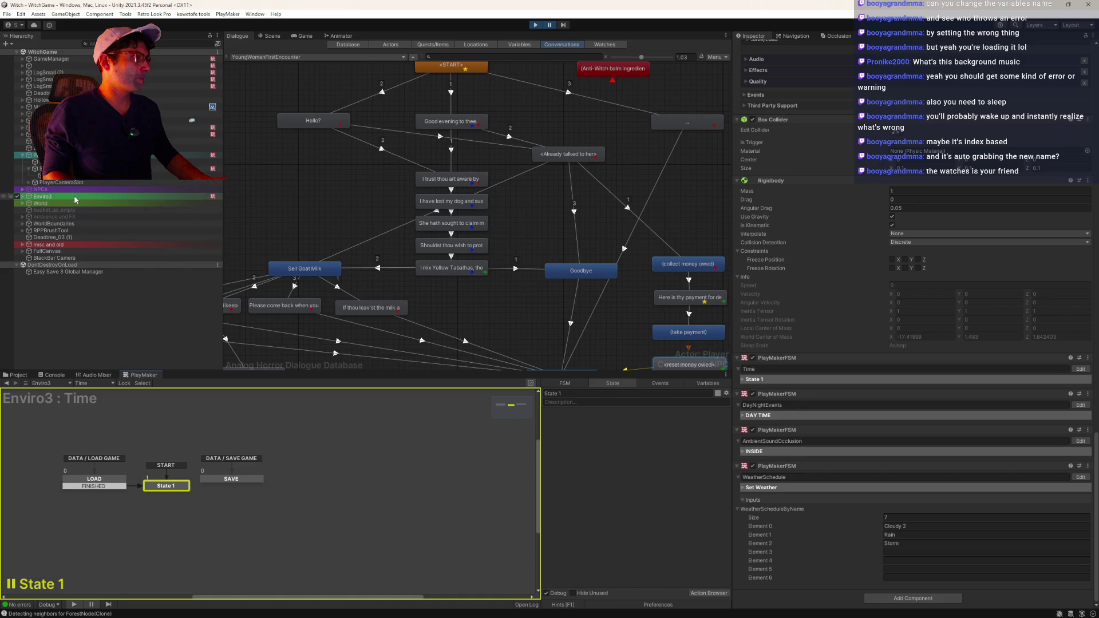
click(191, 204)
key(Right)
click(191, 210)
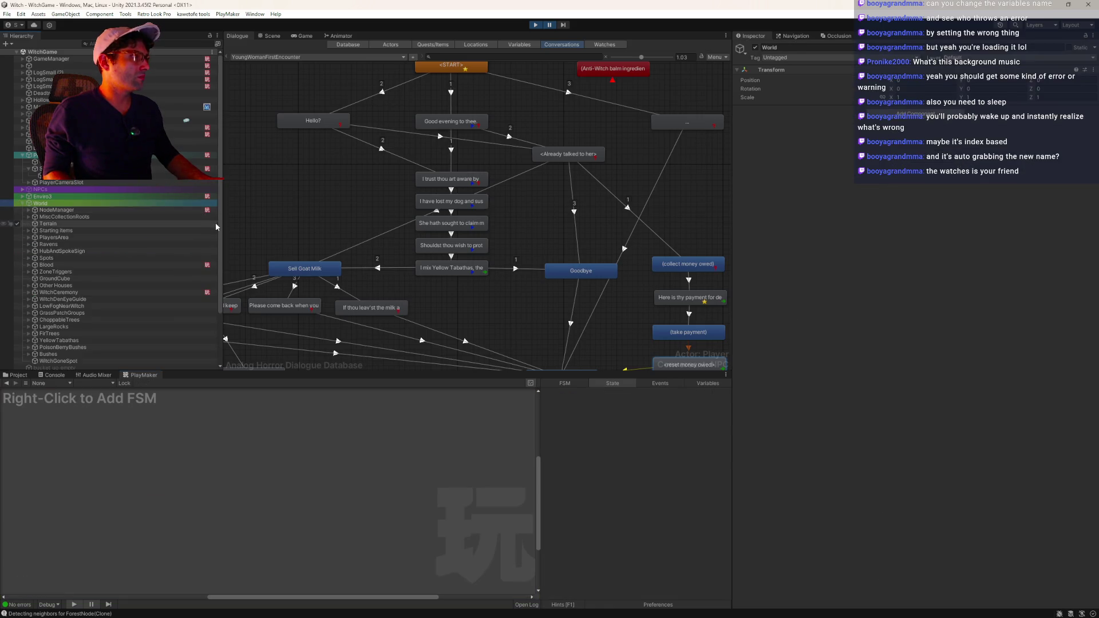
click(146, 265)
- Open WitchCeremony's CeremonySchedule FSM and review the CEREMONY START state's actions
click(140, 293)
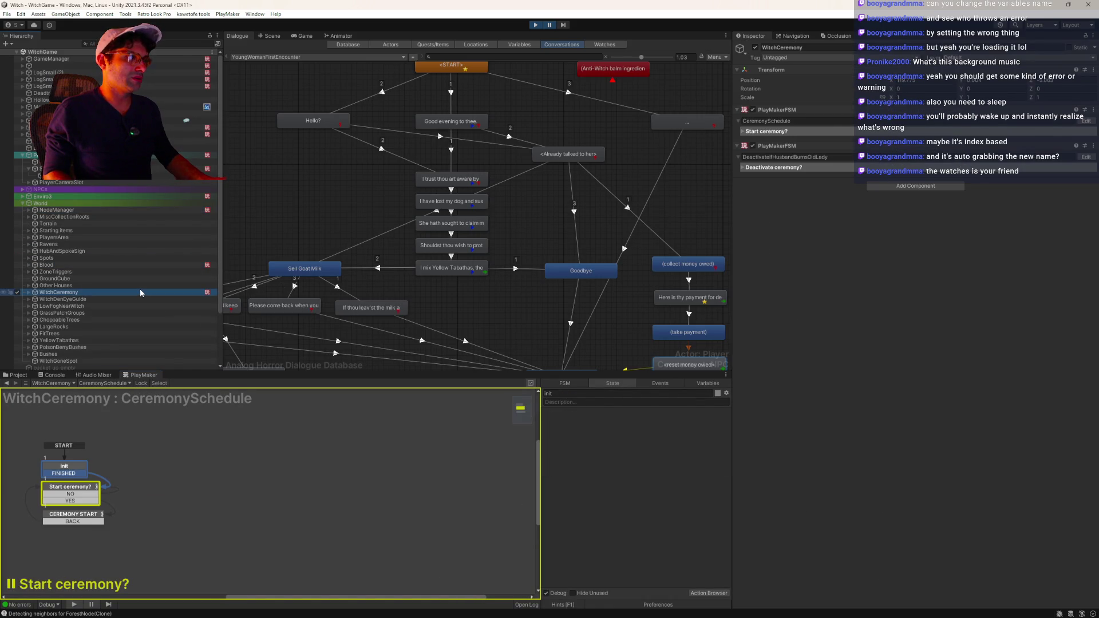
click(262, 492)
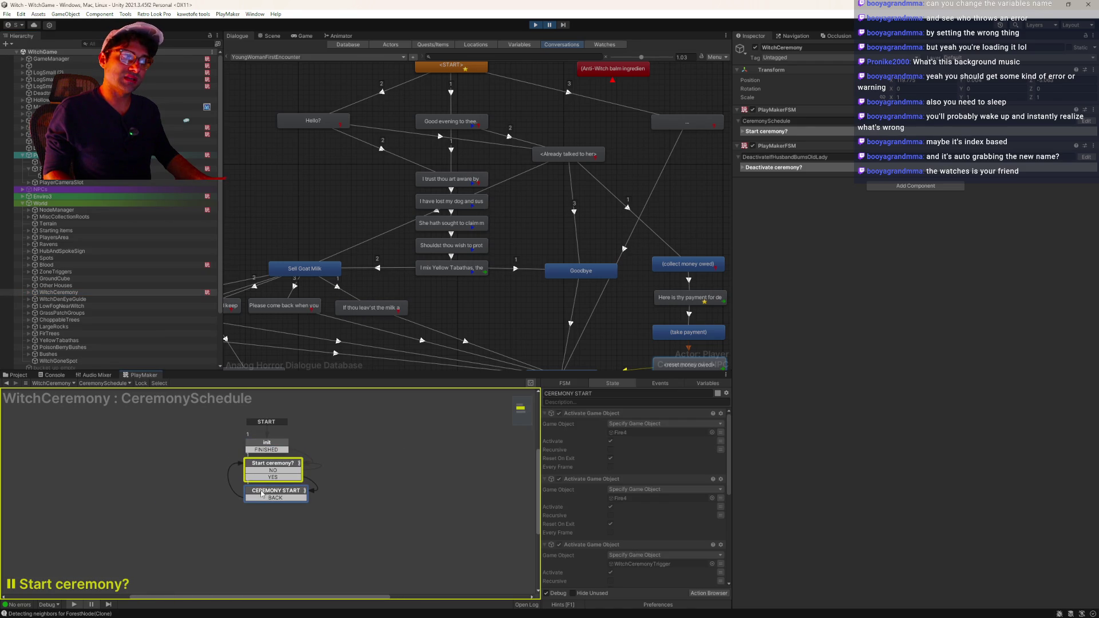
scroll(664, 487, down, 8)
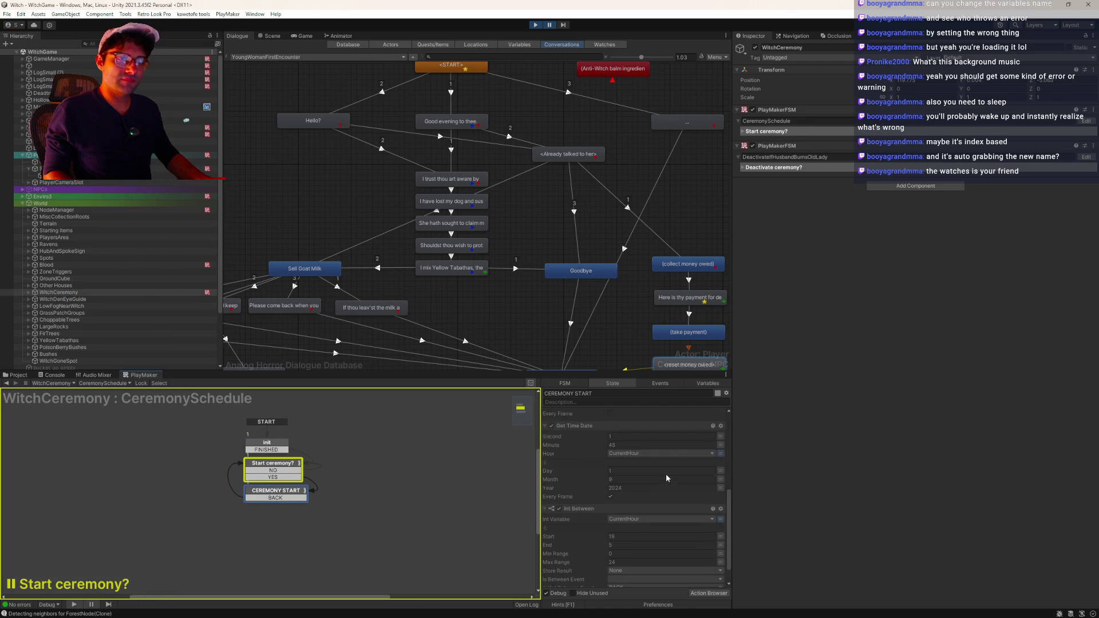
scroll(664, 484, up, 5)
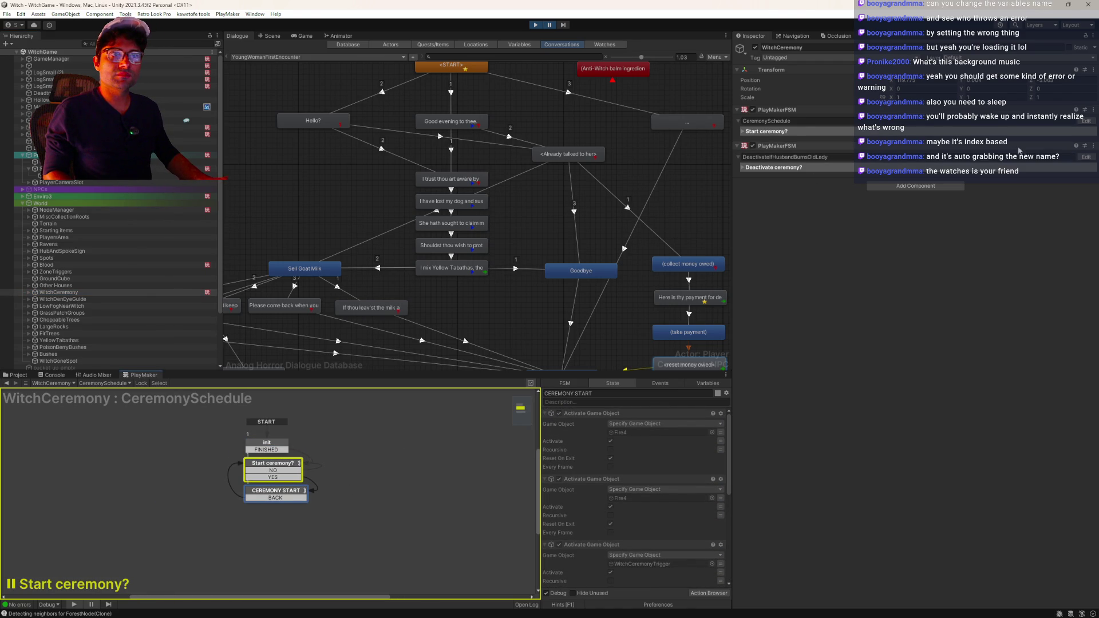
- Switch to the DeactivateIfHusbandBurnsOldLady FSM and inspect the DEACTIVATE state's action
click(802, 168)
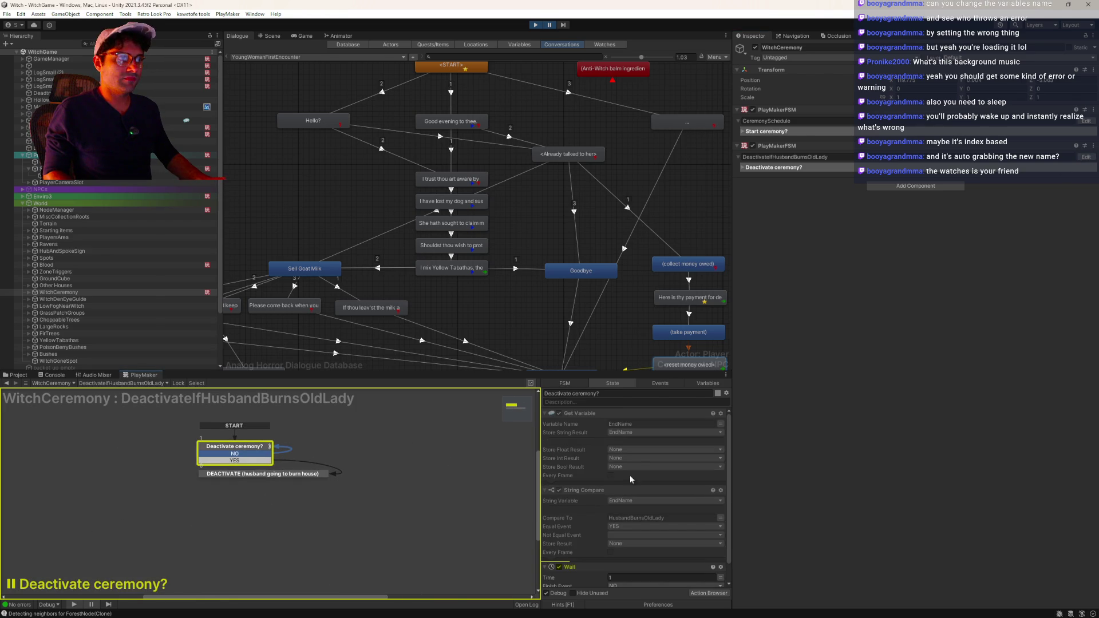
scroll(658, 488, down, 1)
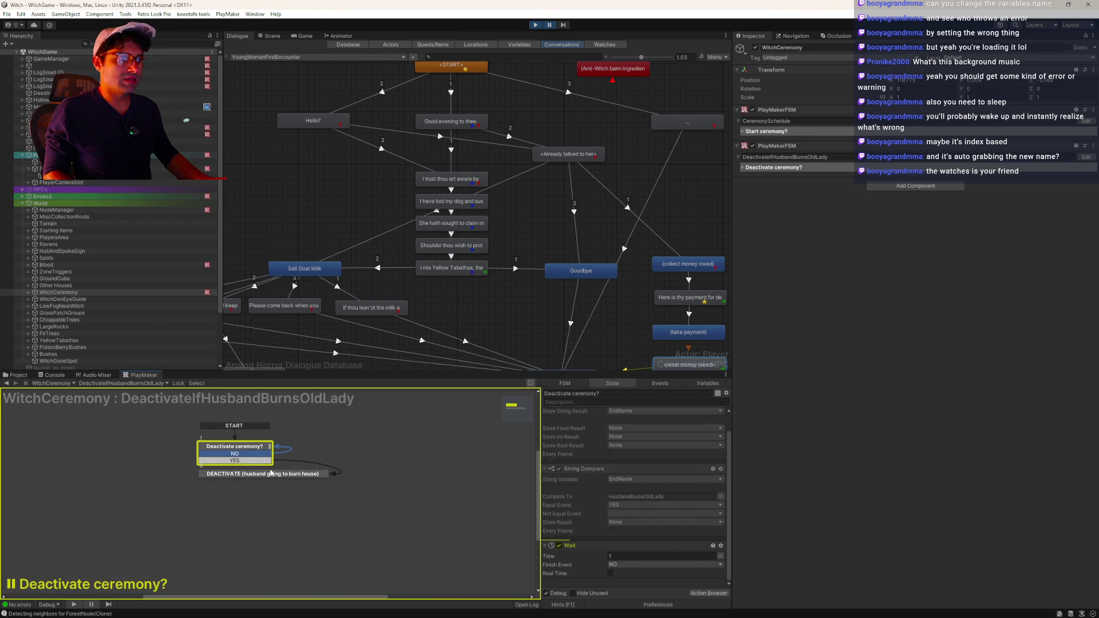
click(263, 477)
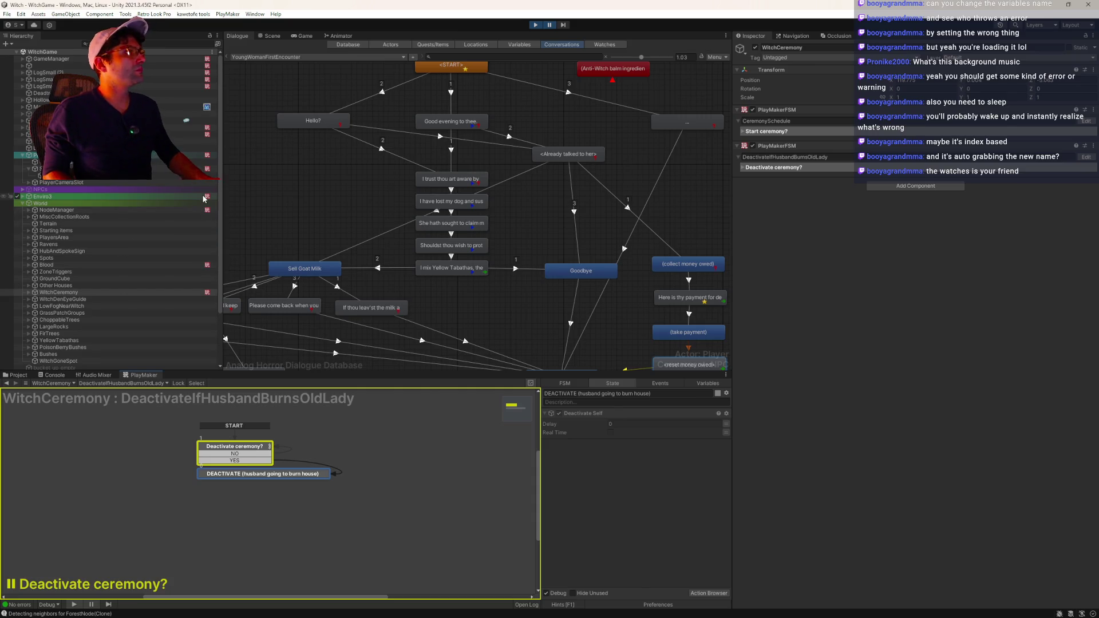
- Stop the game and open SetVariable from a 'set variab' Project search in Visual Studio
click(18, 375)
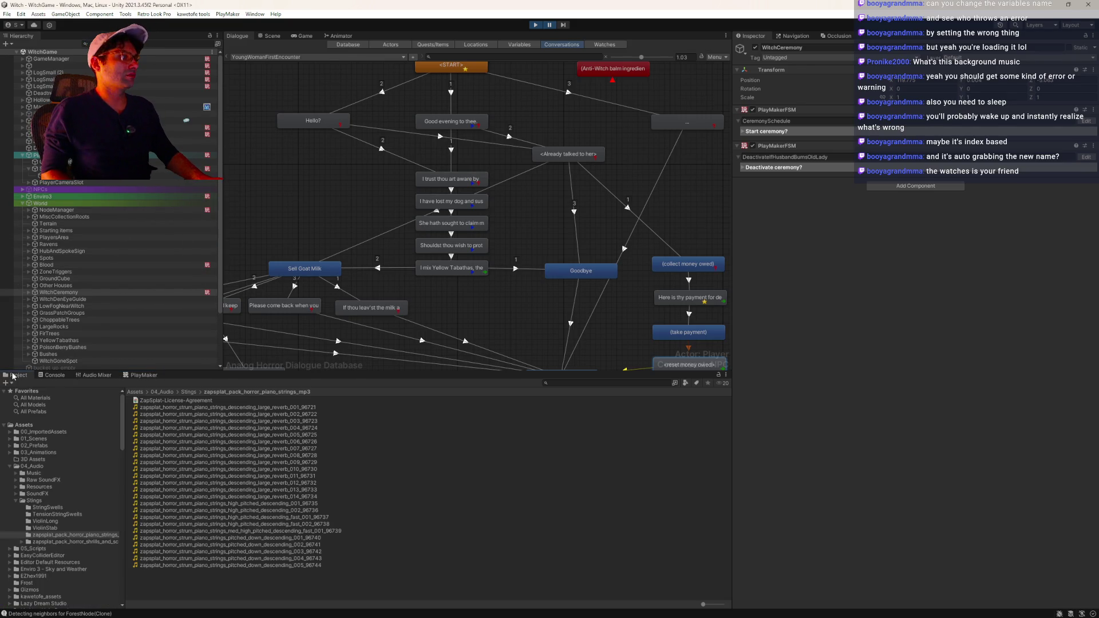
click(533, 26)
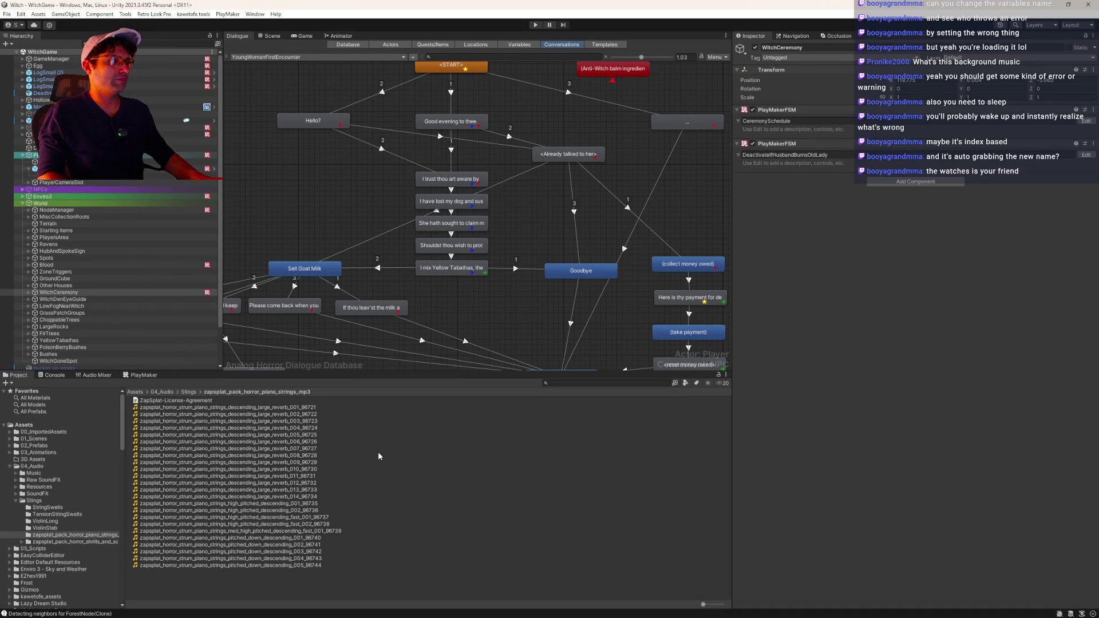
click(569, 383)
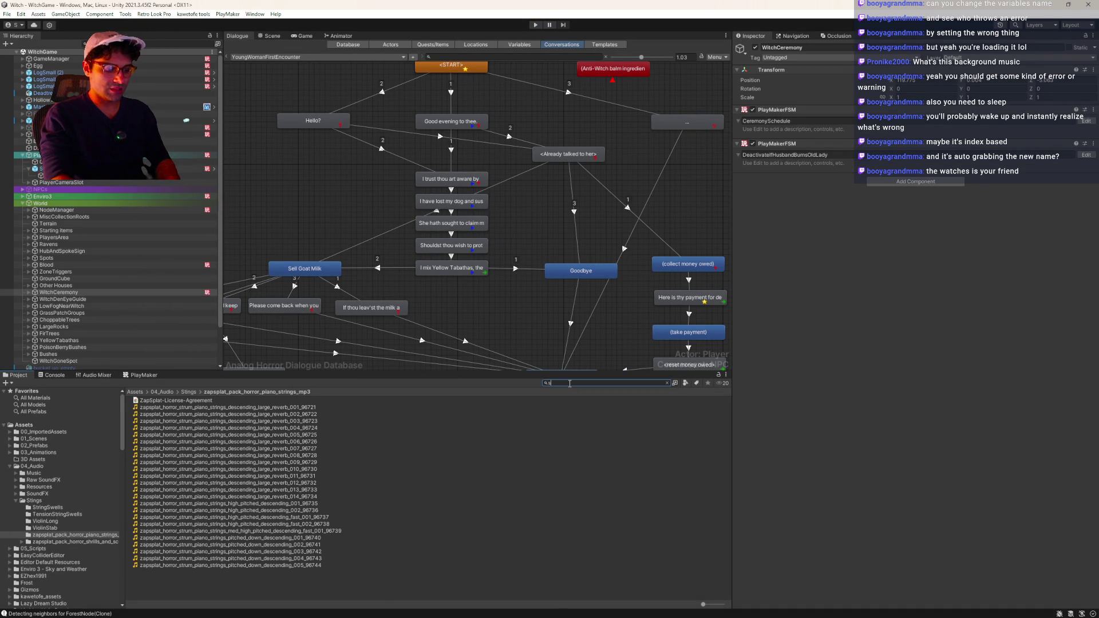
text(et variab)
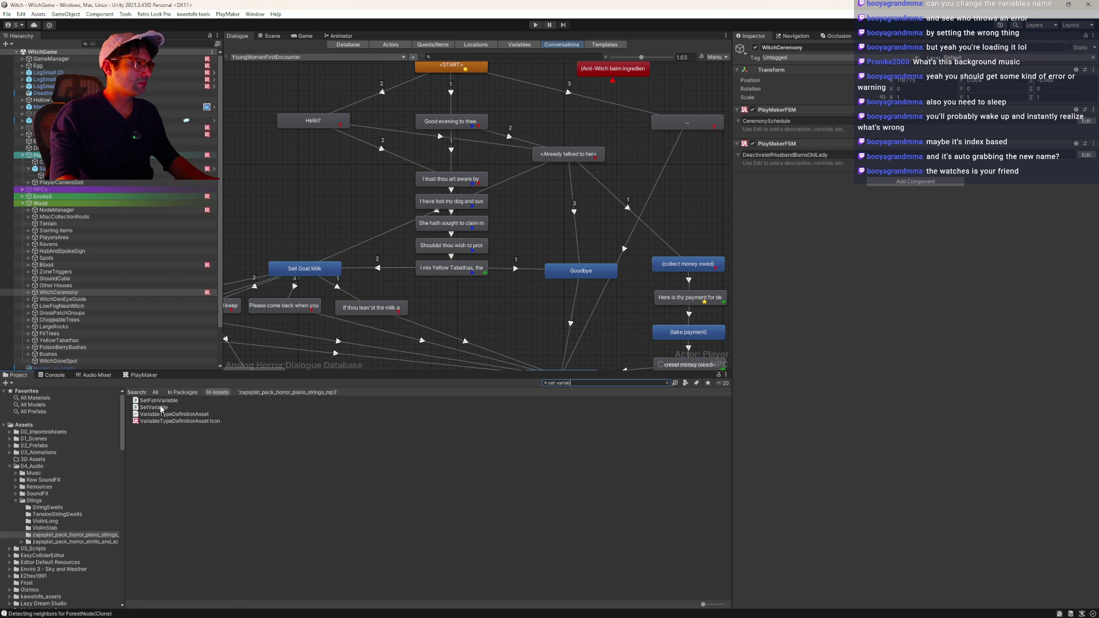
click(155, 407)
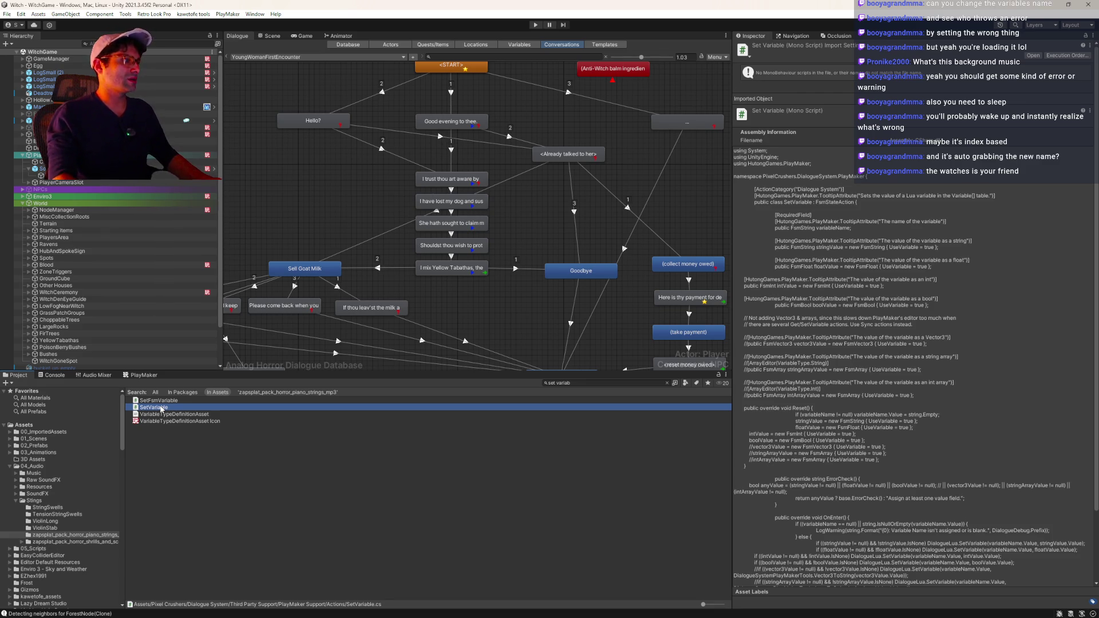
double_click(155, 407)
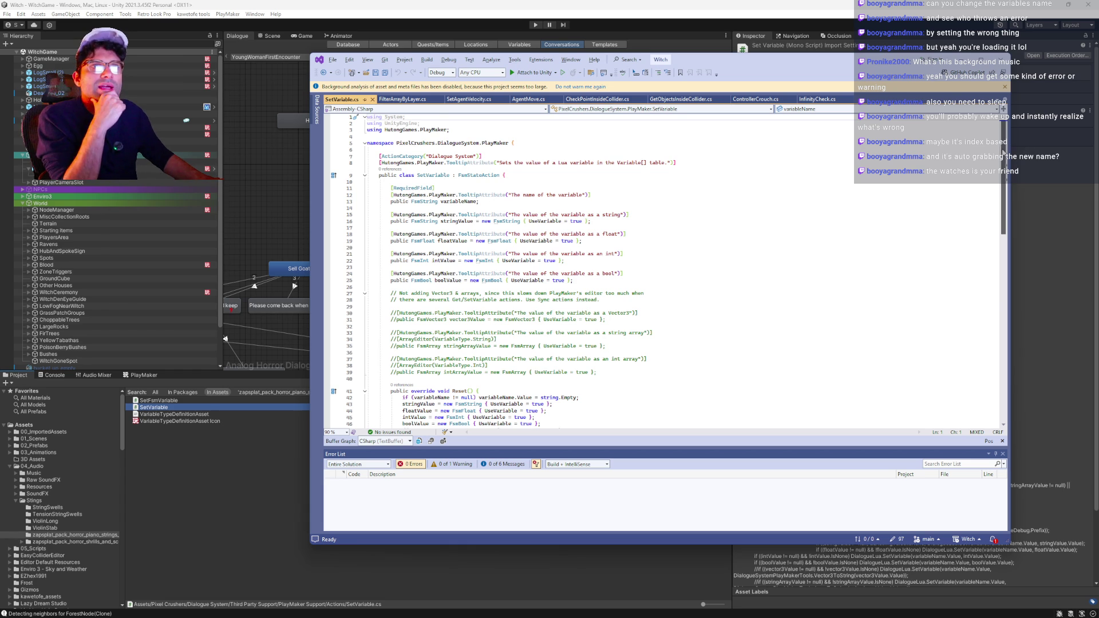
- Review SetVariable.cs's fields and the OnEnter warning logic
click(1001, 240)
drag(1002, 240, 1001, 217)
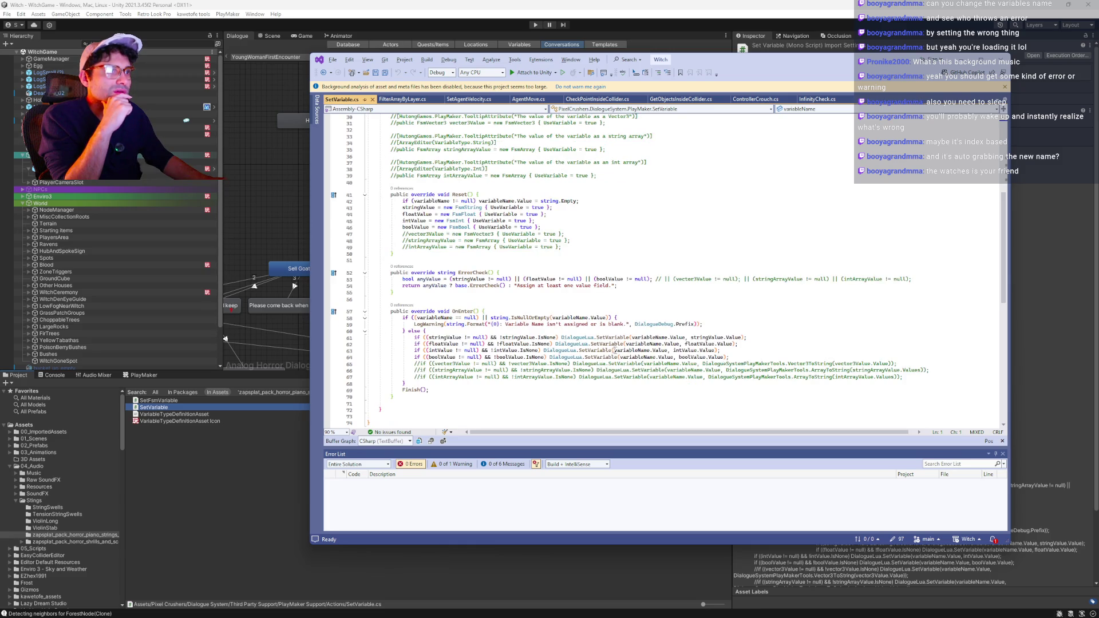
scroll(687, 325, down, 1)
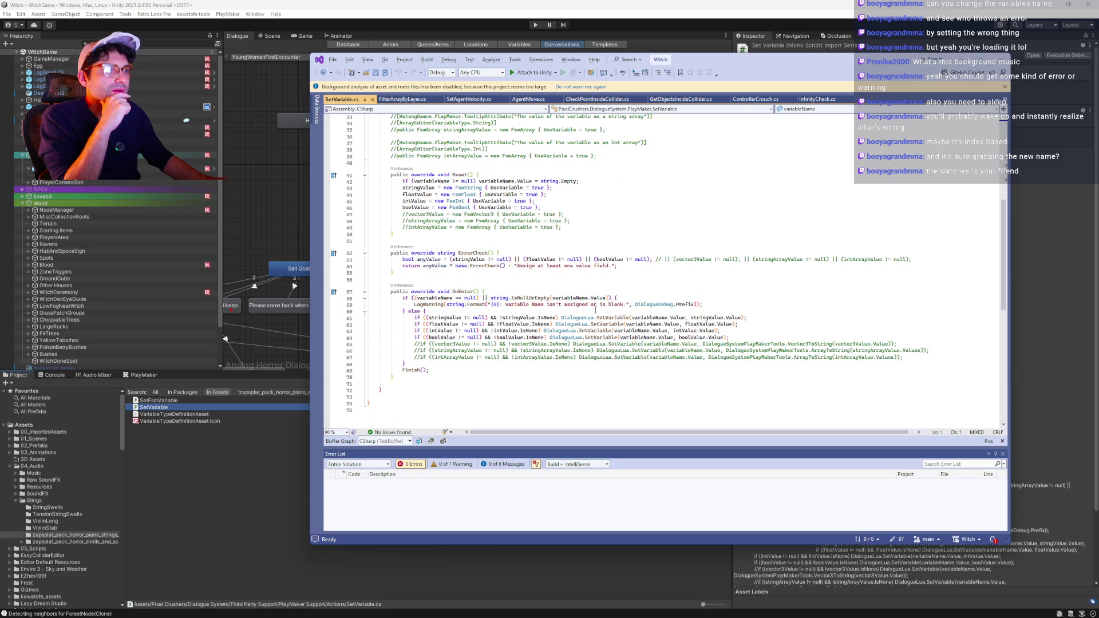
click(554, 305)
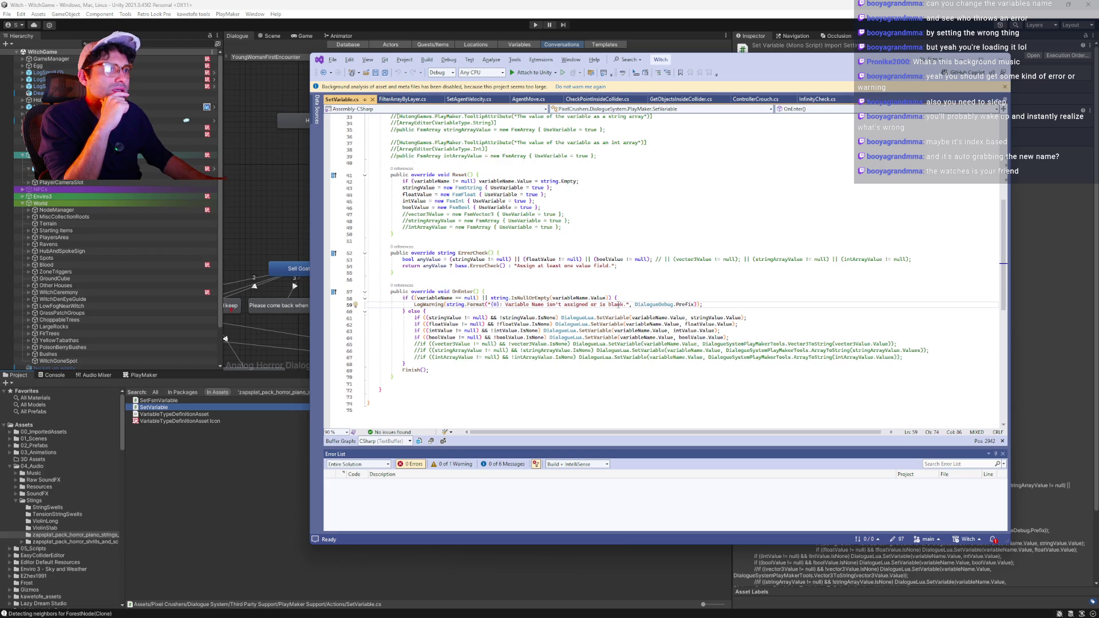
scroll(522, 350, up, 8)
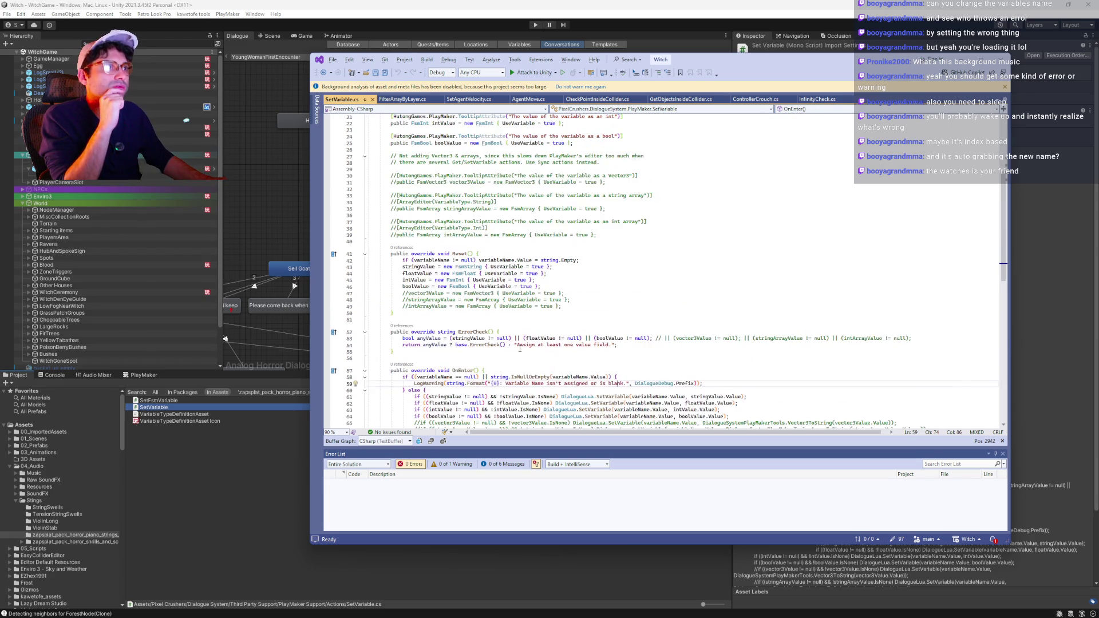
scroll(524, 348, up, 1)
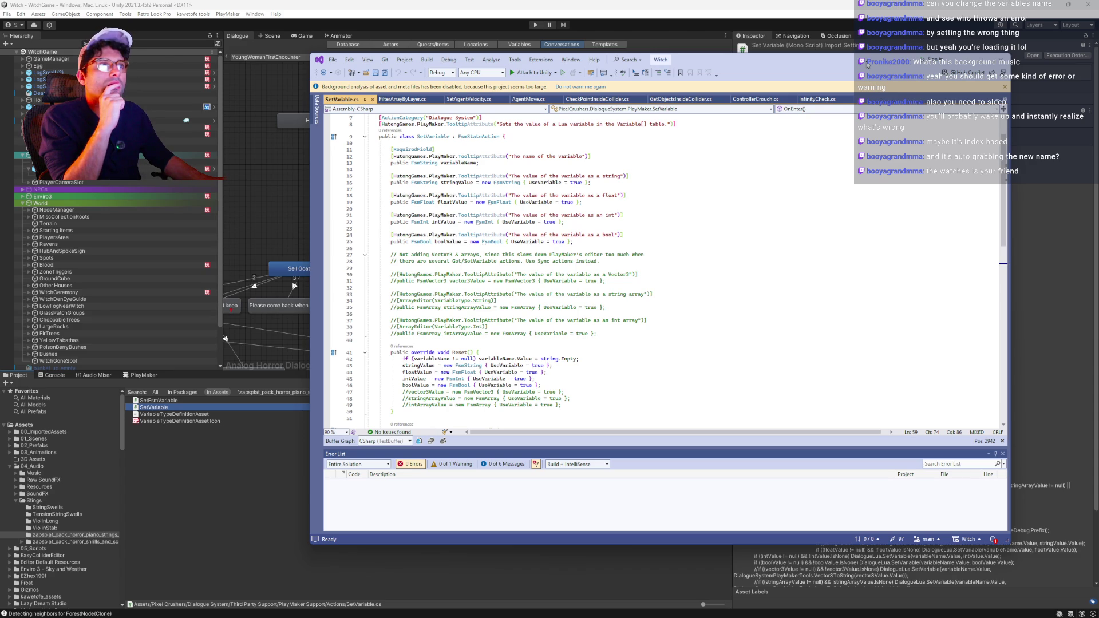
- Highlight UseVariable usages and select all of the file's code to copy it
click(551, 202)
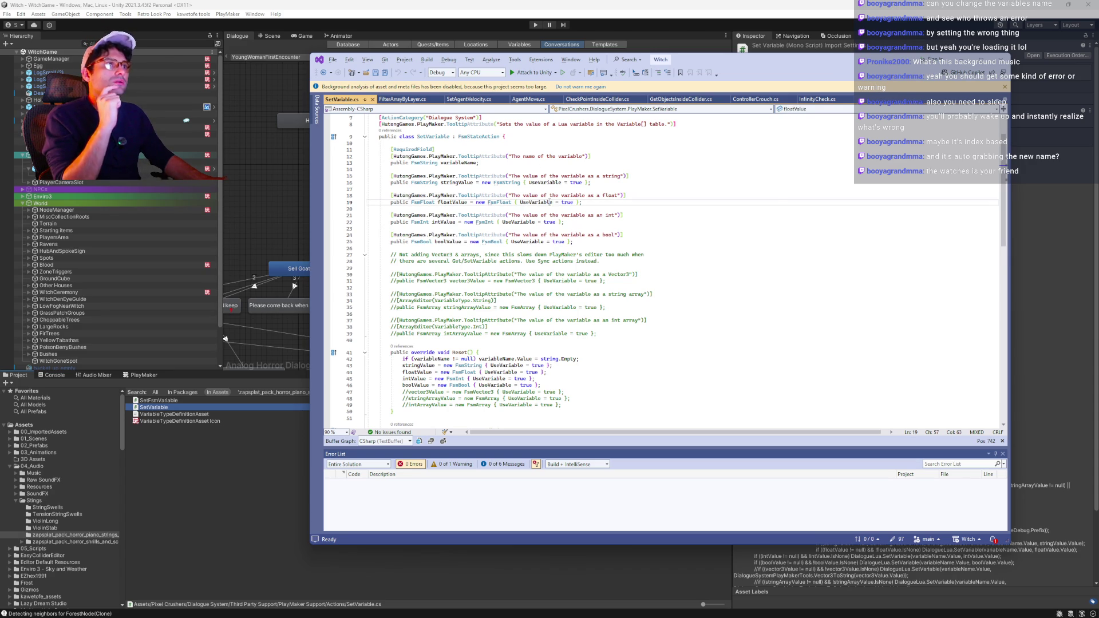
key(ctrl+a)
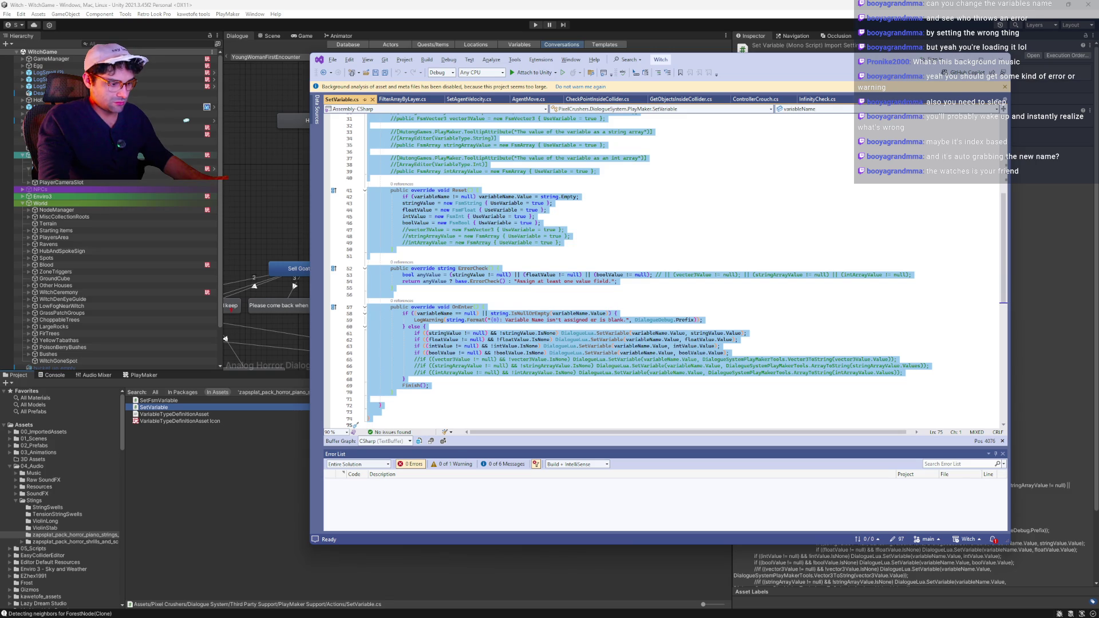
key(alt+Tab)
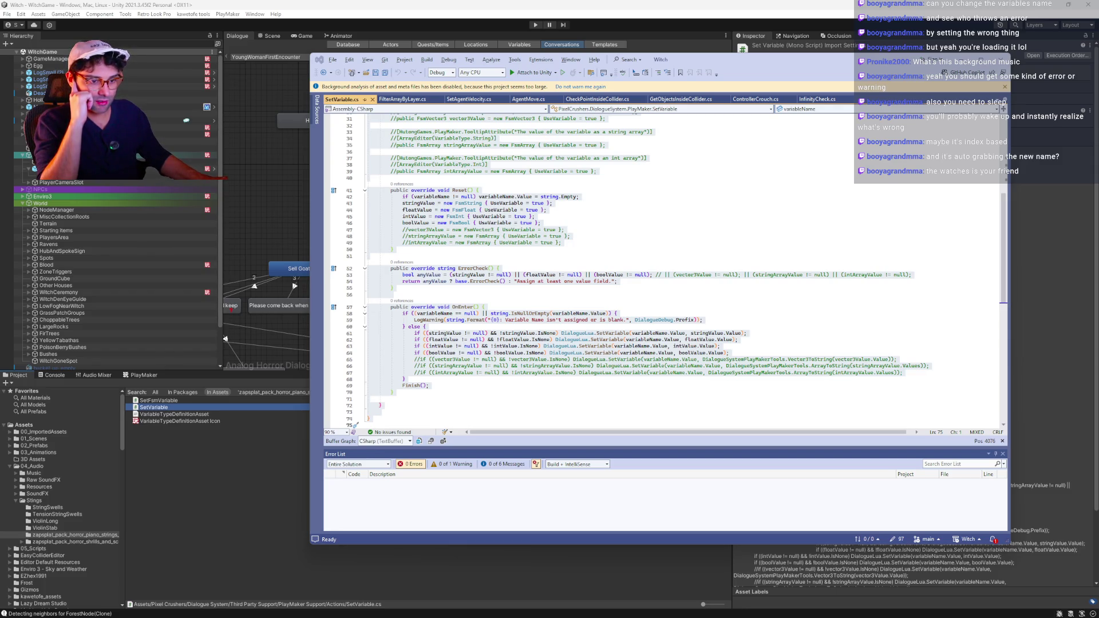
- Replace the entire contents of SetVariable.cs with the new code version
click(531, 345)
key(ctrl+a)
key(ctrl+v)
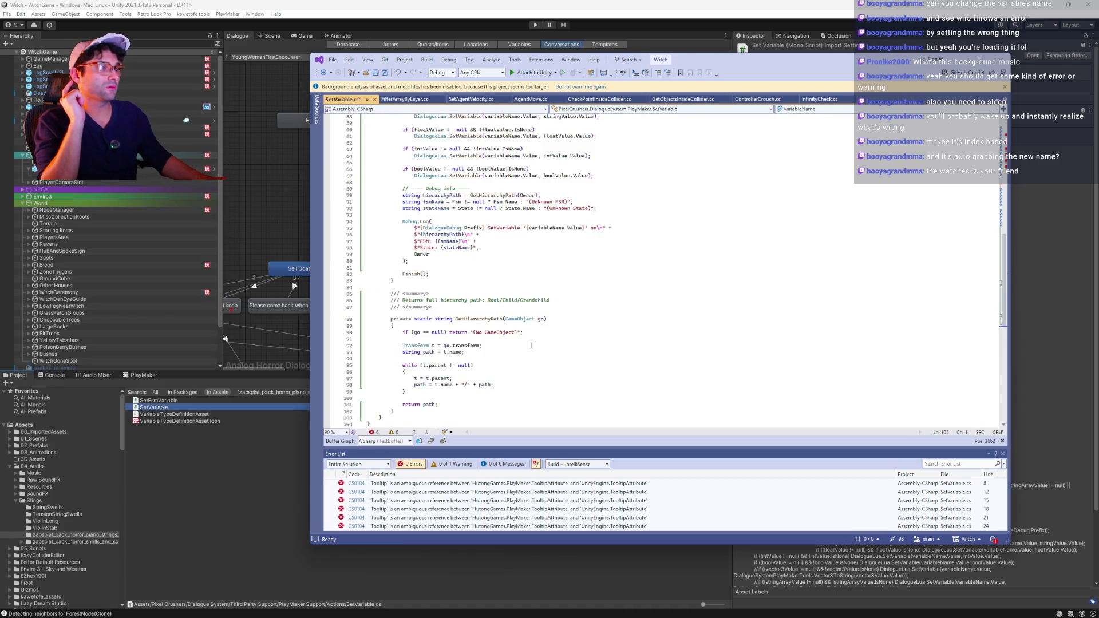
scroll(488, 246, up, 19)
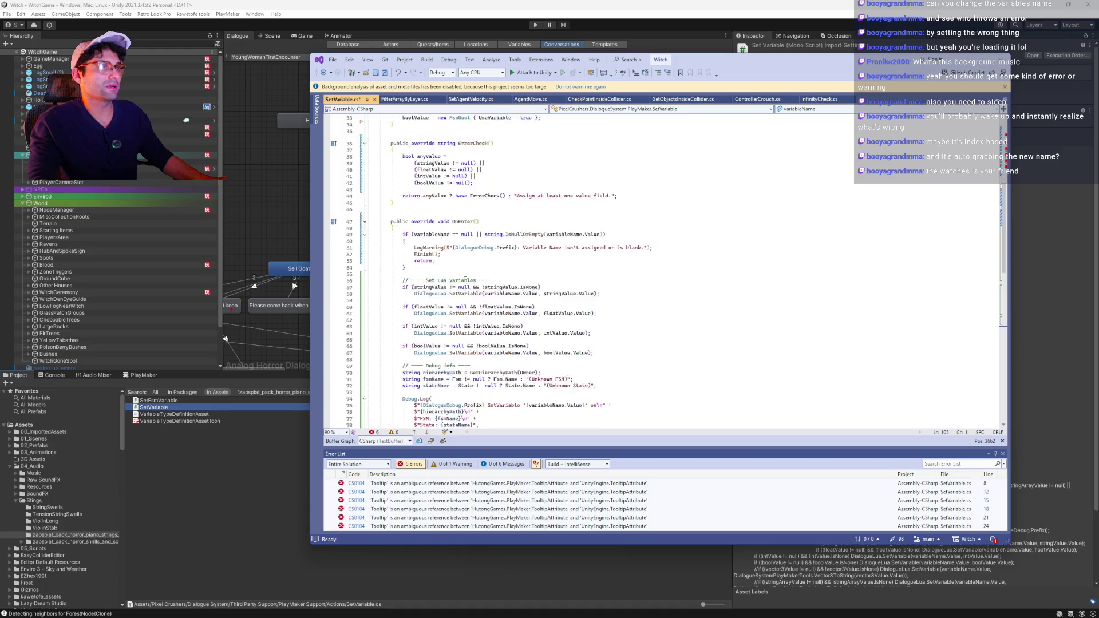
- Edit the [Tooltip] attribute on line 8, ending with no HutongGames.PlayMaker namespace prefix
click(402, 163)
text(.HutongGames.("Sets the value of a Lua variable in the Variable[] table.")])
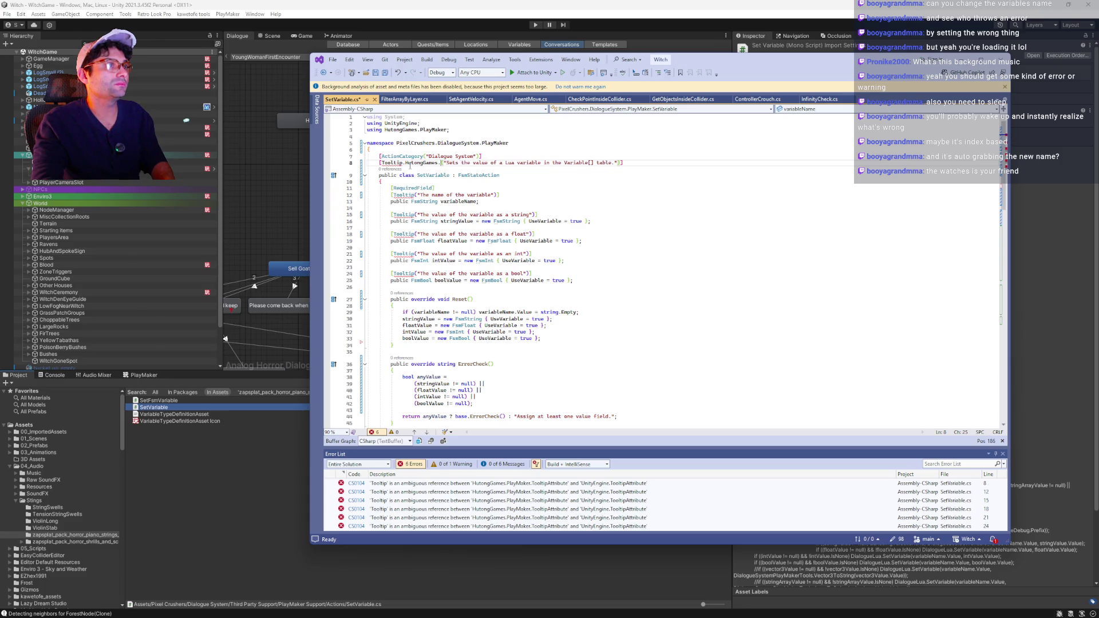
key(BackSpace)
key(BackSpace)
key(BackSpace)
text(Play)
key(BackSpace)
key(BackSpace)
key(BackSpace)
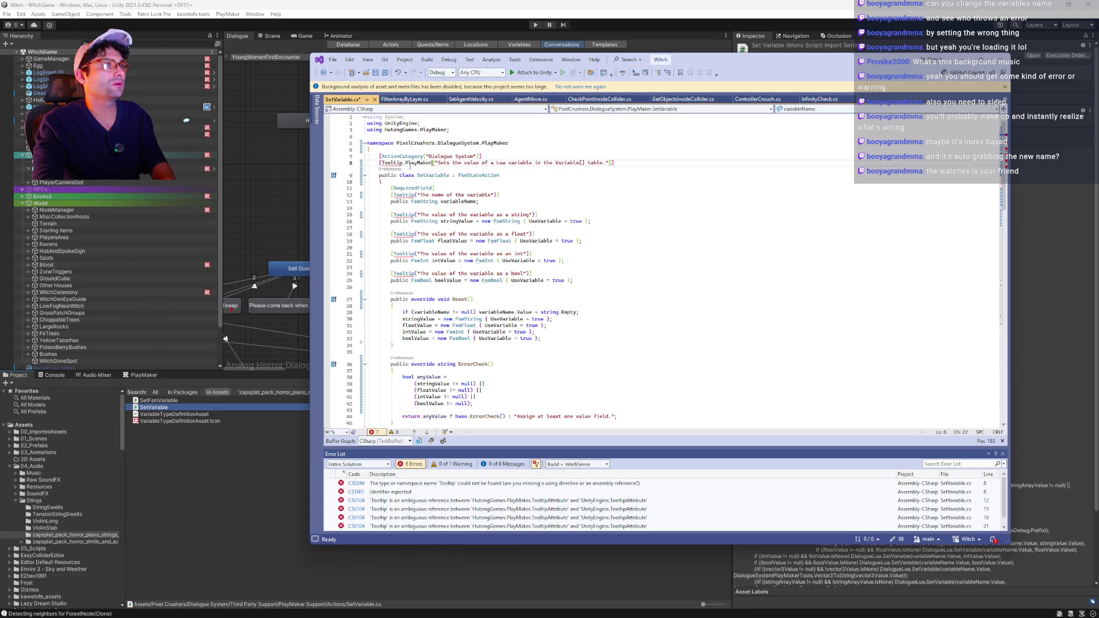
text(Hutong)
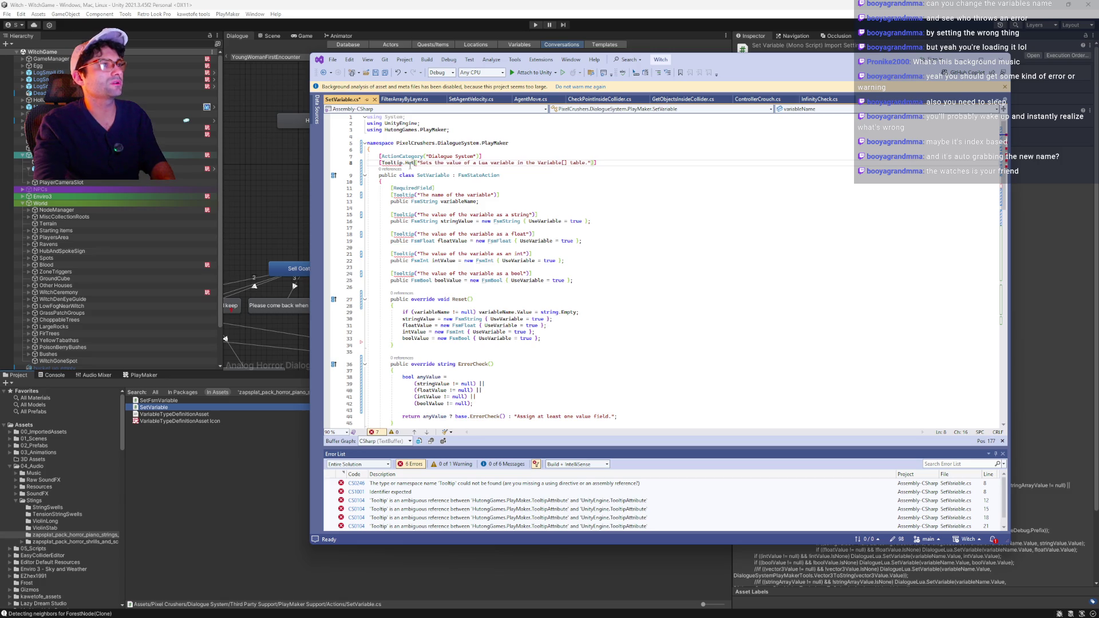
text(Games.PLa)
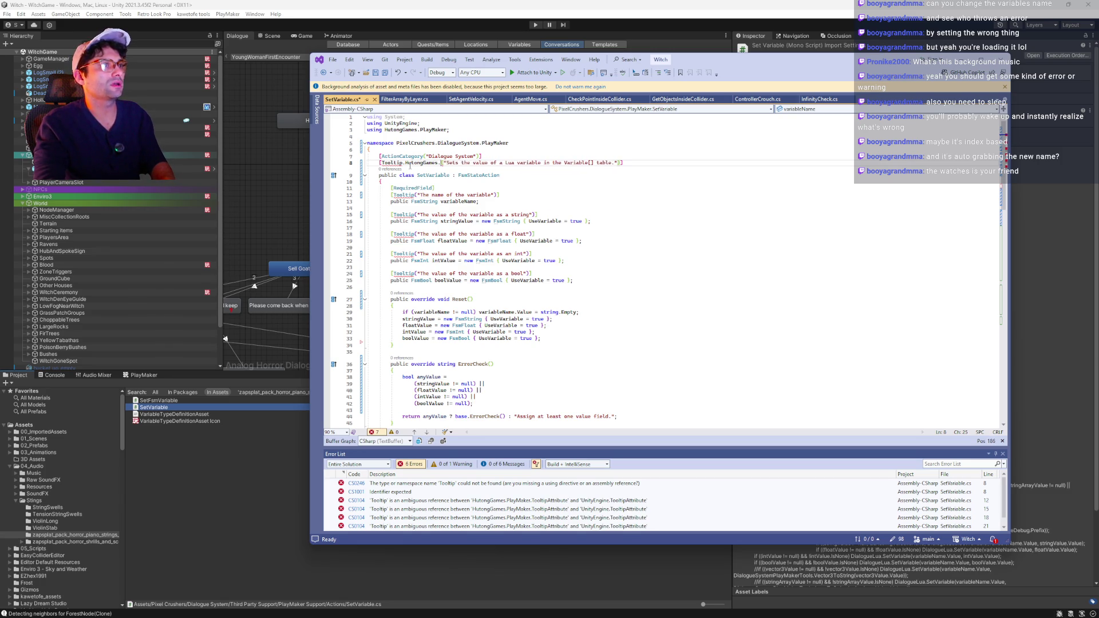
text(y)
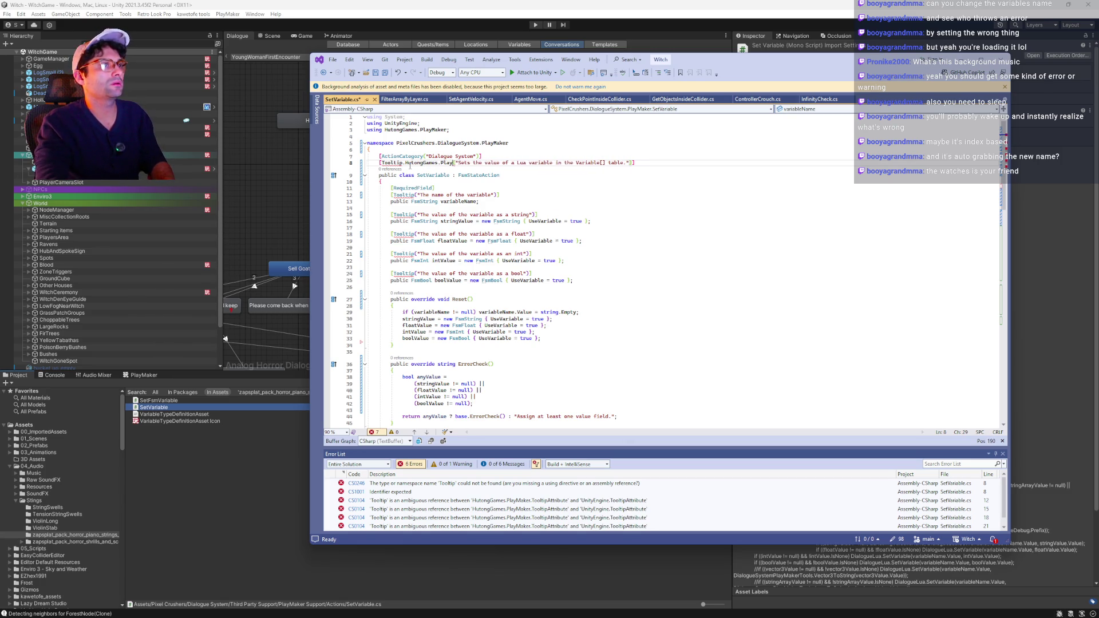
text(Maker)
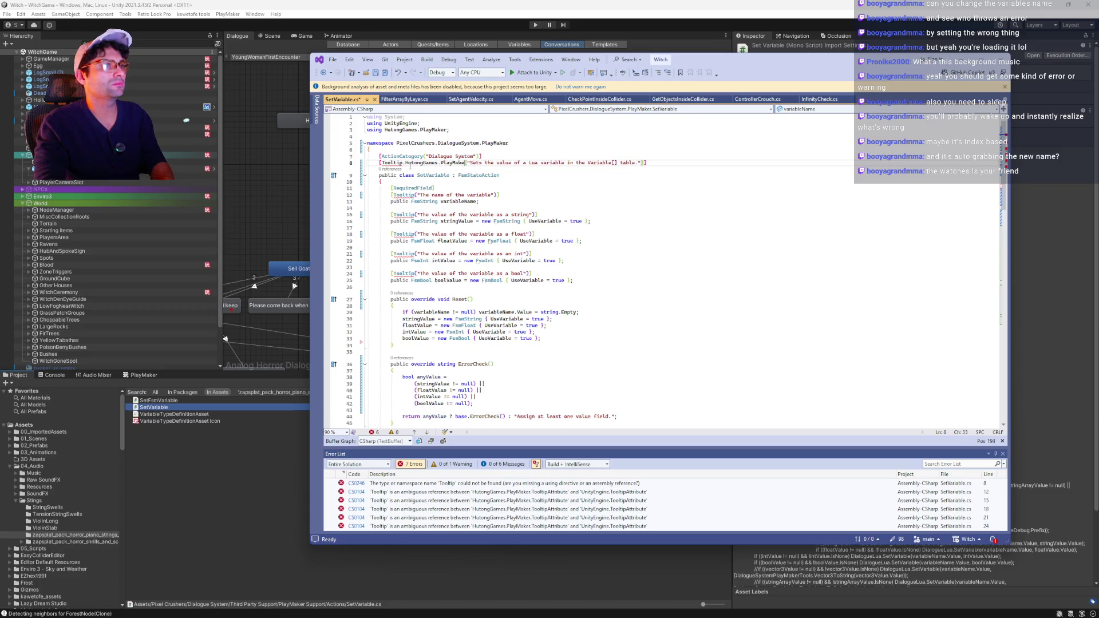
key(ctrl+BackSpace)
key(ctrl+BackSpace)
key(ctrl+BackSpace)
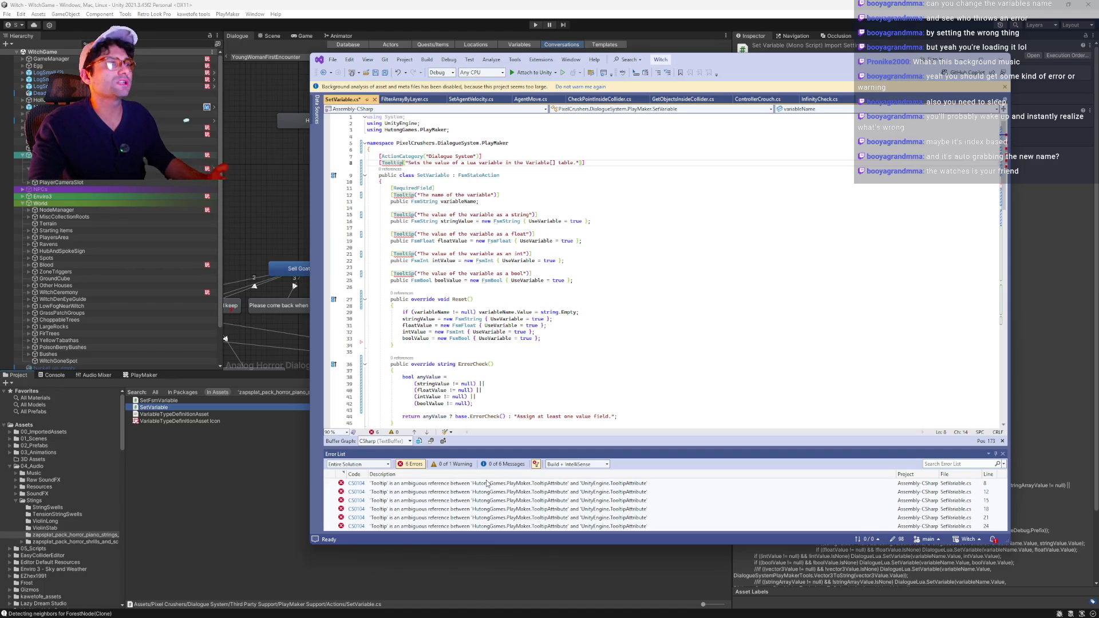
text(.PlayMaker.)
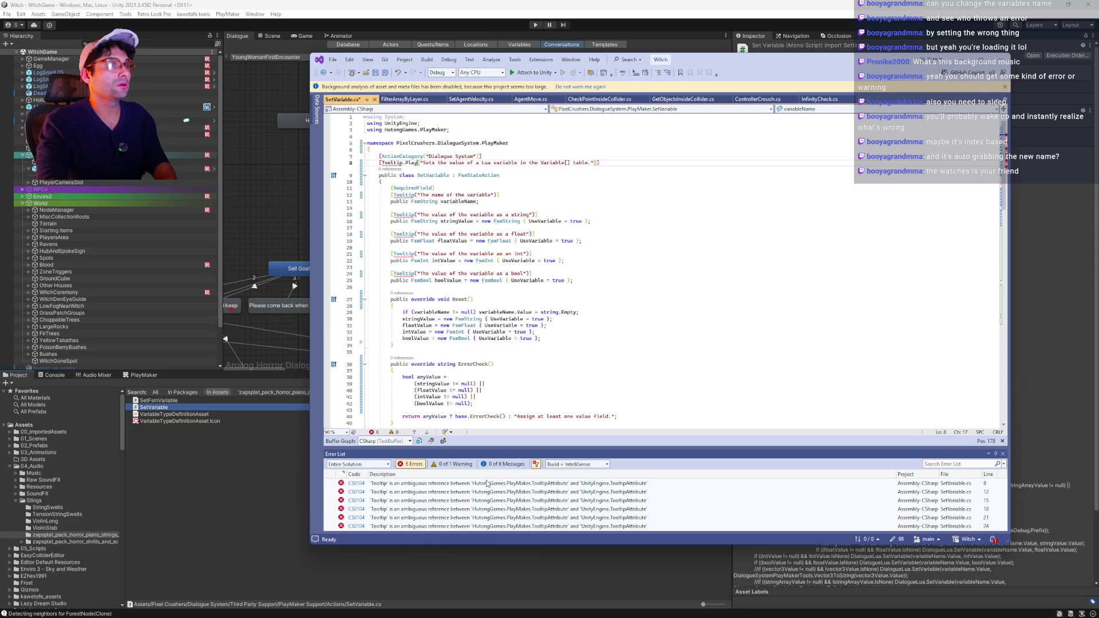
text(Hutongs)
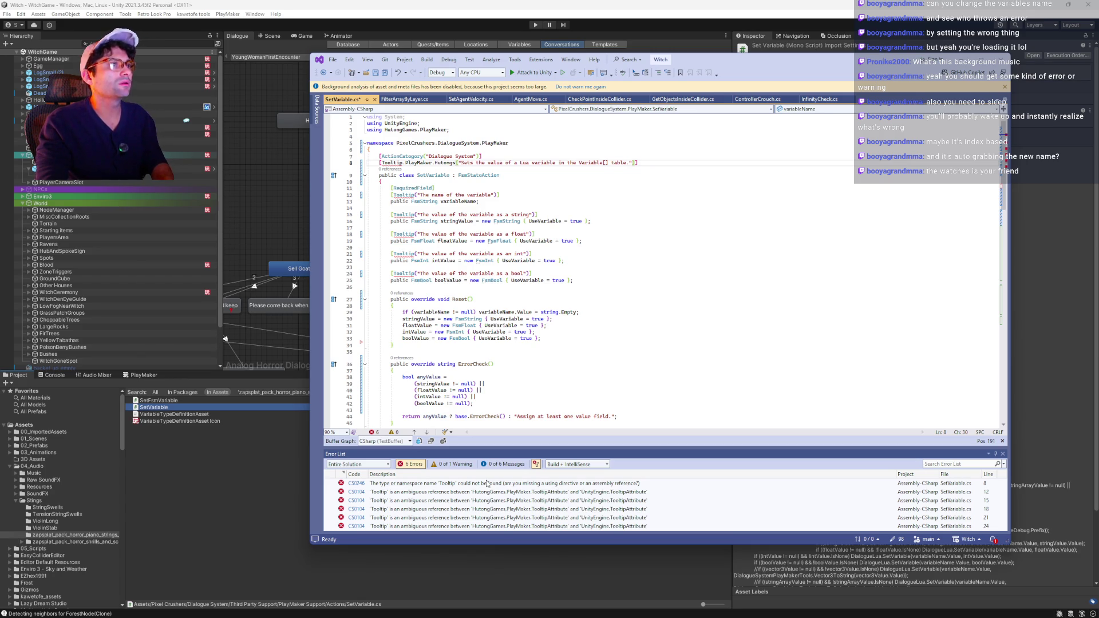
text(ames)
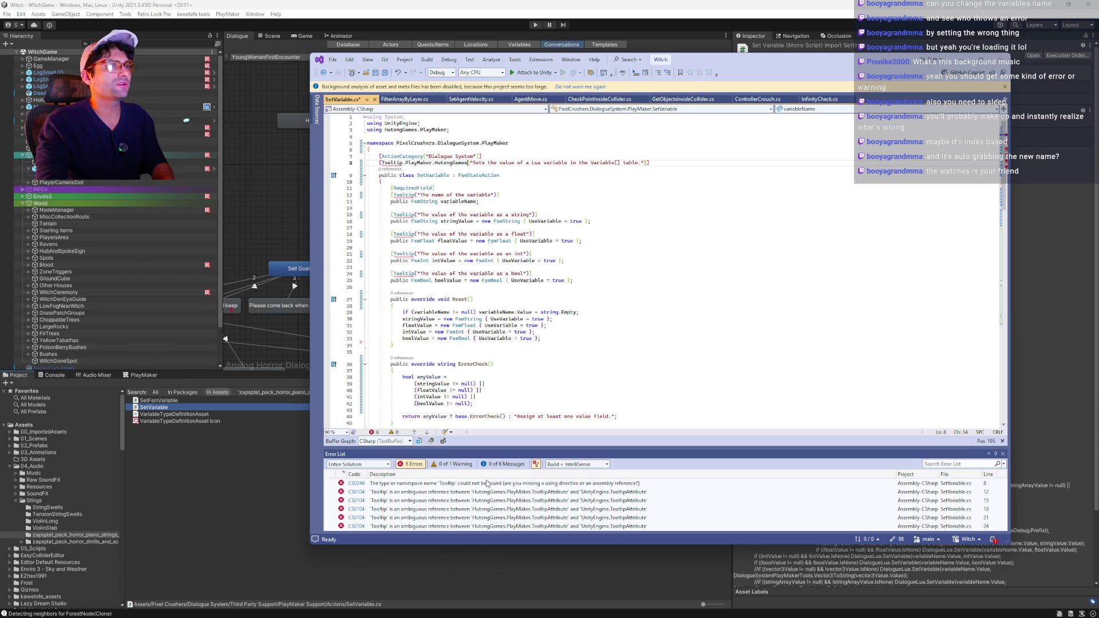
key(ctrl+BackSpace)
key(ctrl+BackSpace)
key(ctrl+BackSpace)
key(BackSpace)
- Review the remaining compile errors, save SetVariable.cs, and switch back to Unity
click(559, 228)
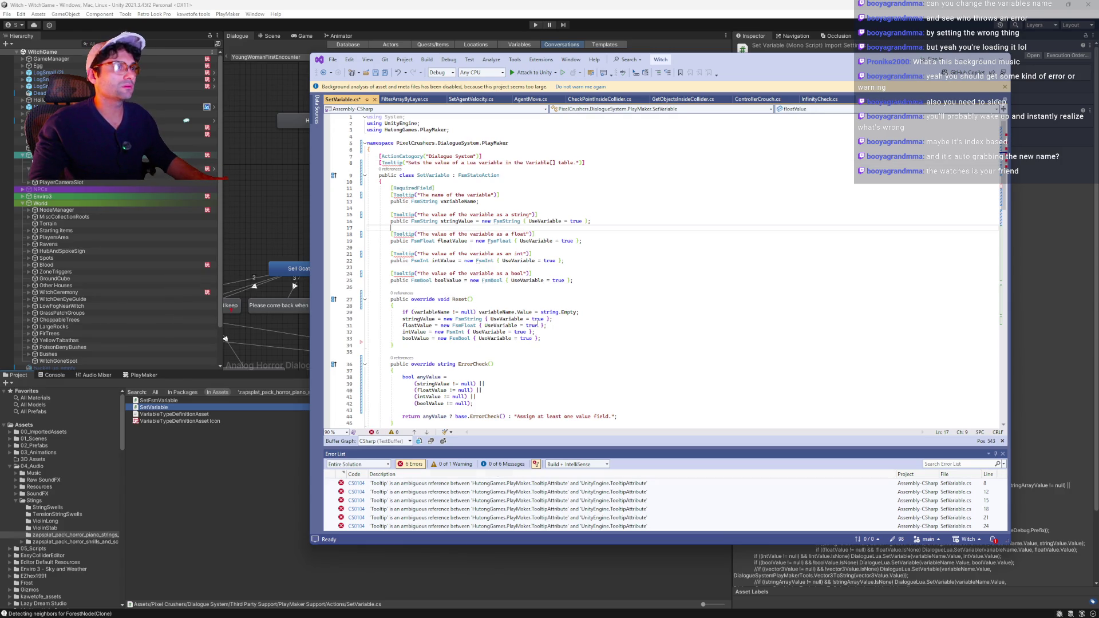
click(403, 484)
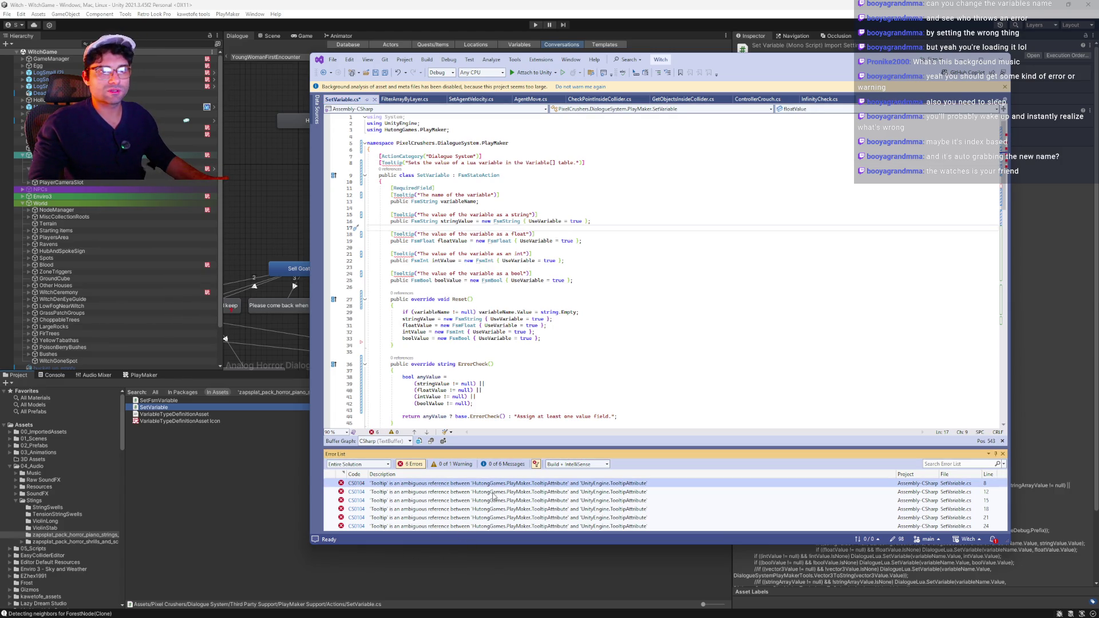
shift+click(423, 526)
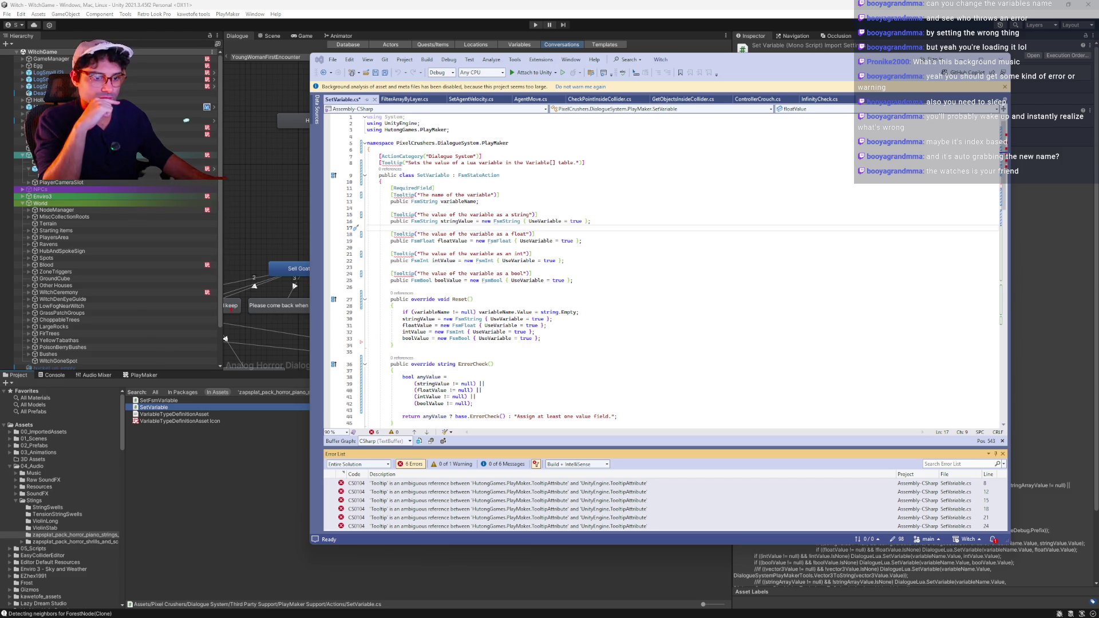
click(464, 377)
key(ctrl+End)
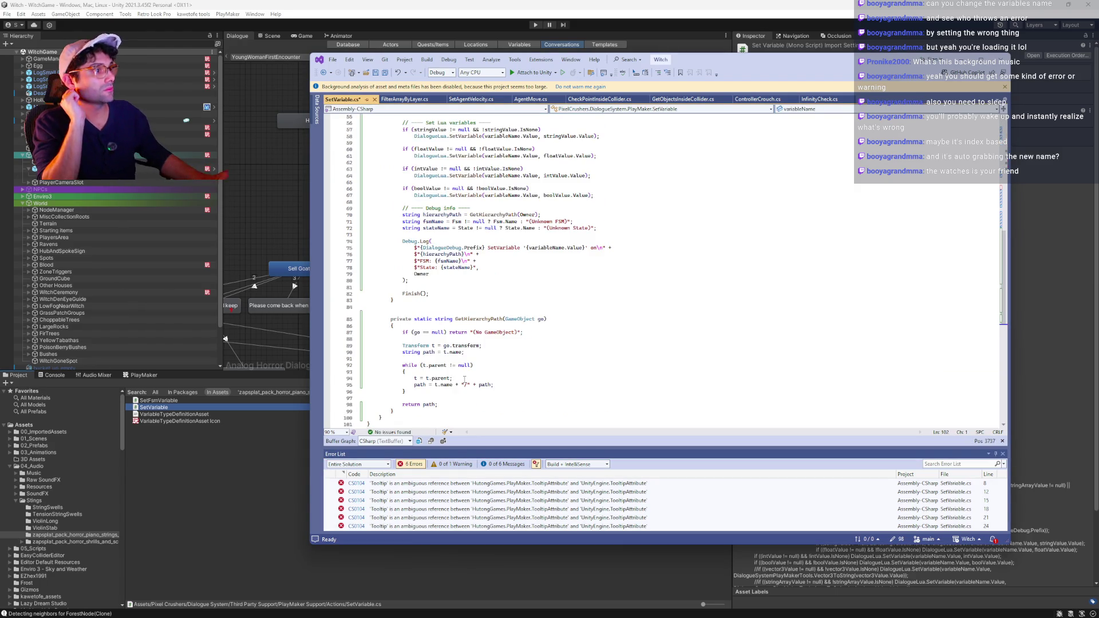
key(ctrl+s)
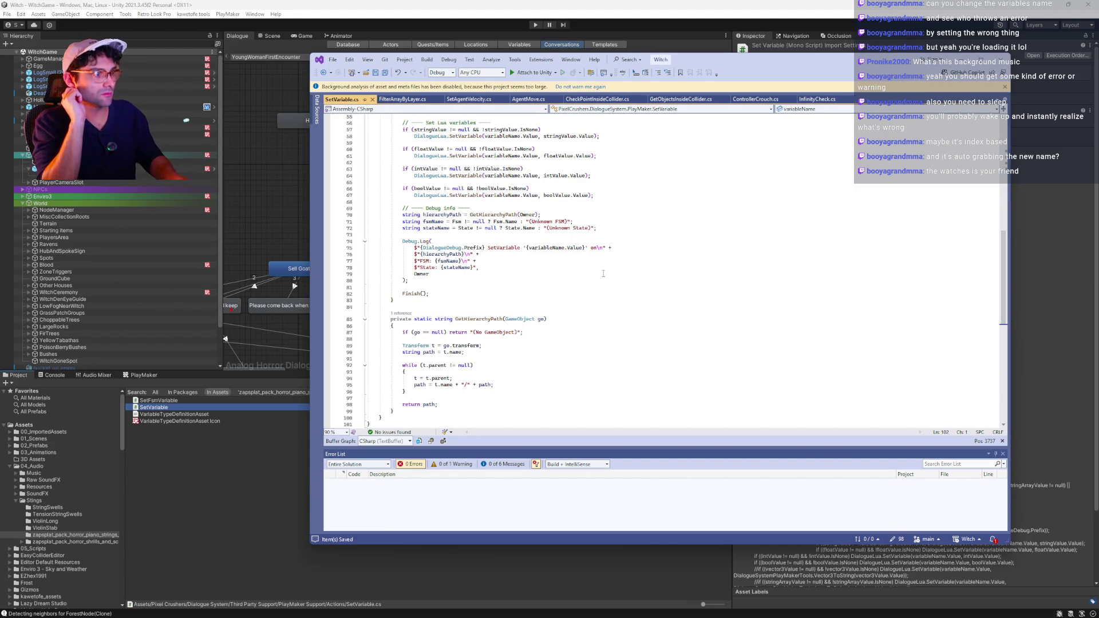
click(497, 10)
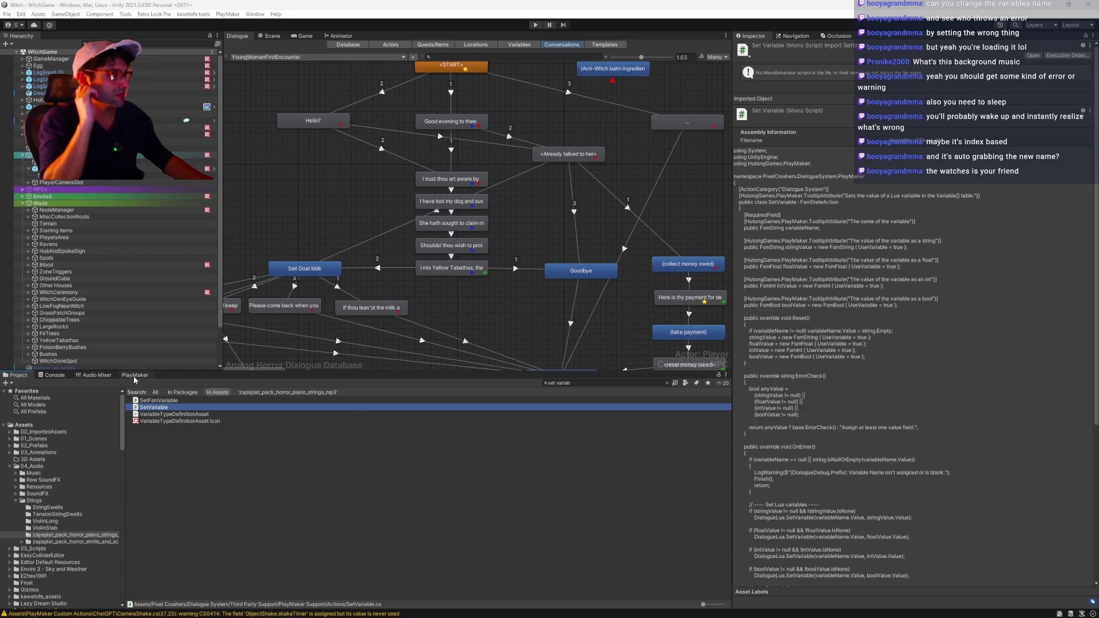
- Clear the Console and start the game in Play mode
click(55, 375)
click(8, 383)
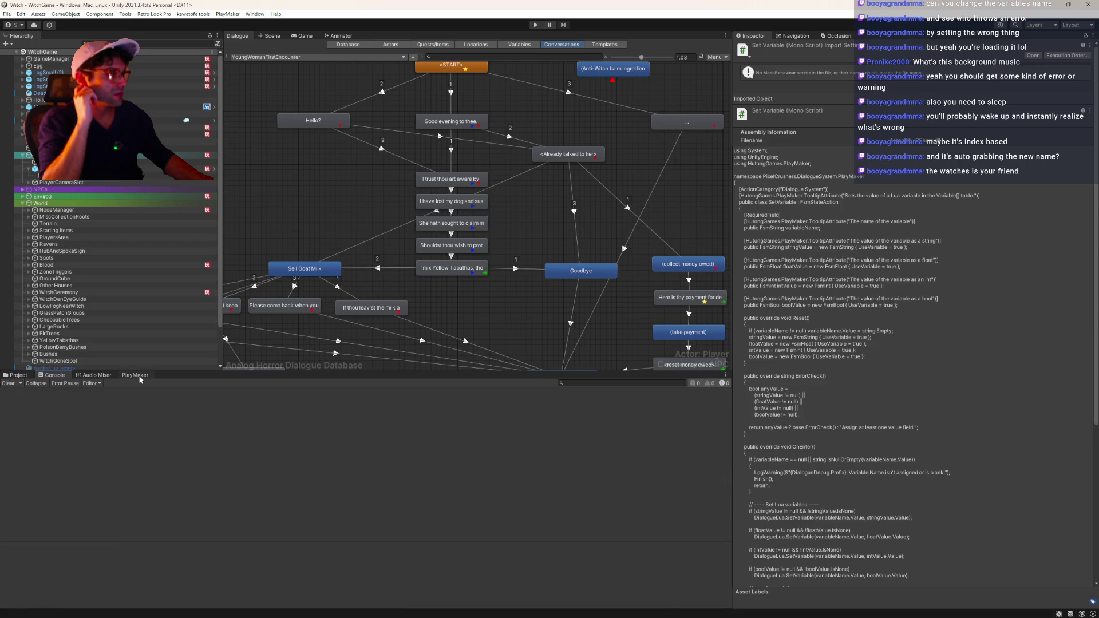
click(138, 376)
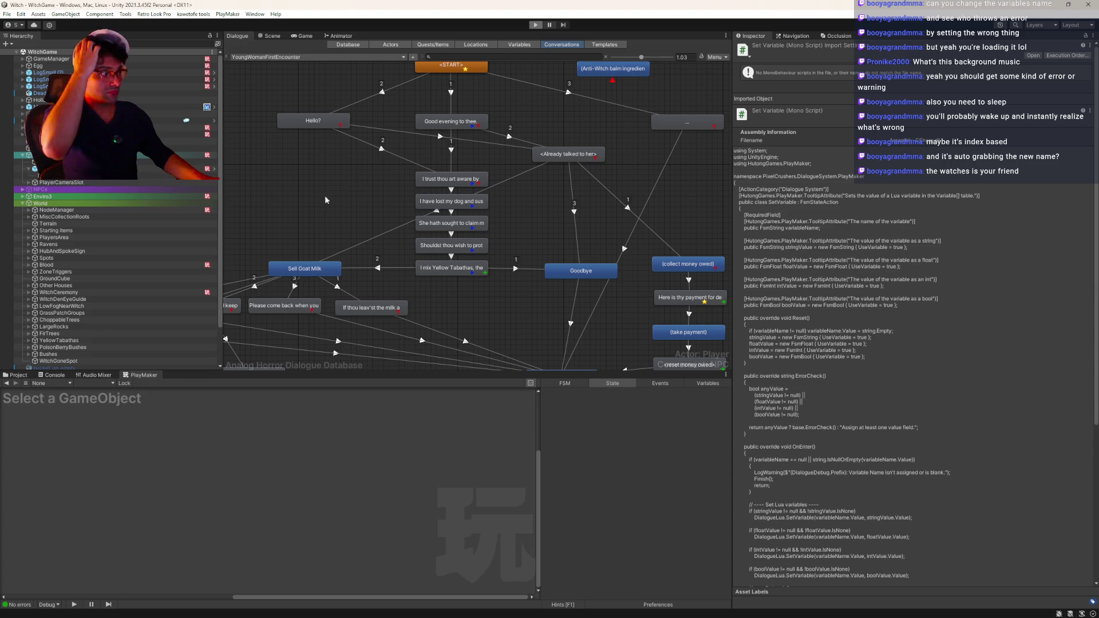
click(534, 25)
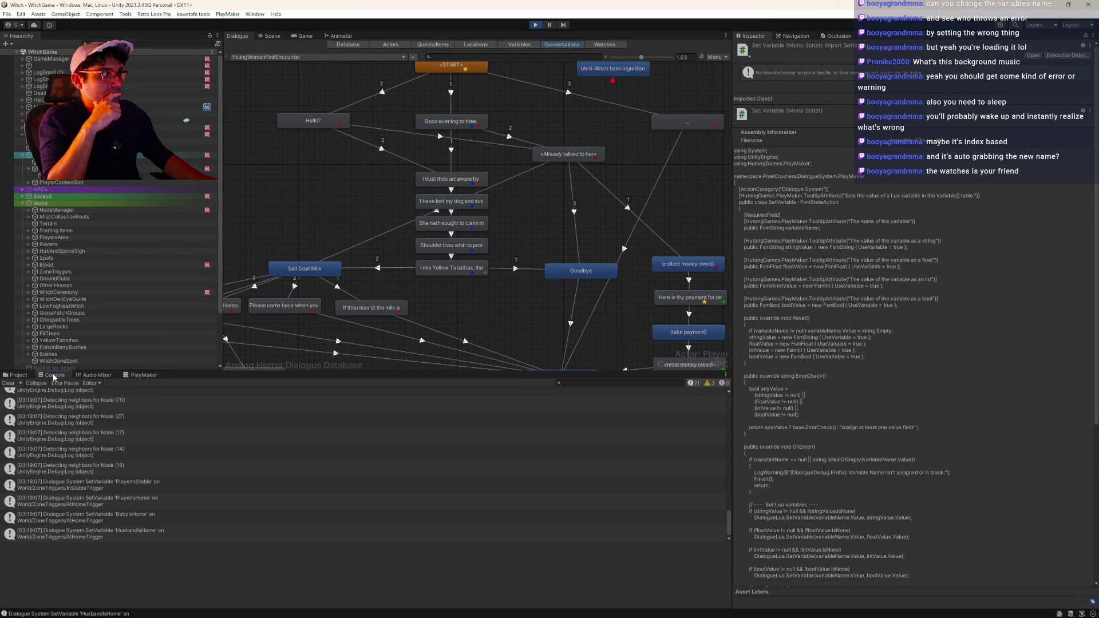
- Filter the Console for 'prop', inspect the Propositioned log, and select Player
click(55, 376)
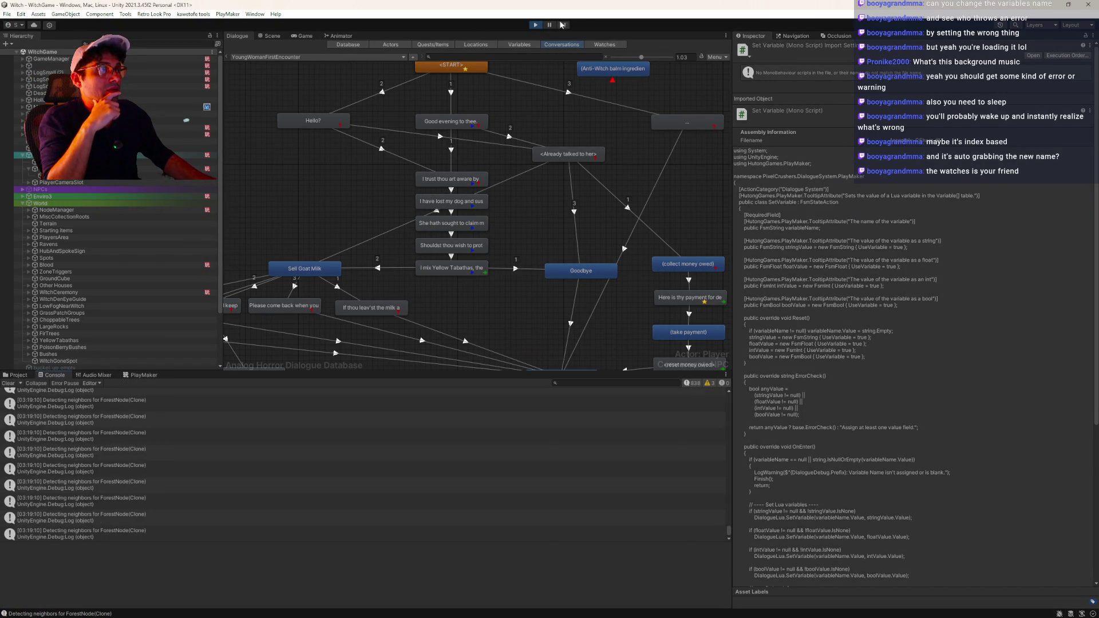
click(601, 45)
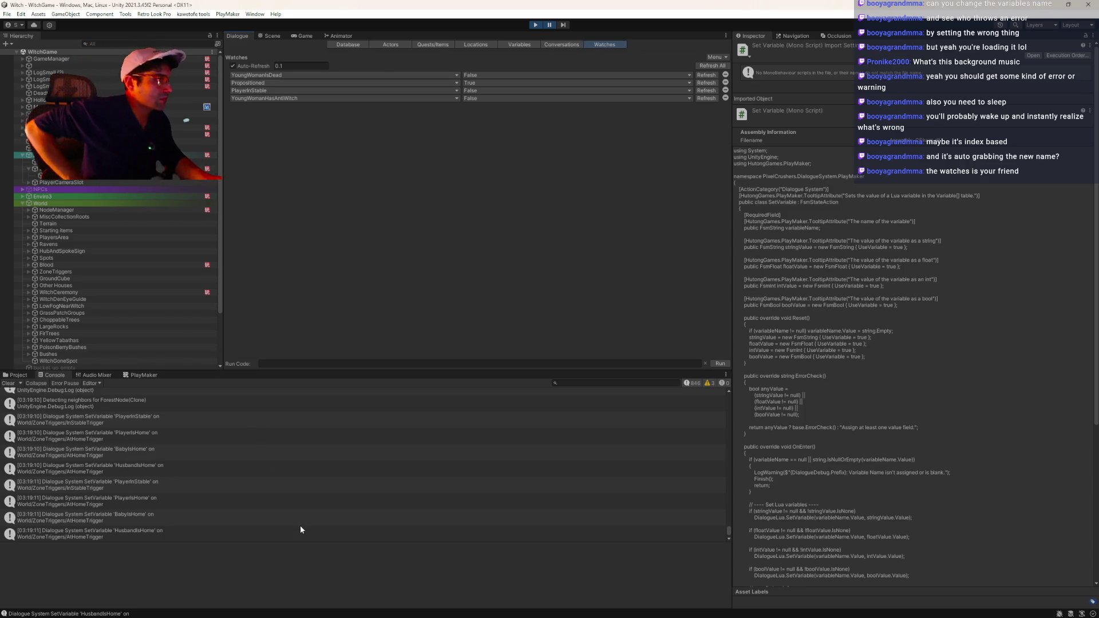
click(607, 382)
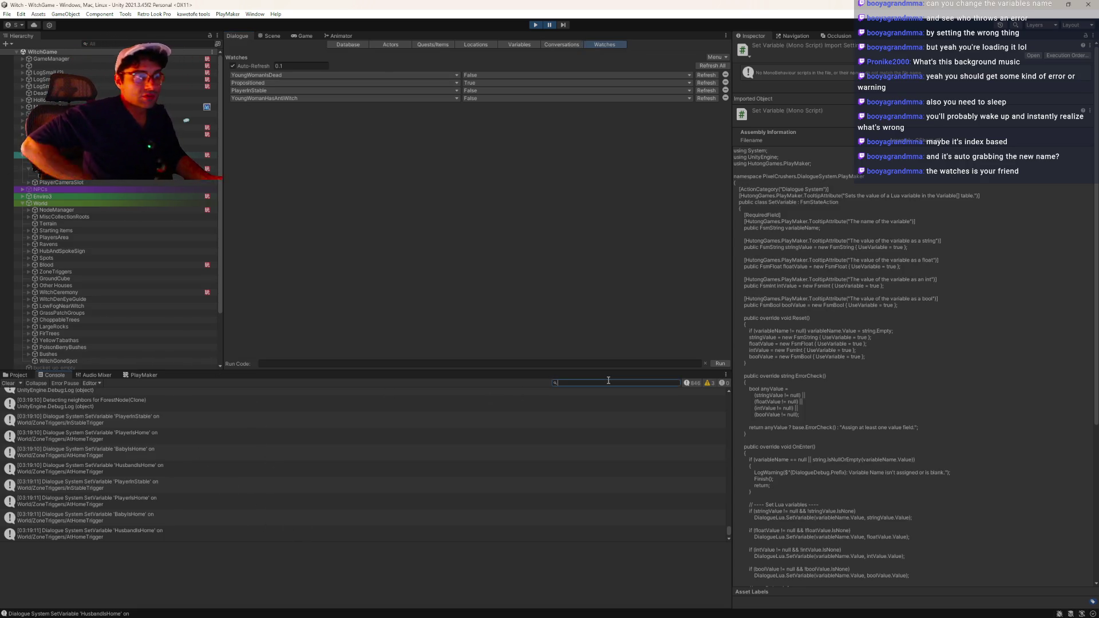
text(prop)
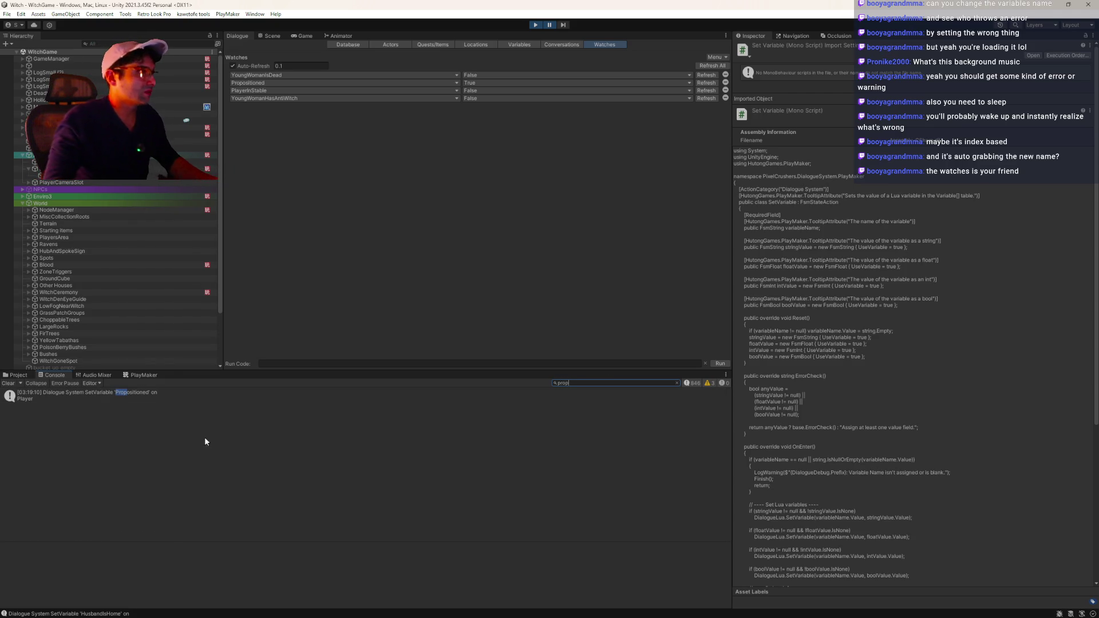
click(169, 393)
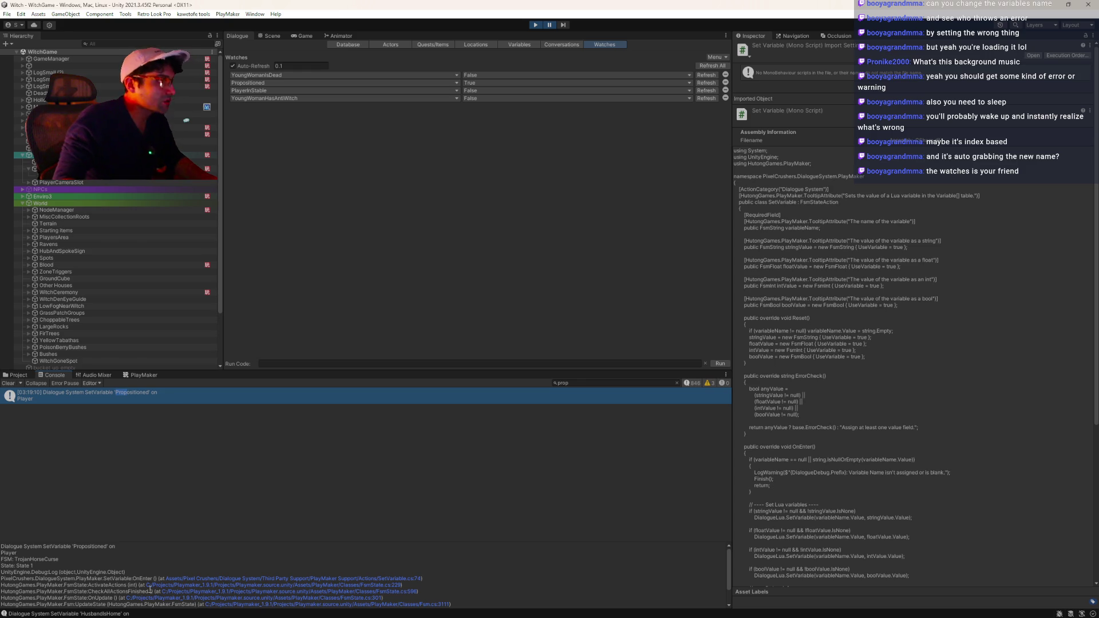
click(75, 154)
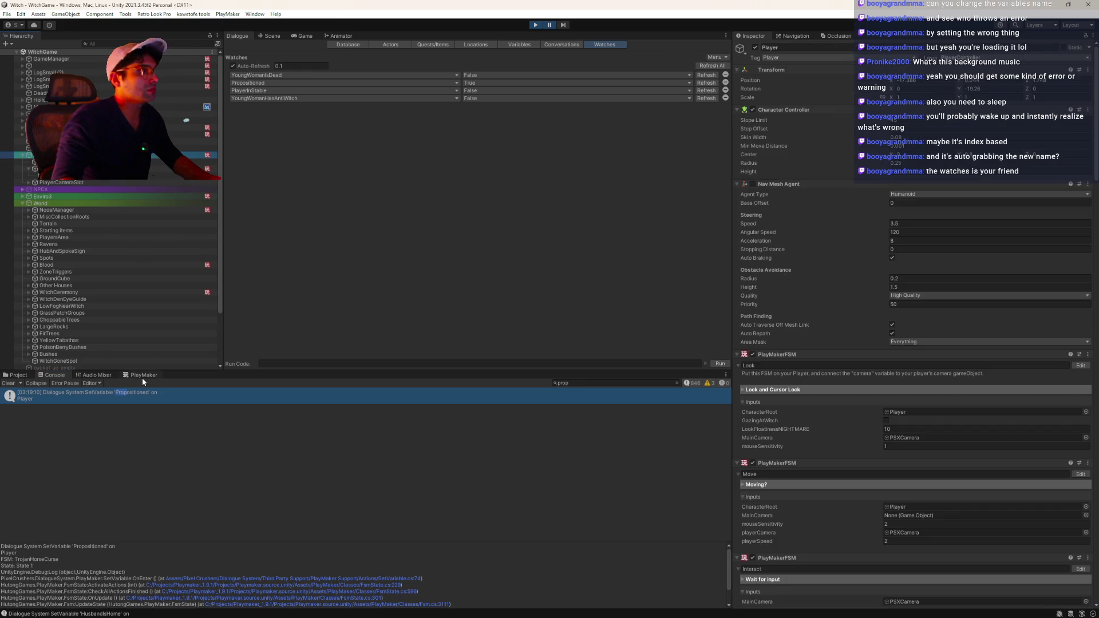
- Show Player's TrojanHorseCurse FSM in PlayMaker, stop the game, and select State 1's Set Variable
click(142, 376)
click(85, 383)
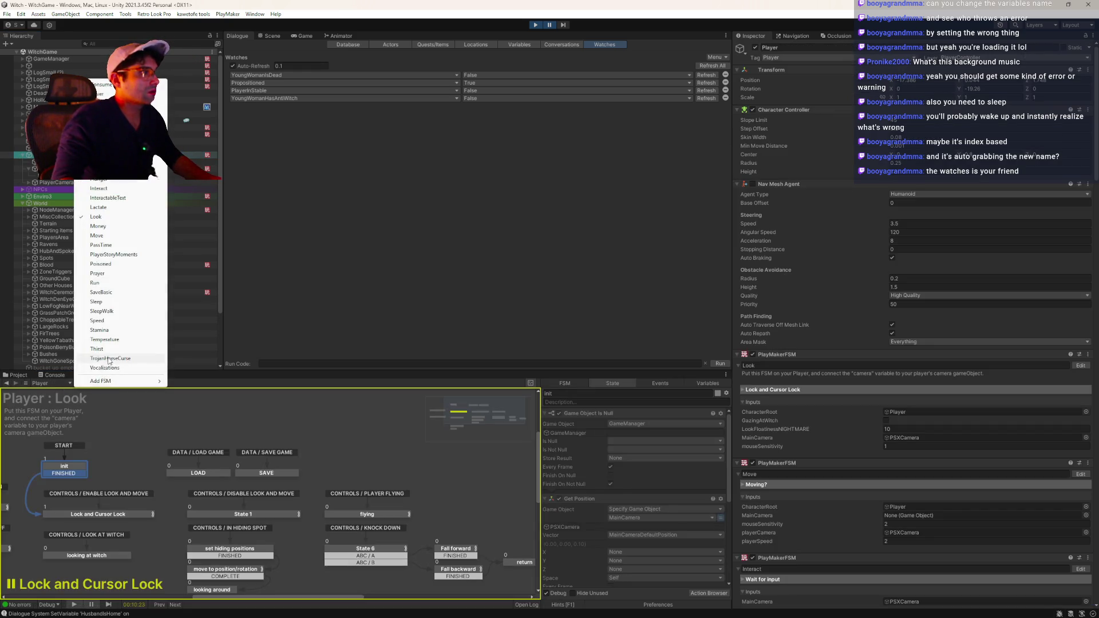
click(110, 359)
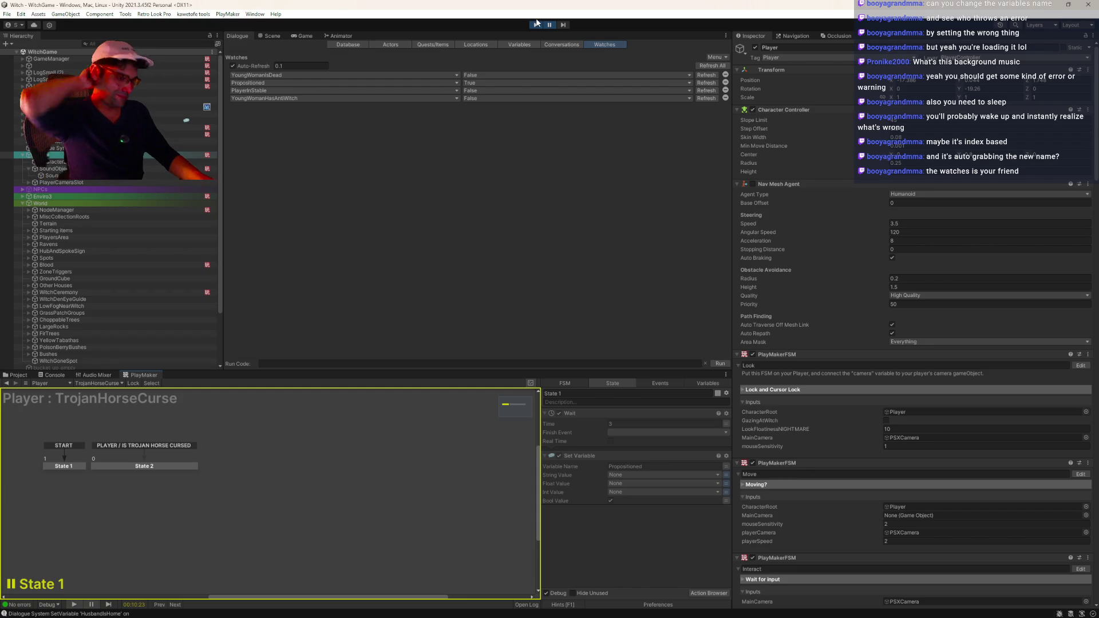
click(533, 26)
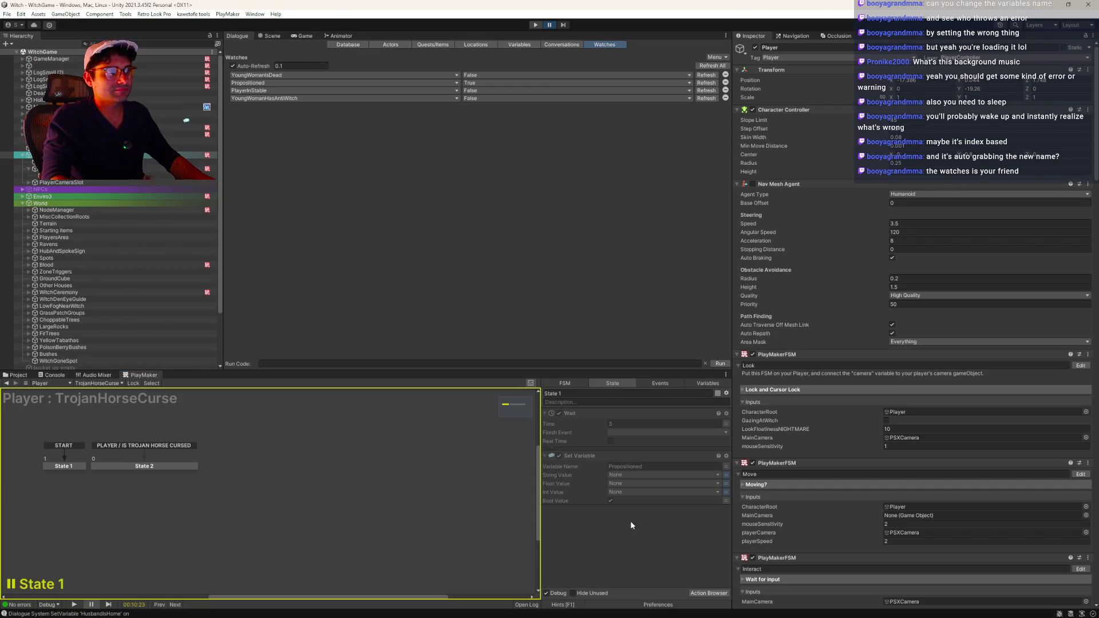
click(580, 457)
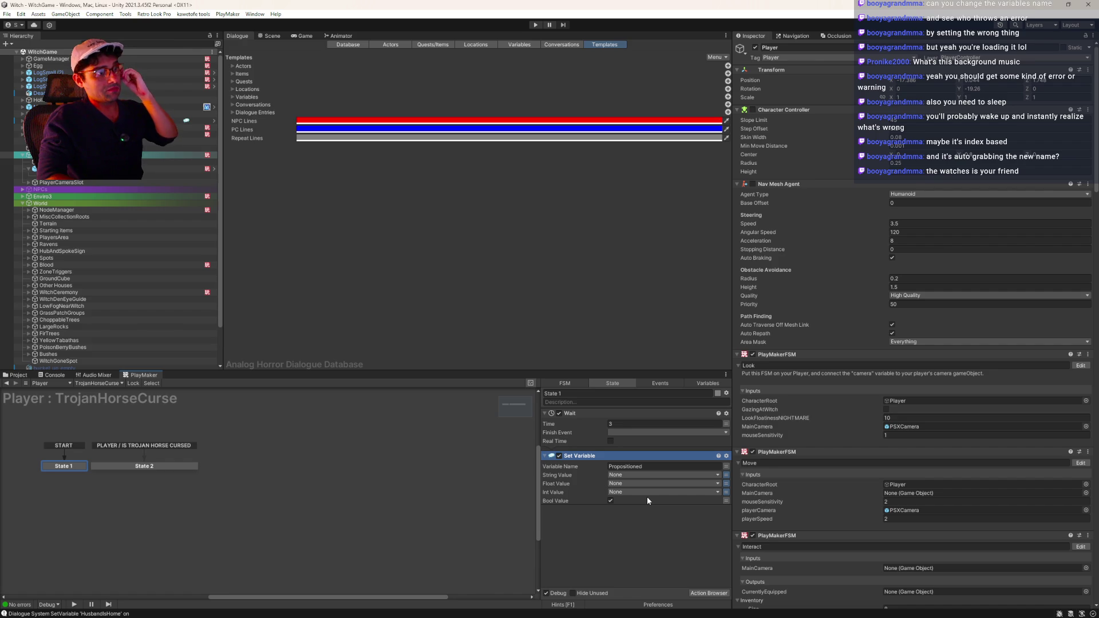
- Delete State 1's Set Variable action, save the scene, and switch to the Game view
click(576, 457)
key(Delete)
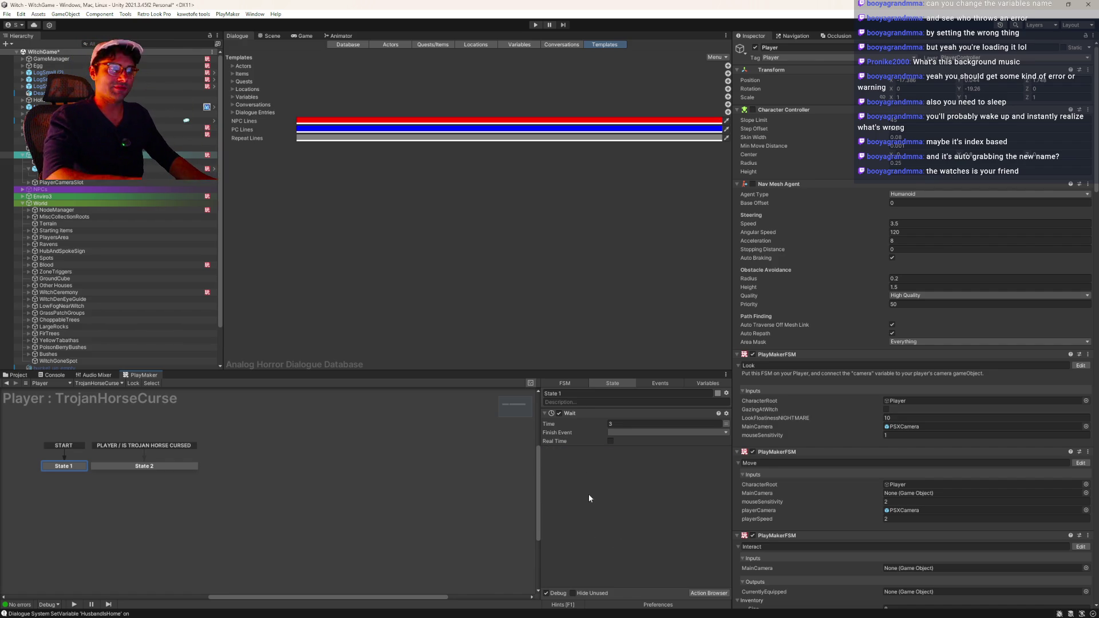
key(ctrl+s)
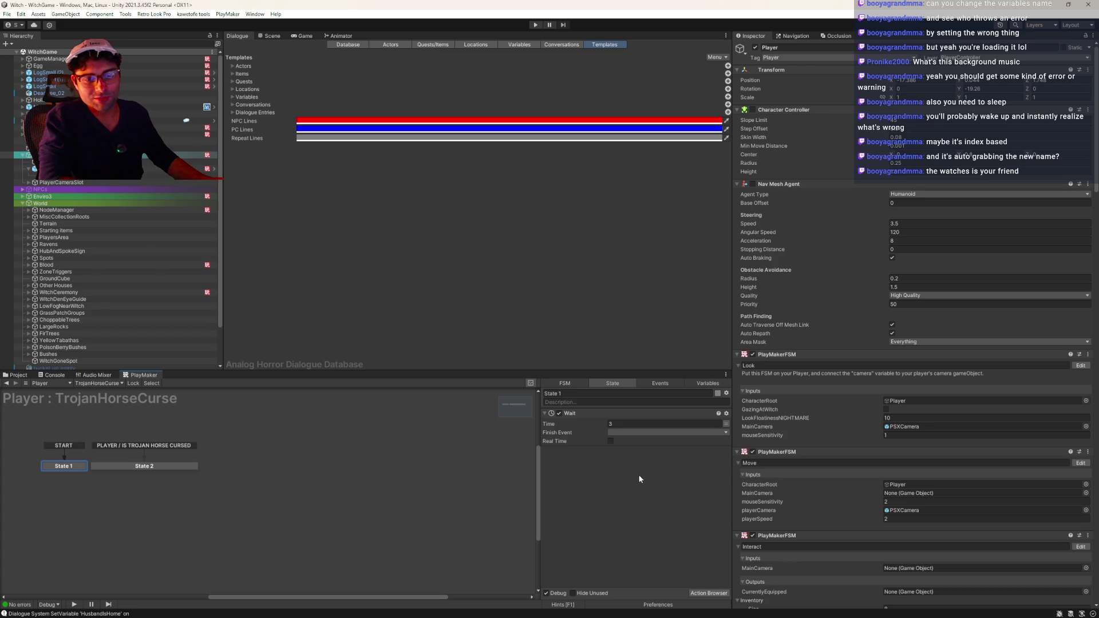
click(293, 37)
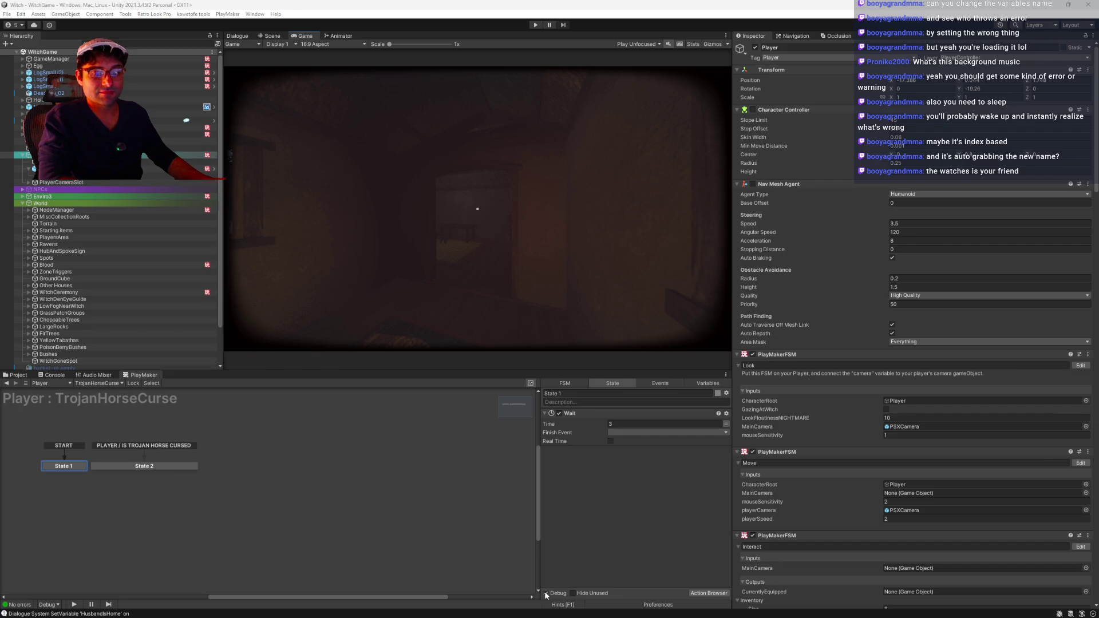
- Set the Game view to maximize on play and start the game
click(630, 45)
click(639, 60)
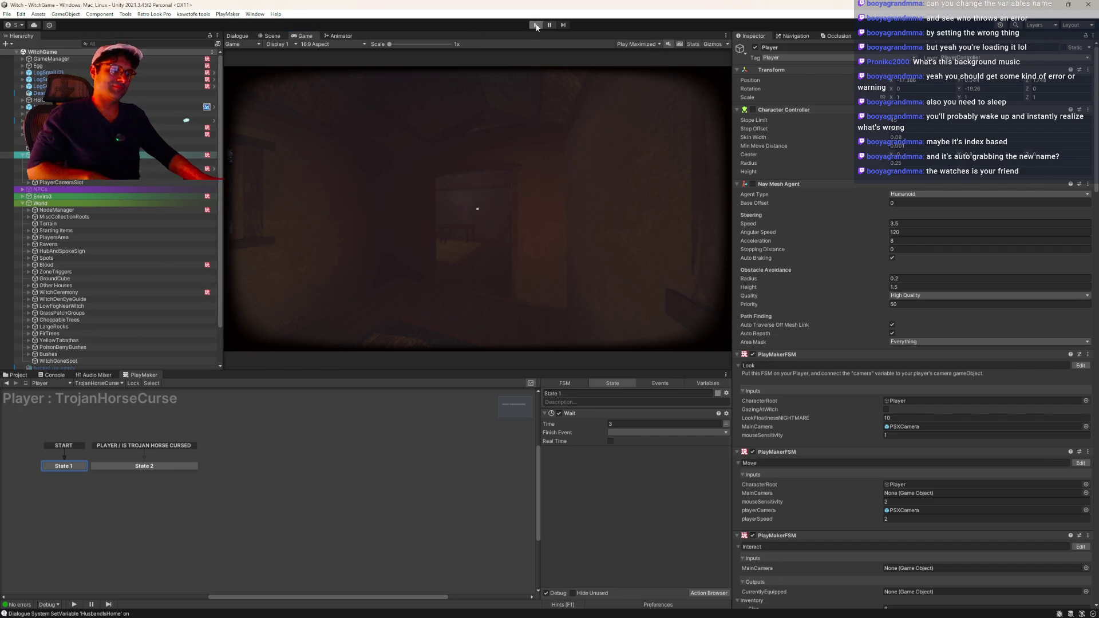
click(535, 25)
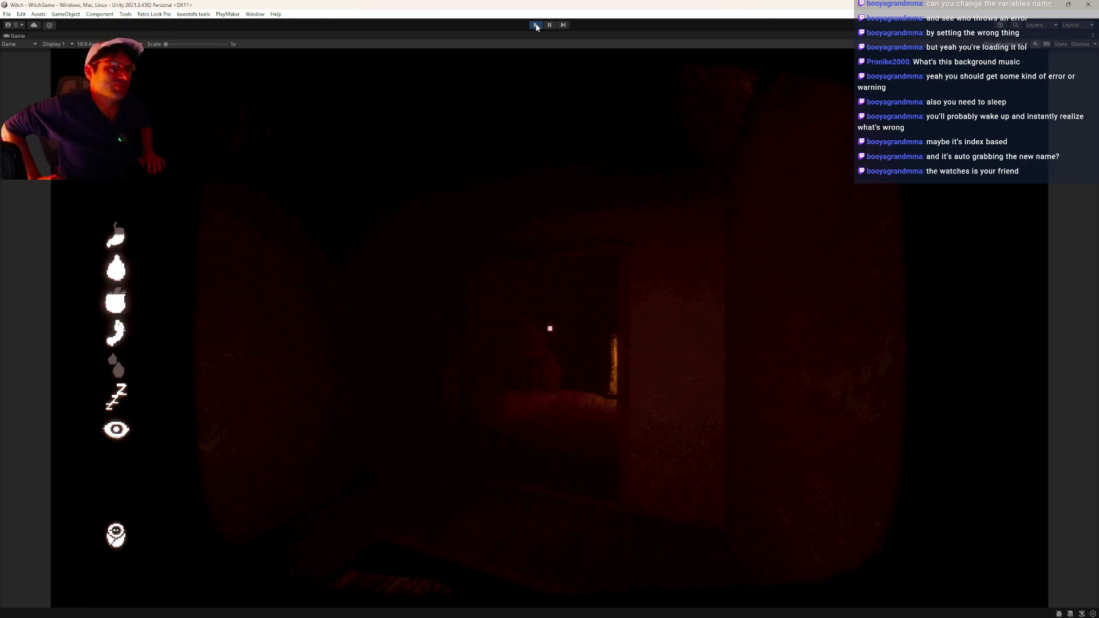
- Look around the dark cottage, opening and closing the game's help overlay
click(553, 268)
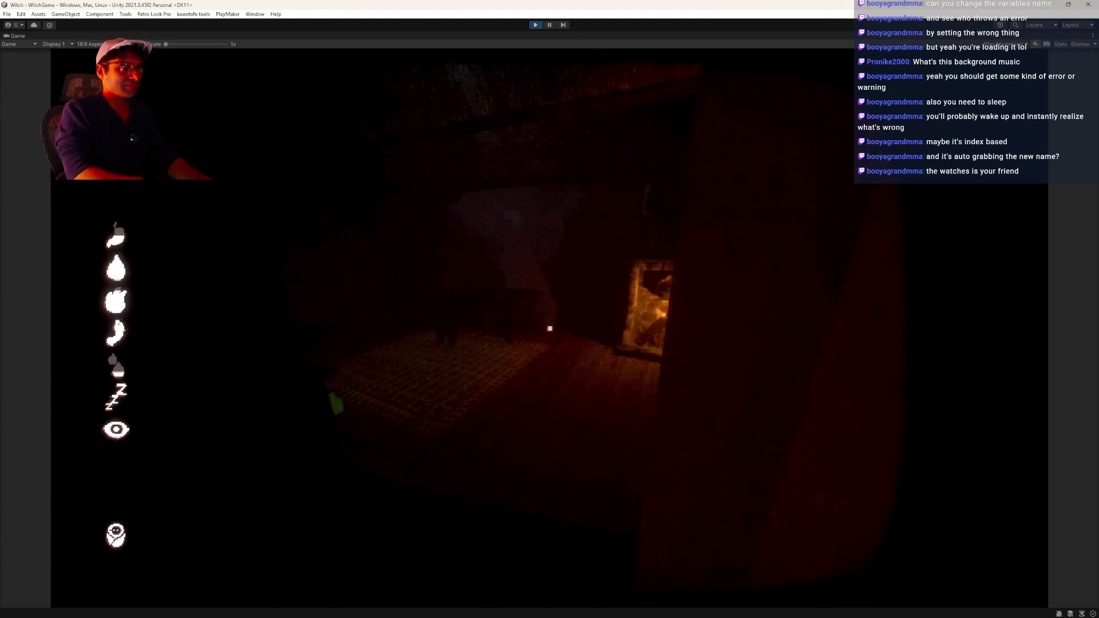
key(Escape)
key(Escape)
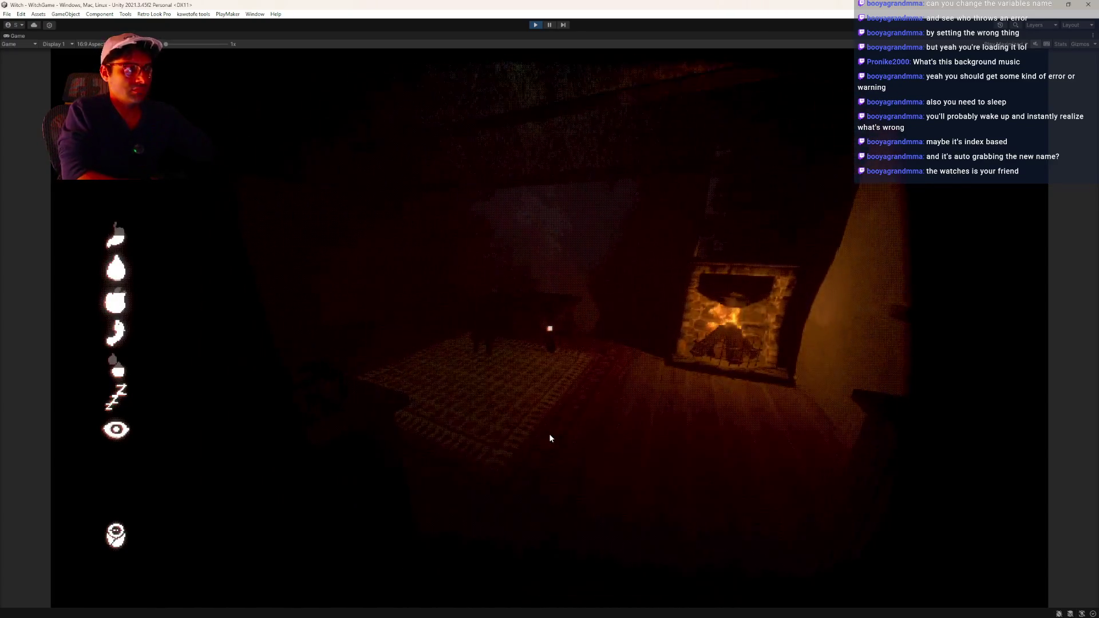
mouse_move(972, 215)
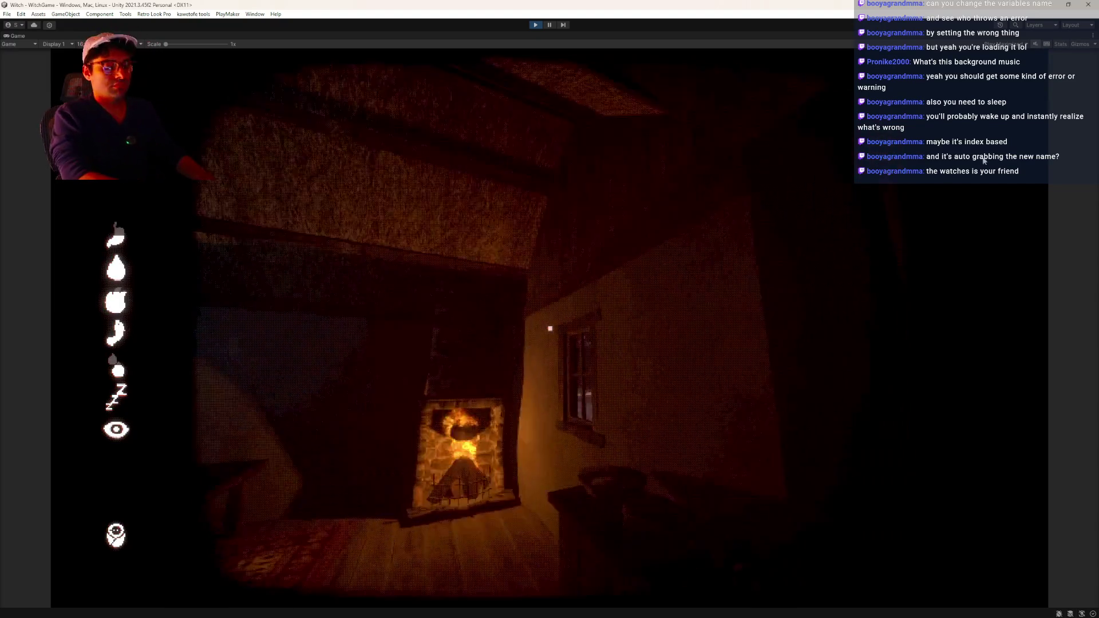
click(984, 161)
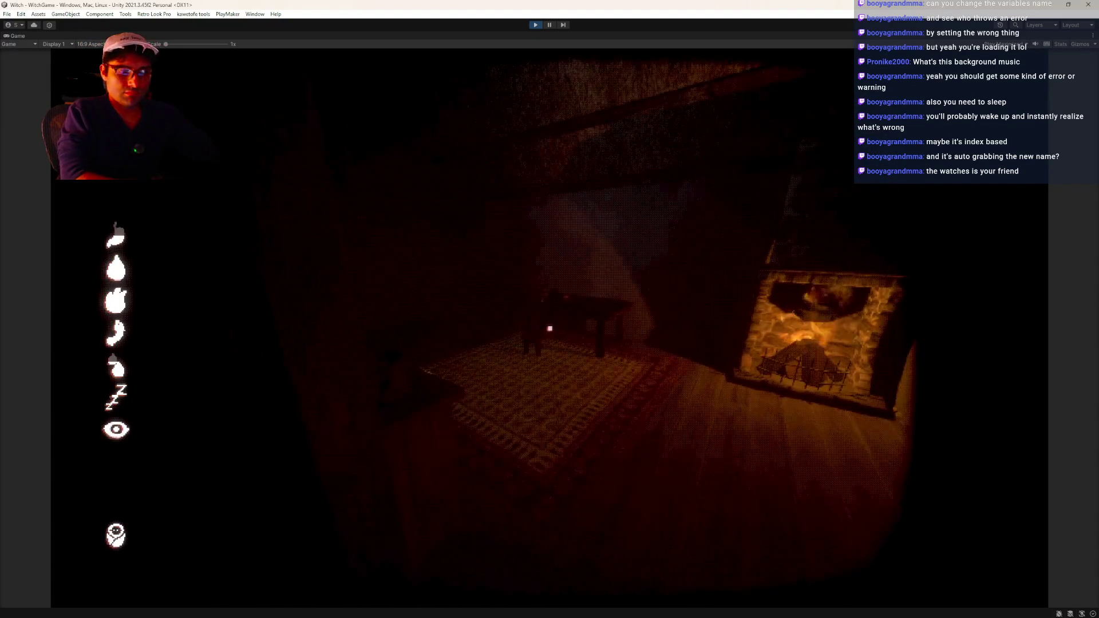
key(Escape)
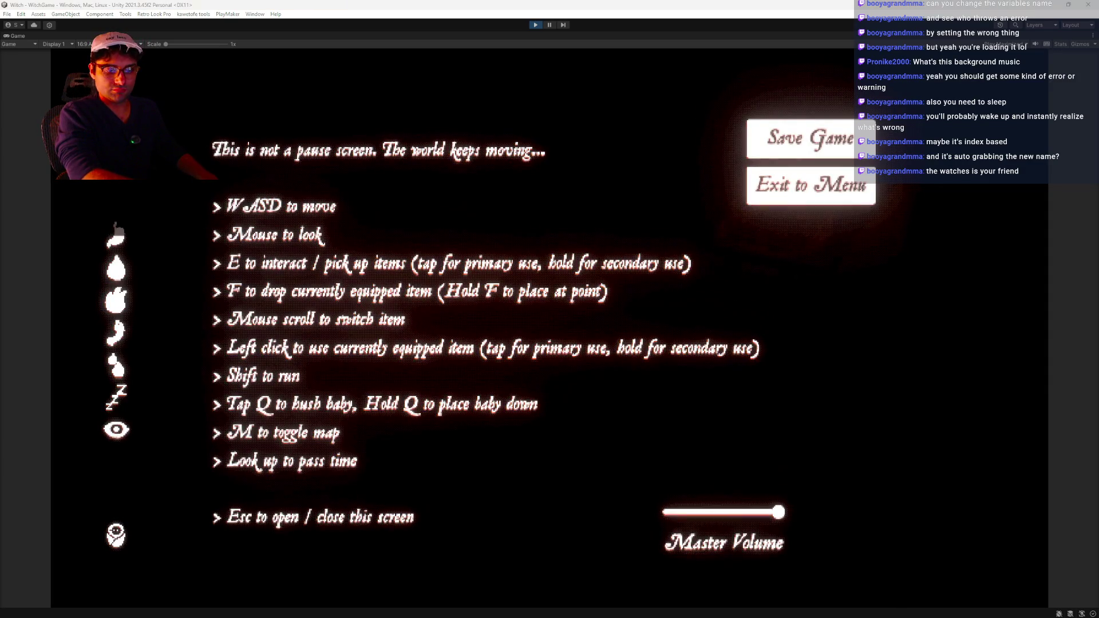
key(Escape)
click(592, 375)
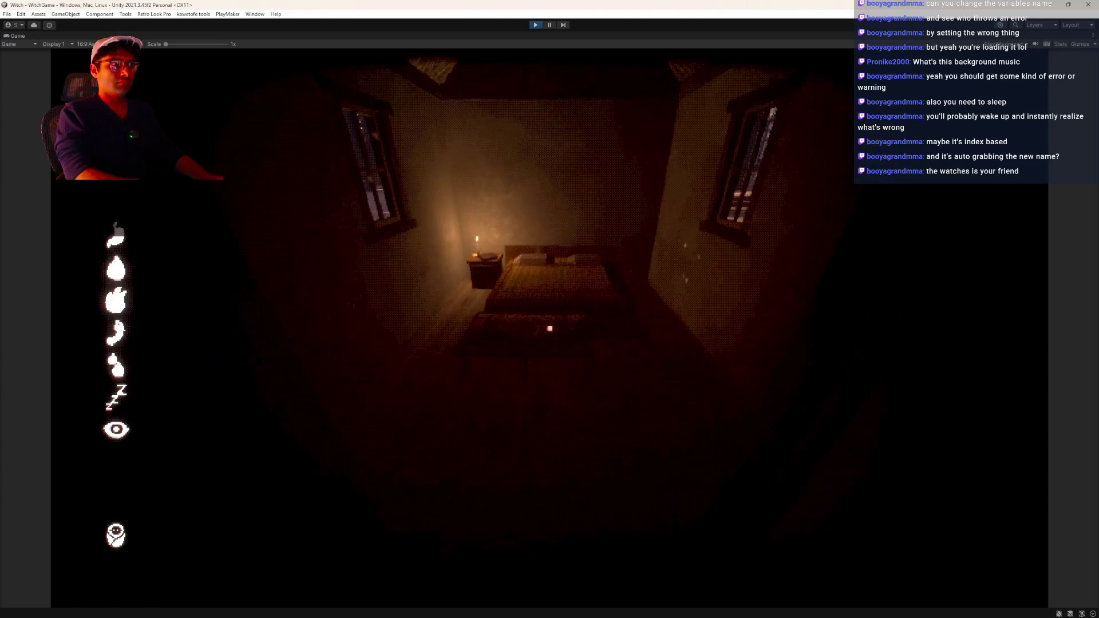
mouse_move(549, 329)
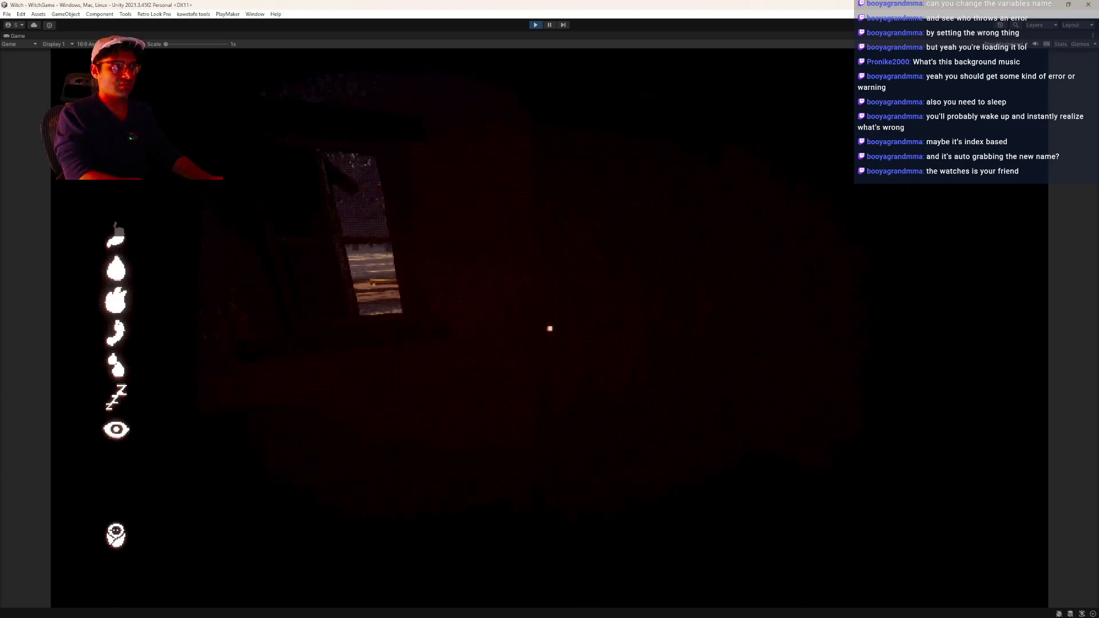
- Pause the game and inspect the Baby and Witch objects under NPCs
key(ctrl+shift+p)
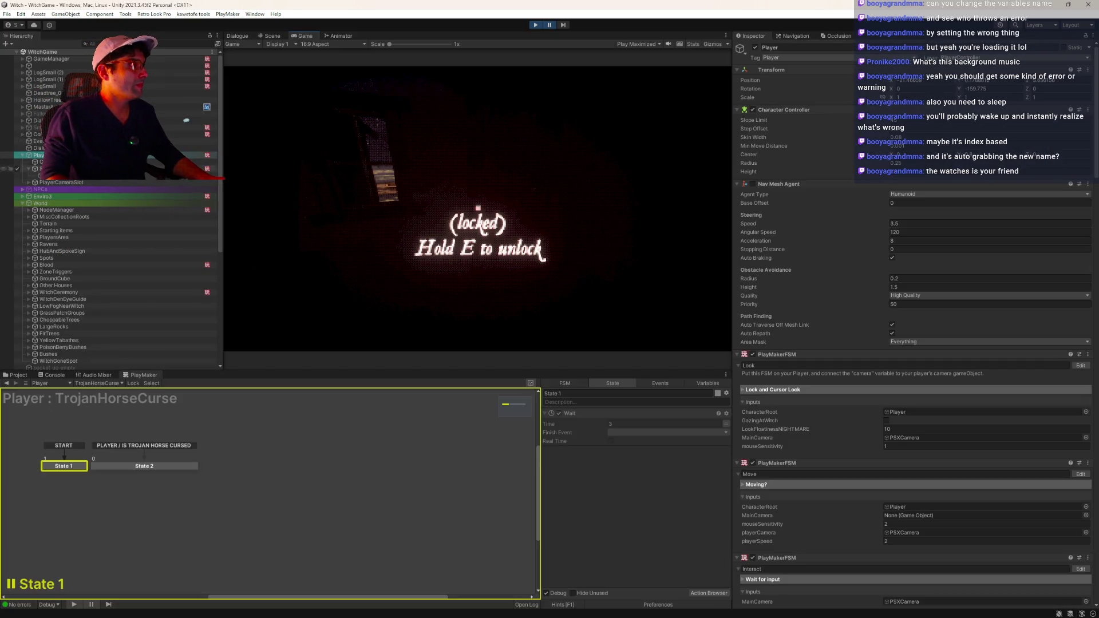
click(22, 189)
click(57, 197)
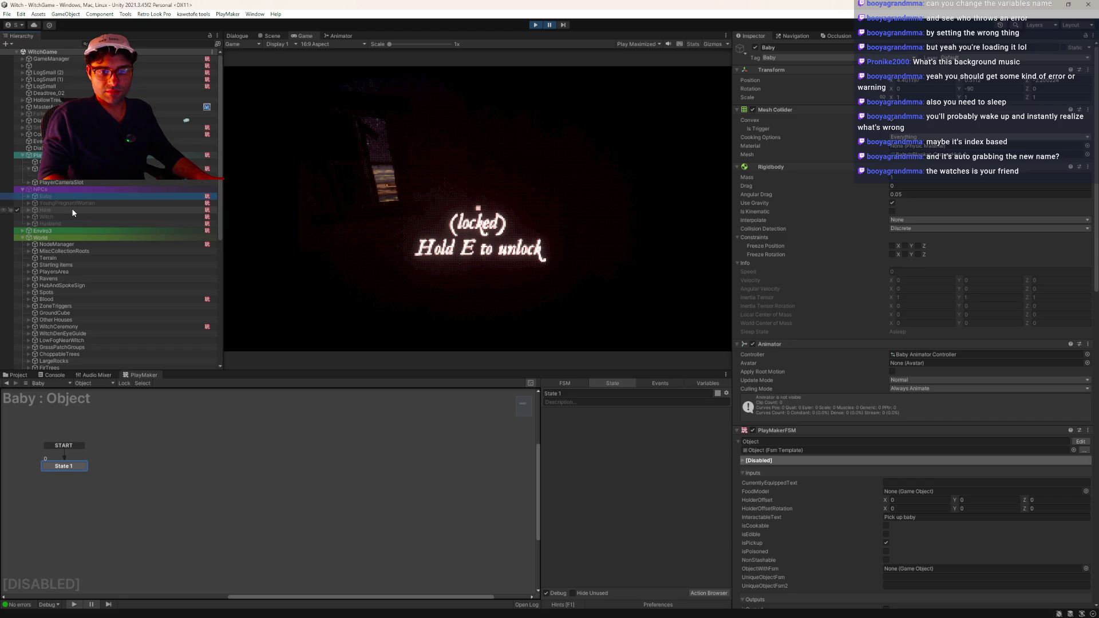
click(55, 216)
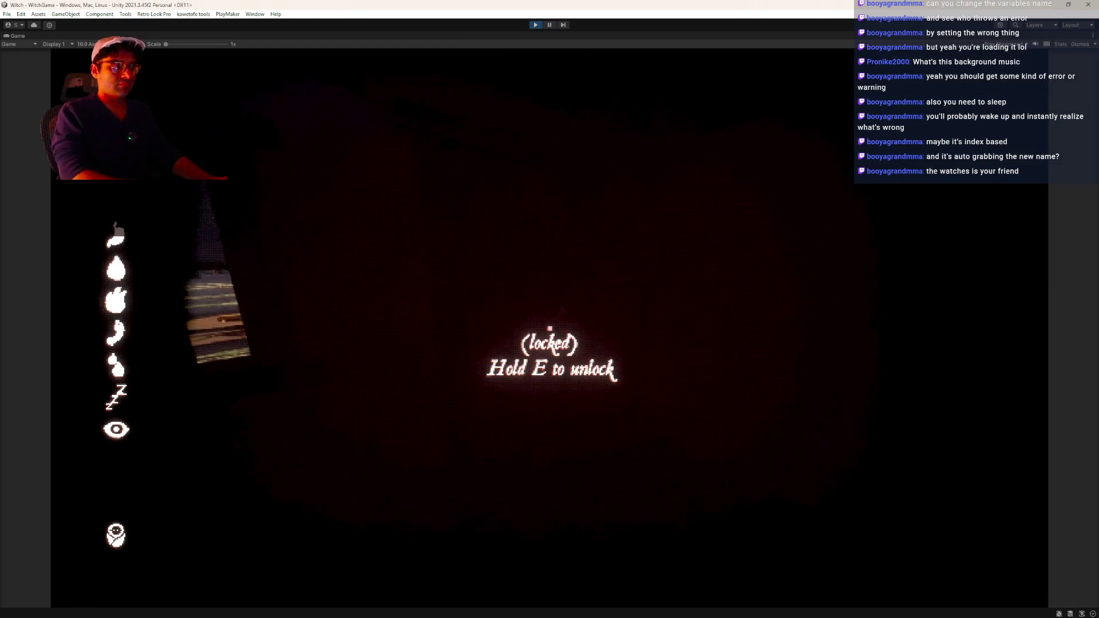
- Open the cottage door and walk out past the gazebo toward the witch
key(e)
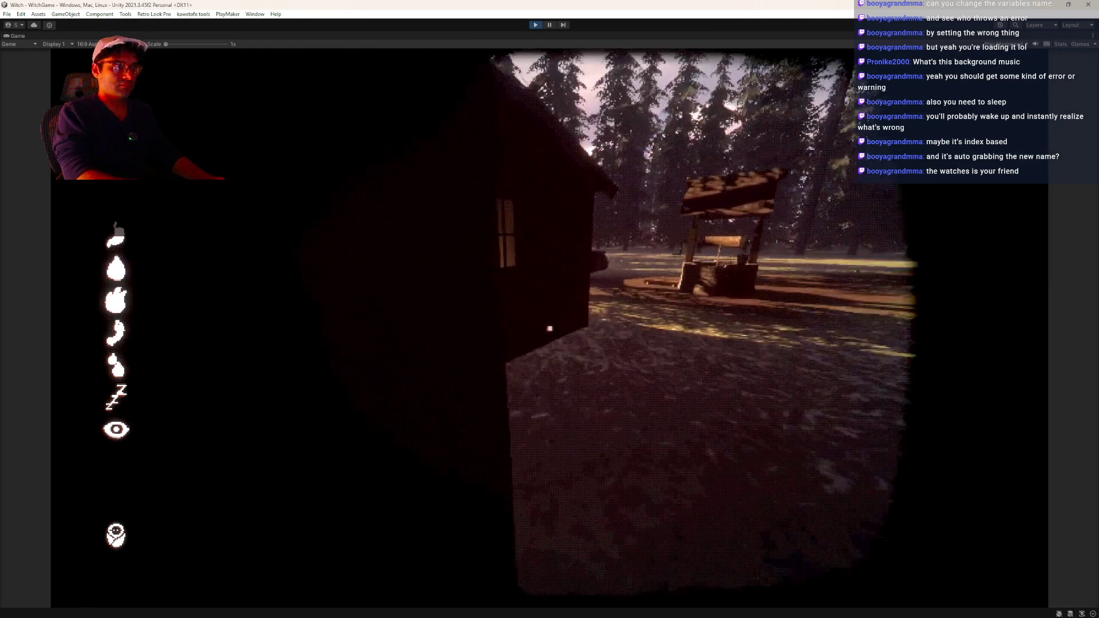
key(w)
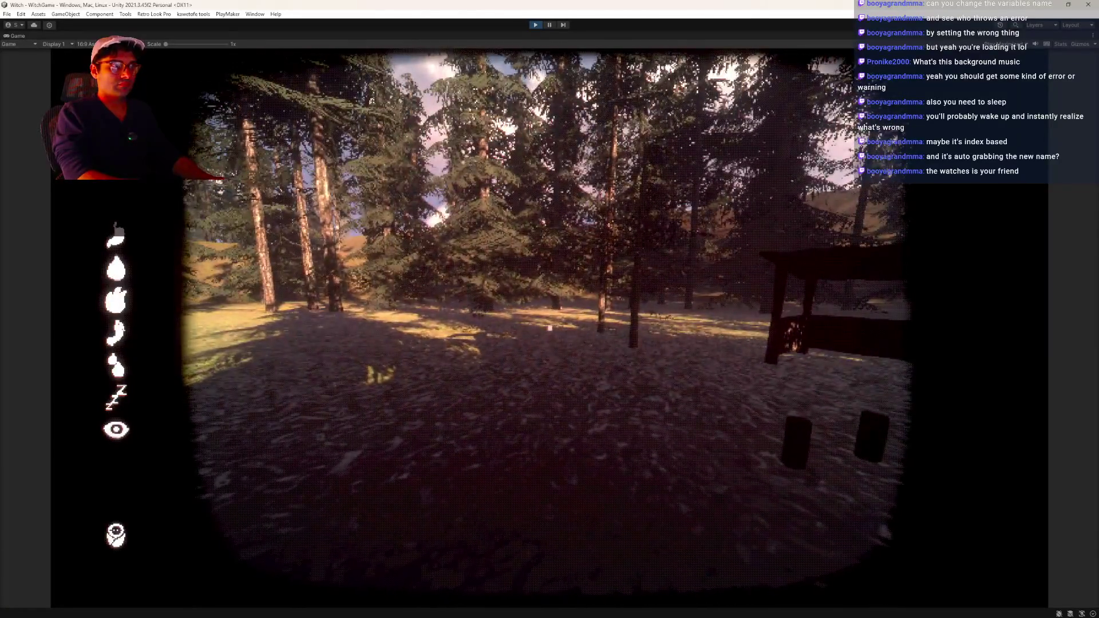
mouse_move(549, 328)
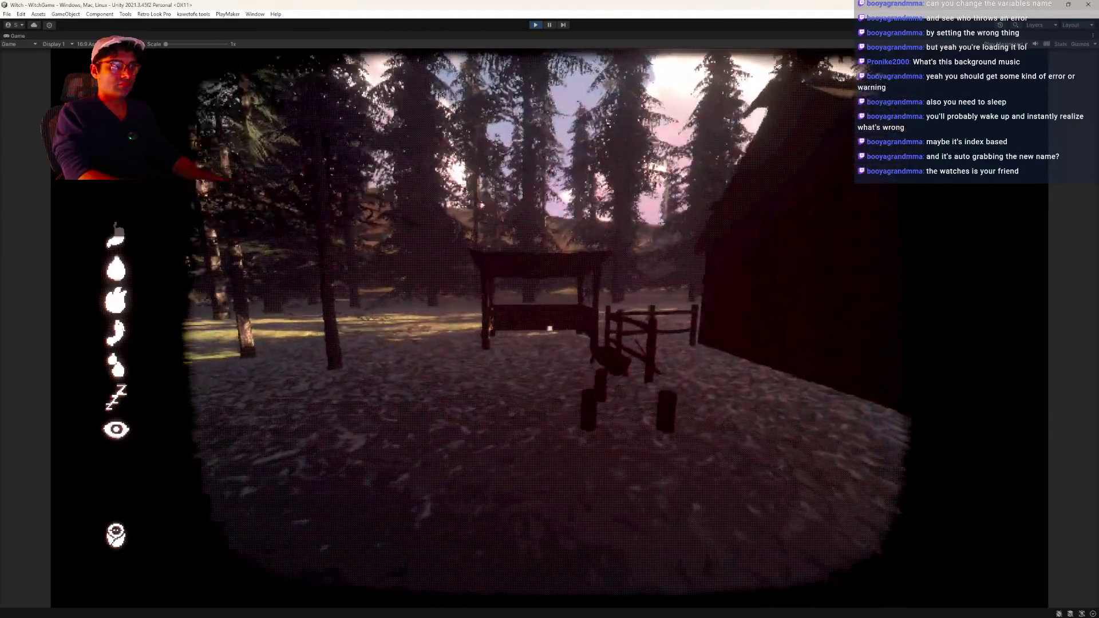
key(w)
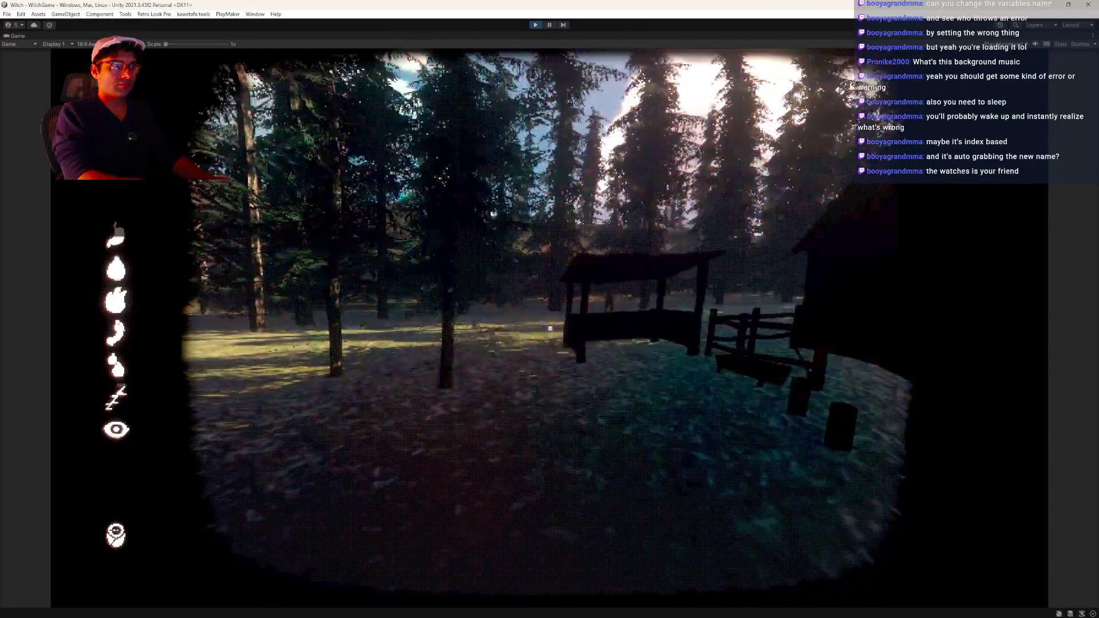
key(w)
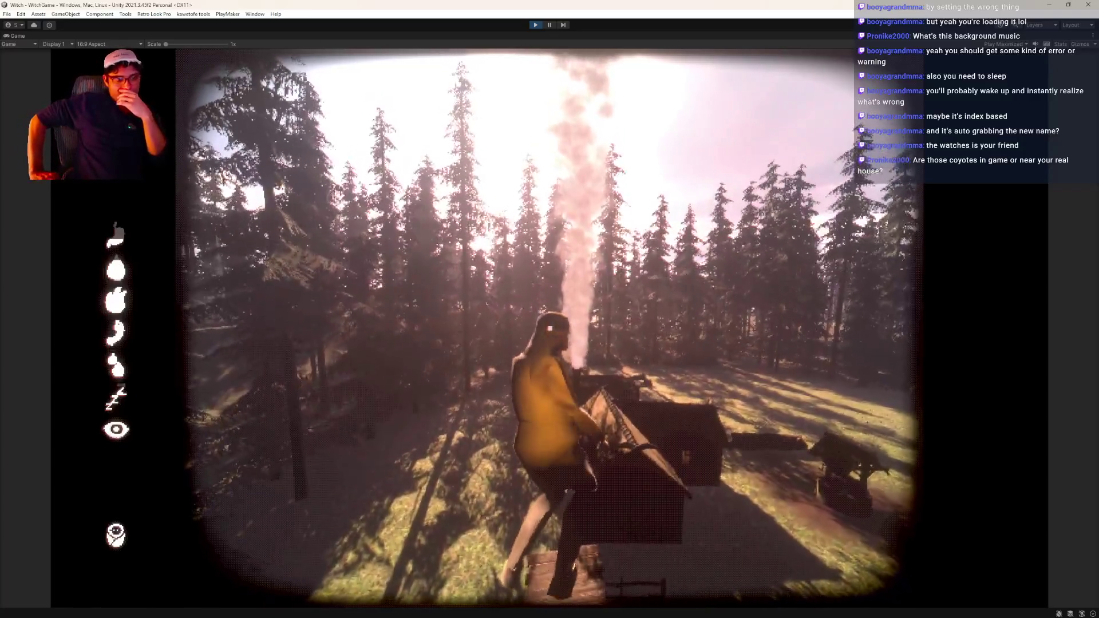
key(w)
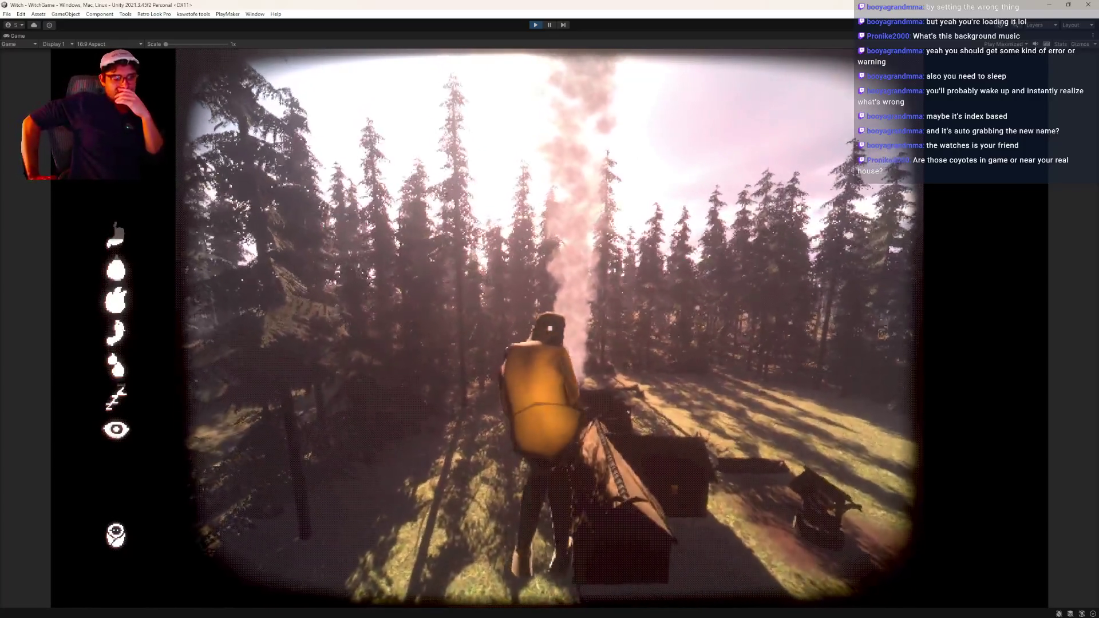
key(w)
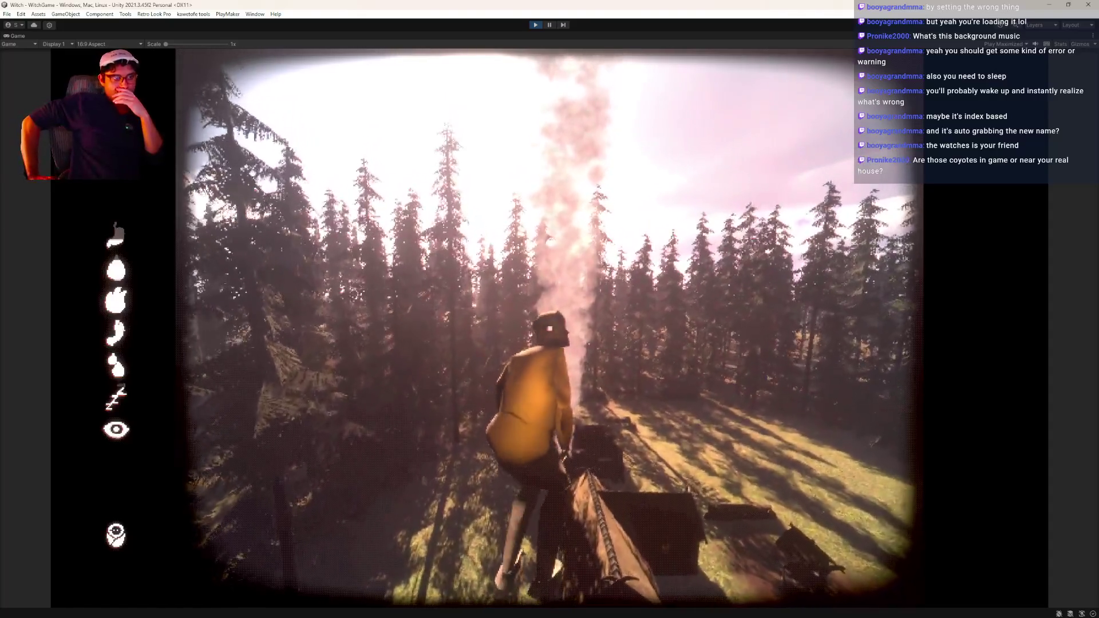
key(a)
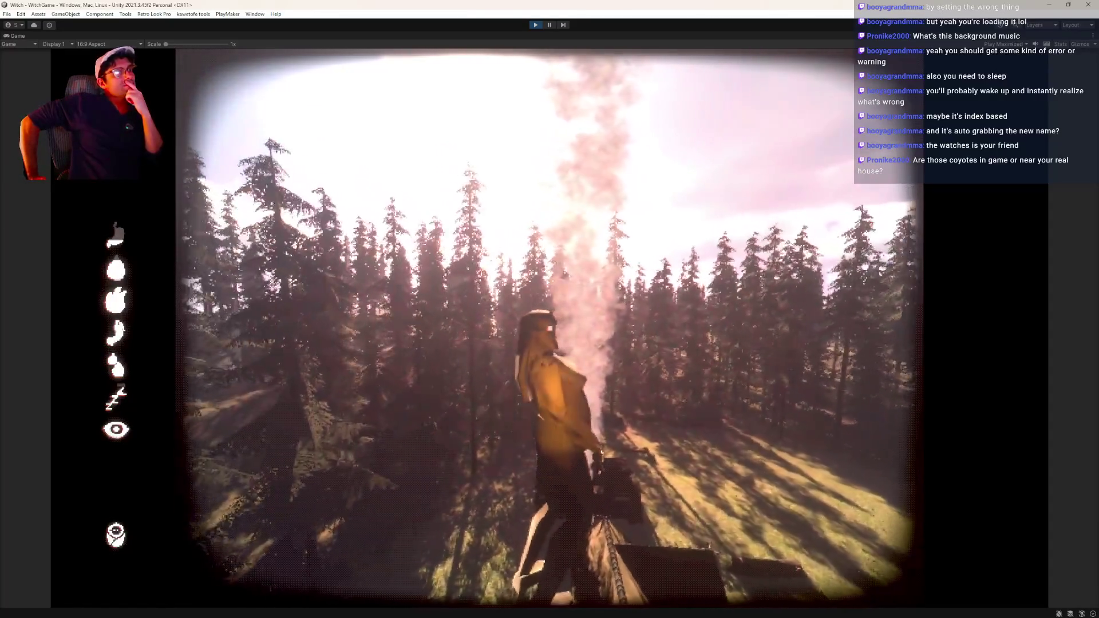
key(s)
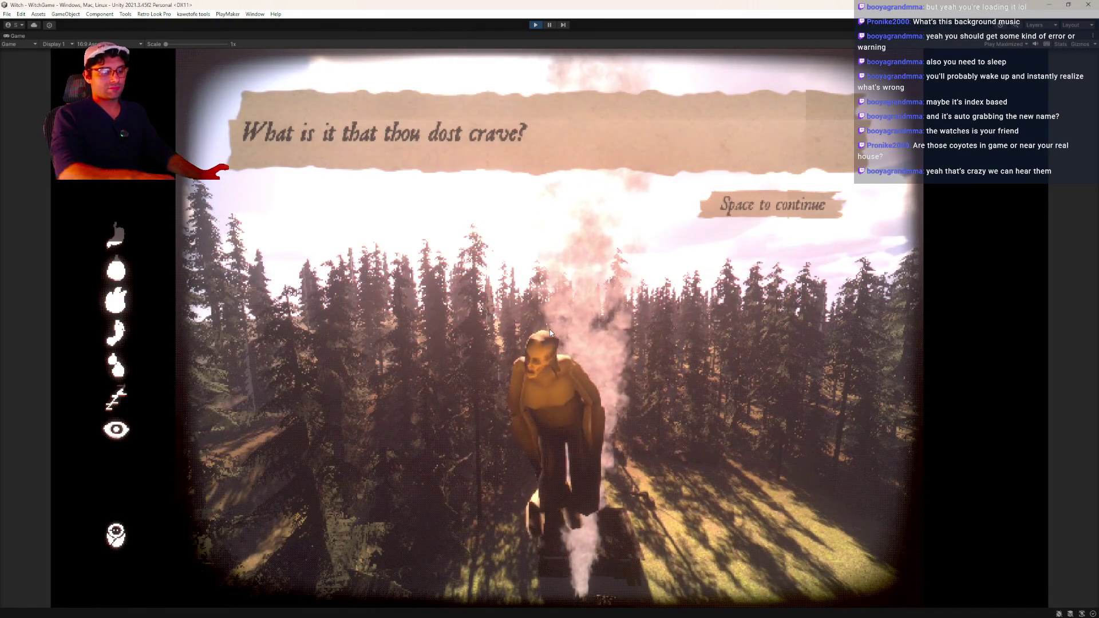
- Answer 'I crave no union with thee…', continue past the narration, and stop Play mode
key(space)
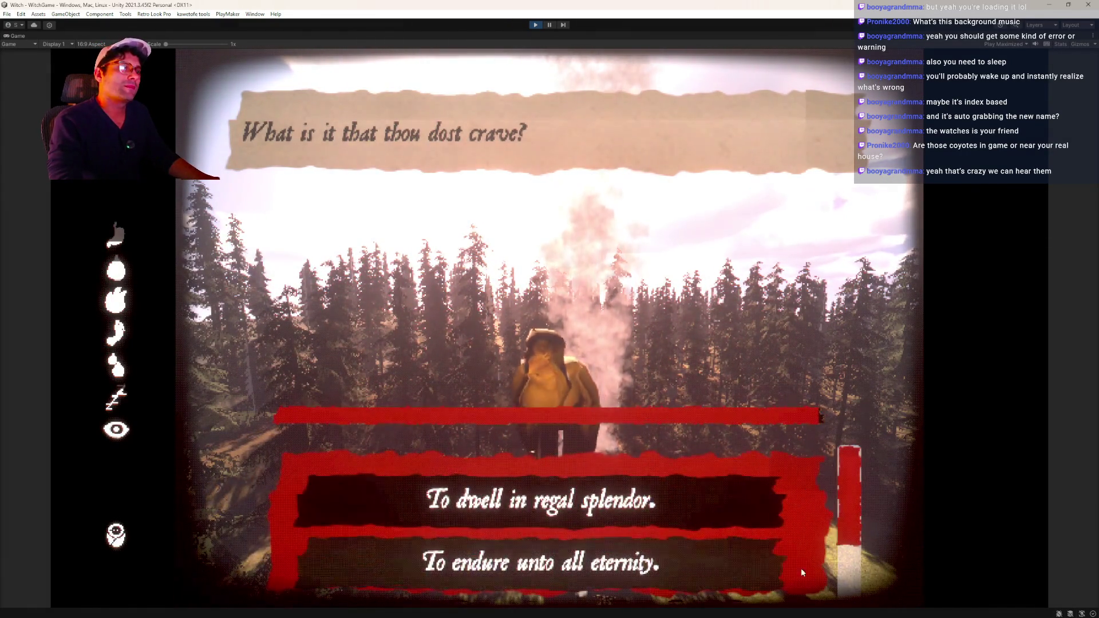
drag(853, 489, 851, 507)
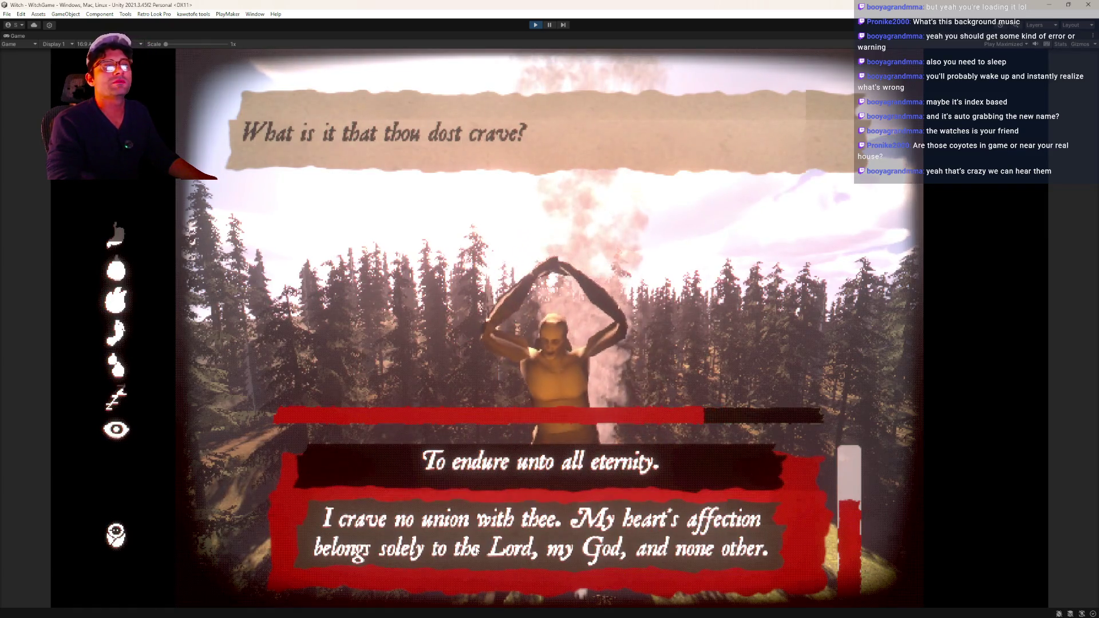
click(613, 543)
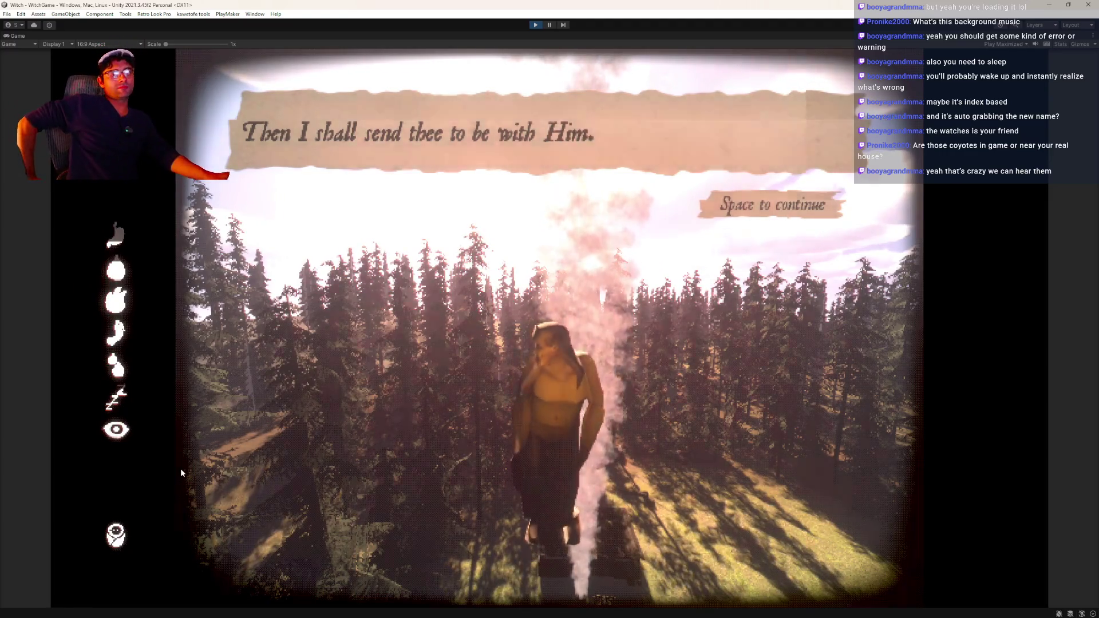
click(791, 211)
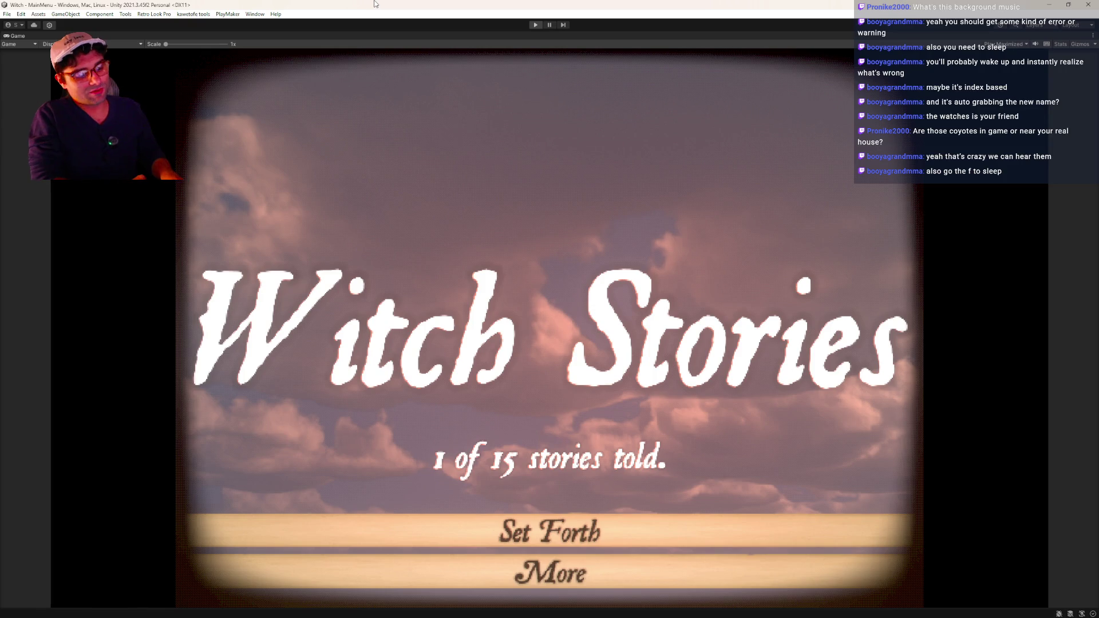
key(ctrl+p)
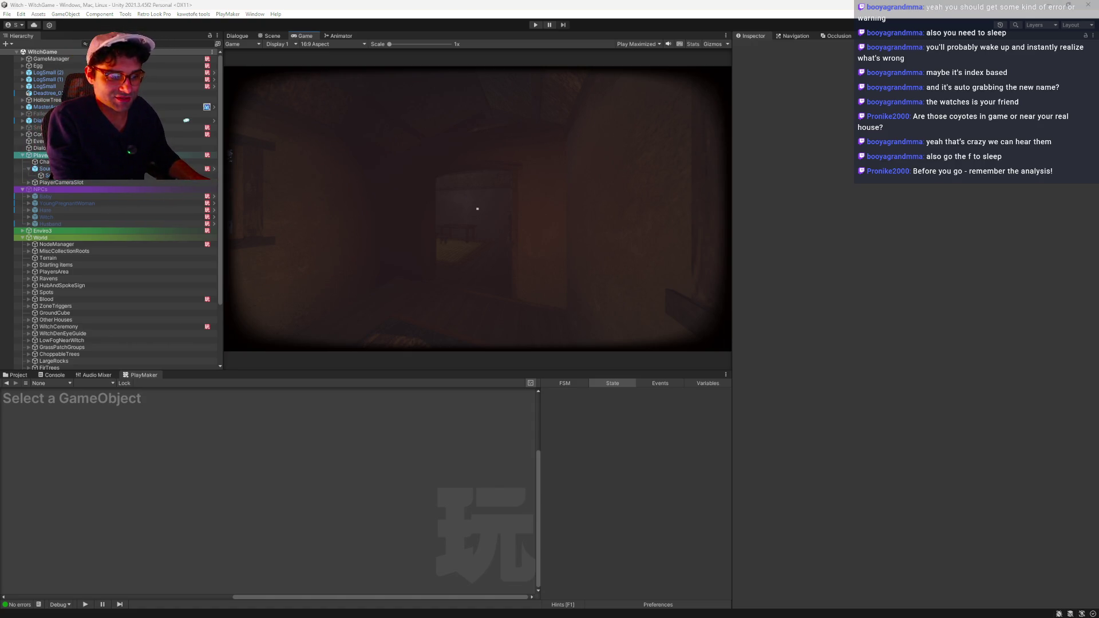
- Alt+Tab to the browser showing the Starhelm Studios YouTube channel
key(alt+Tab)
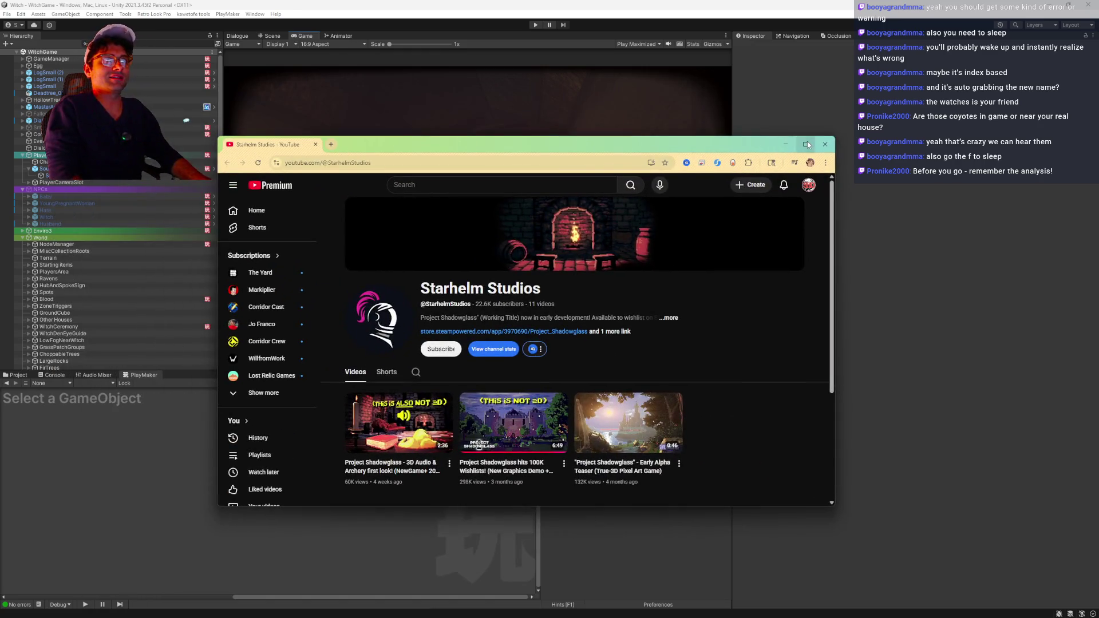
- Maximize Chrome and open the 'Project Shadowglass hits 100K Wishlists!' video
click(807, 142)
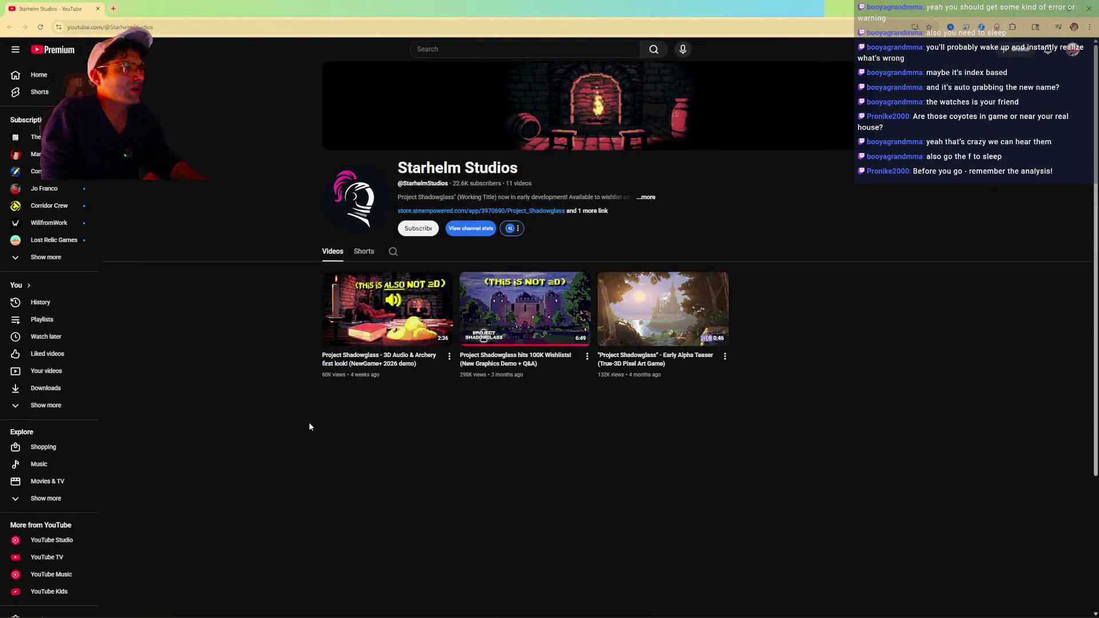
mouse_move(400, 335)
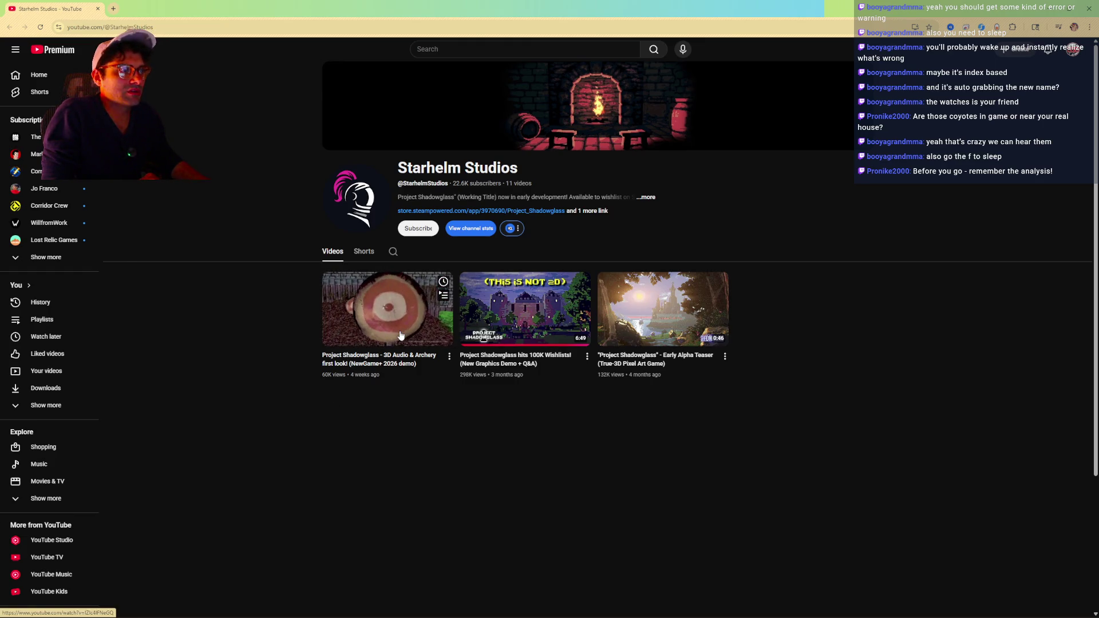
mouse_move(526, 310)
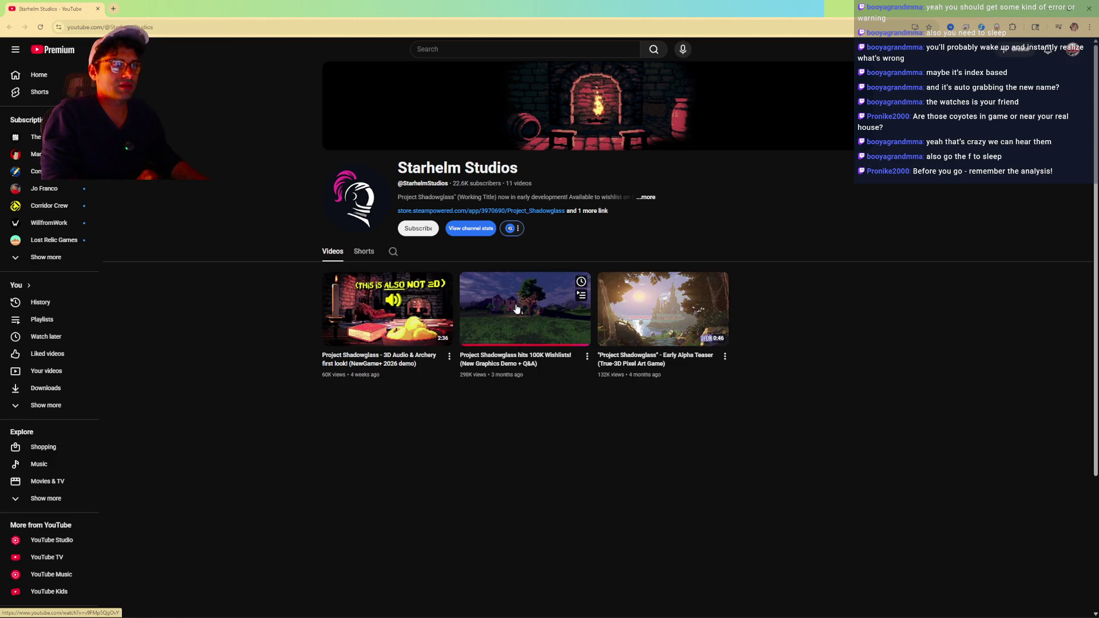
click(515, 311)
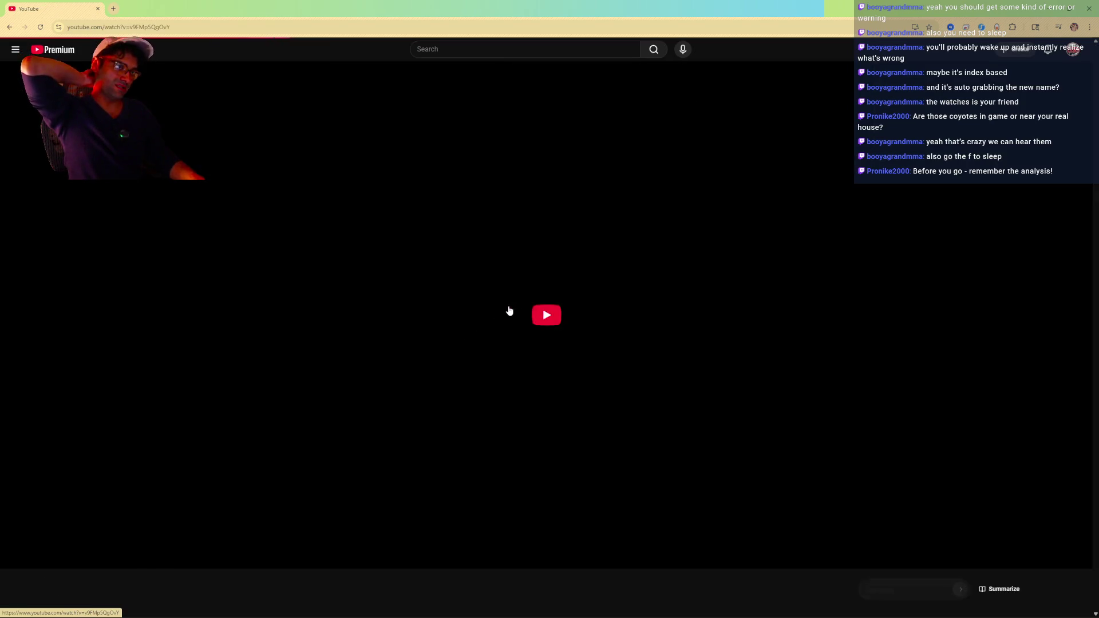
- Skip the devlog ahead to about 1:04 and mute its sound
click(38, 556)
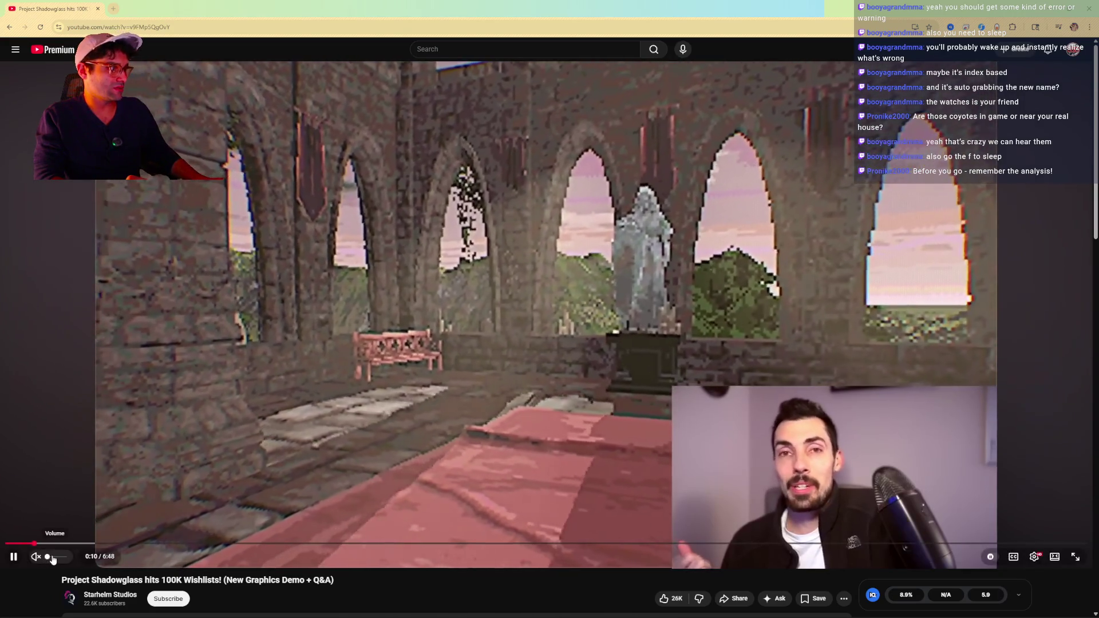
click(56, 558)
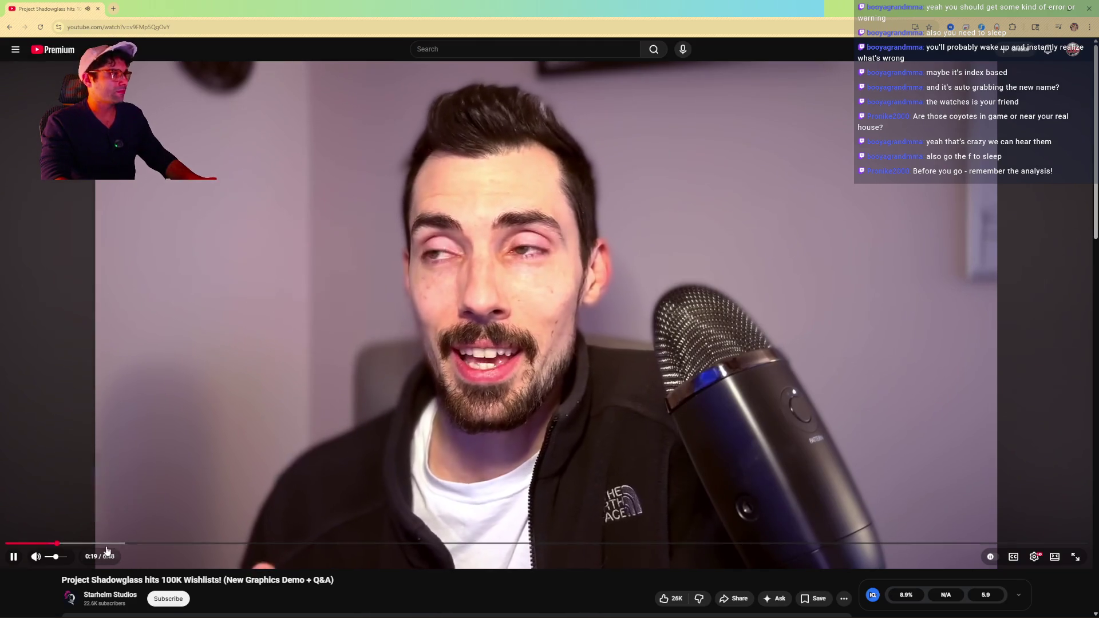
click(173, 544)
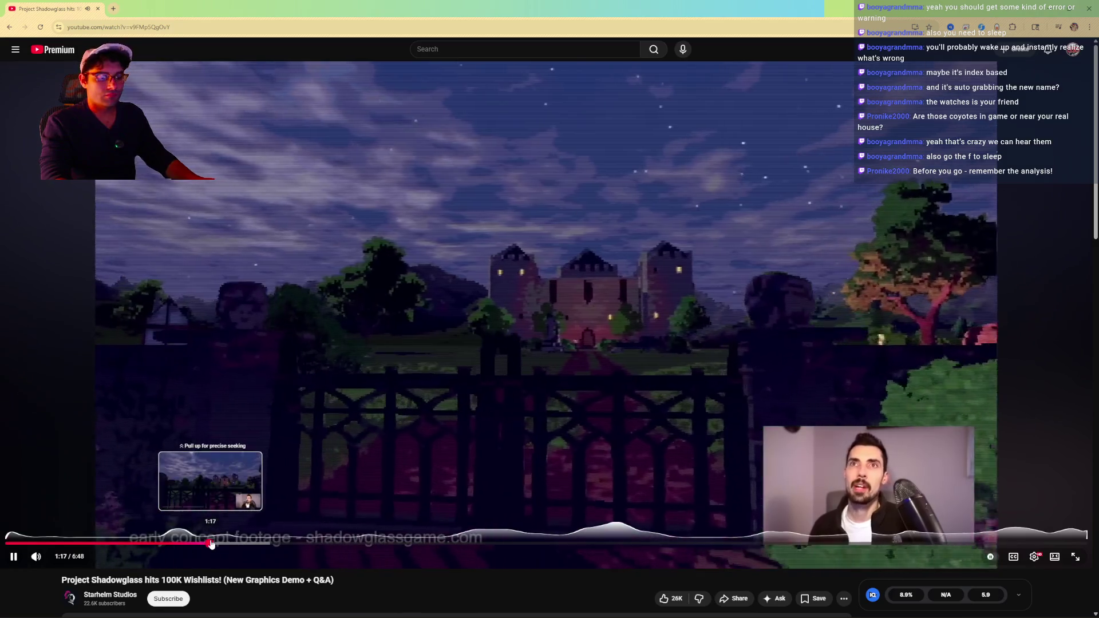
key(m)
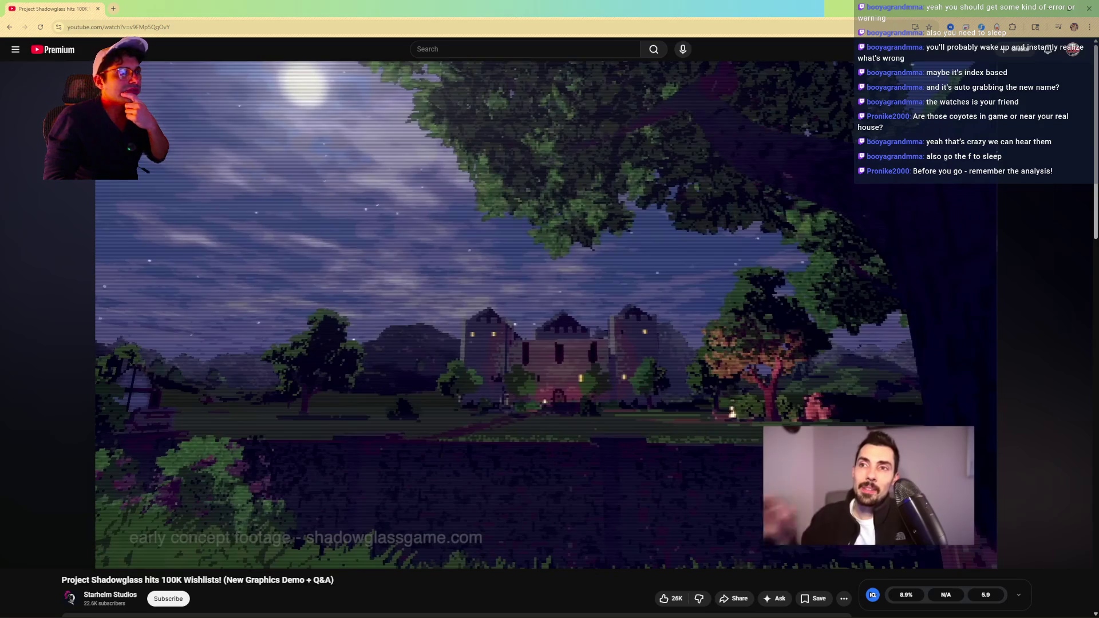
- Pause on the moonlit castle scene at 1:25, then resume playback
click(348, 291)
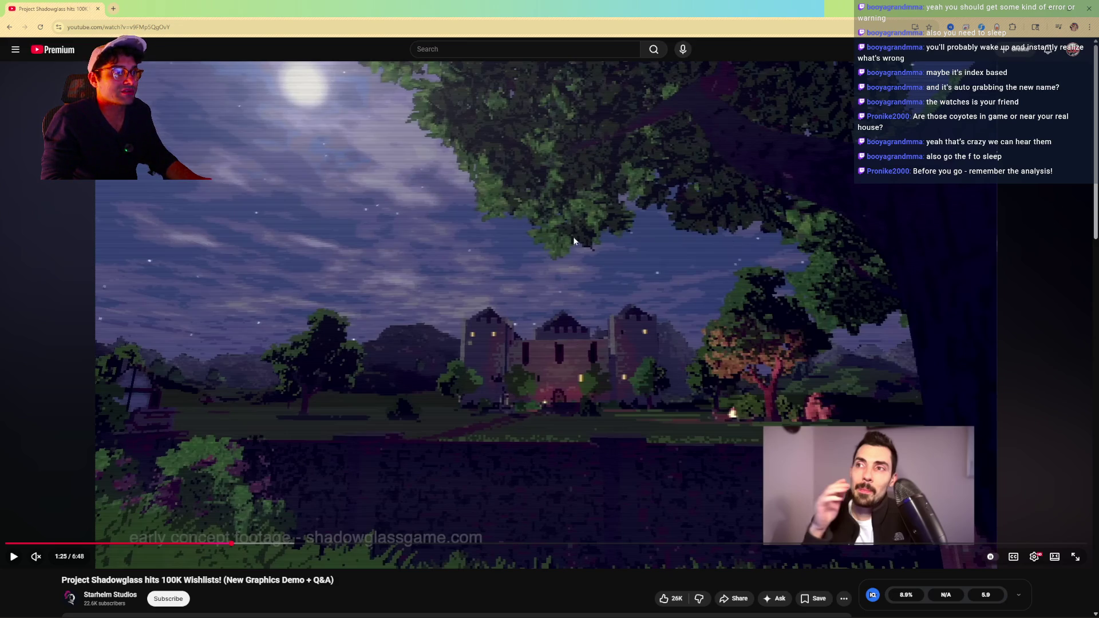
mouse_move(422, 607)
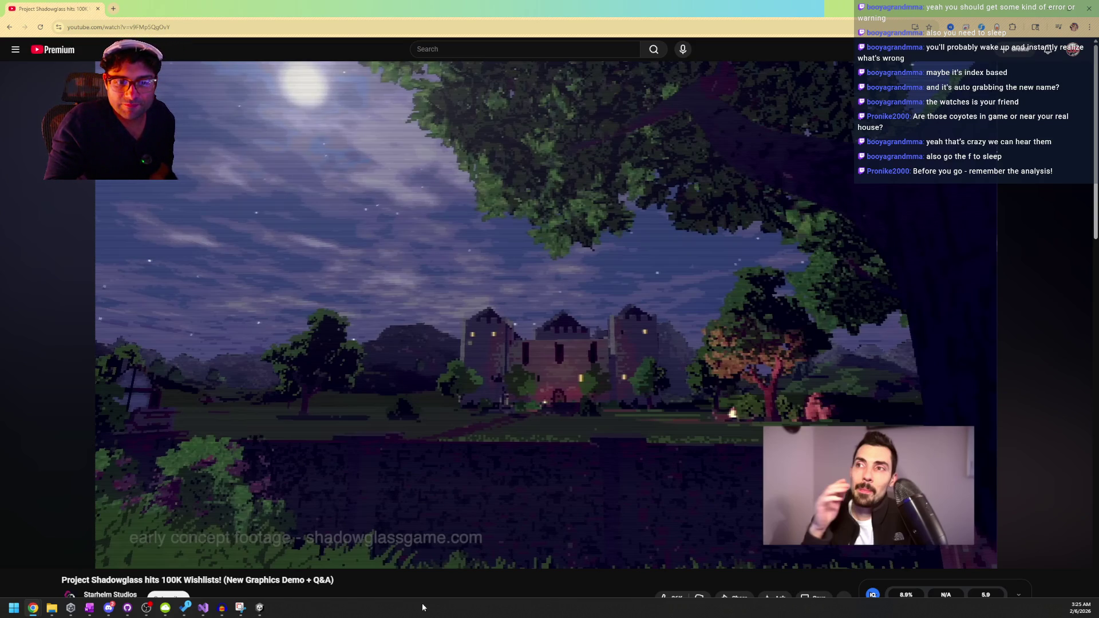
key(space)
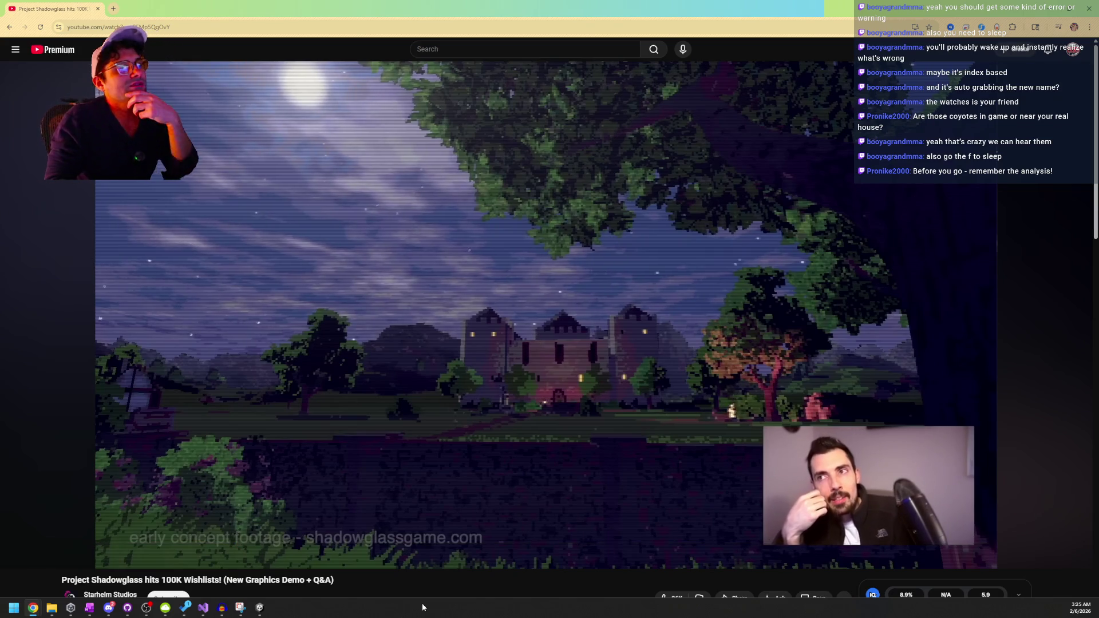
- Skip ahead to the campfire scene, pause briefly, then resume playback
key(l)
key(l)
key(l)
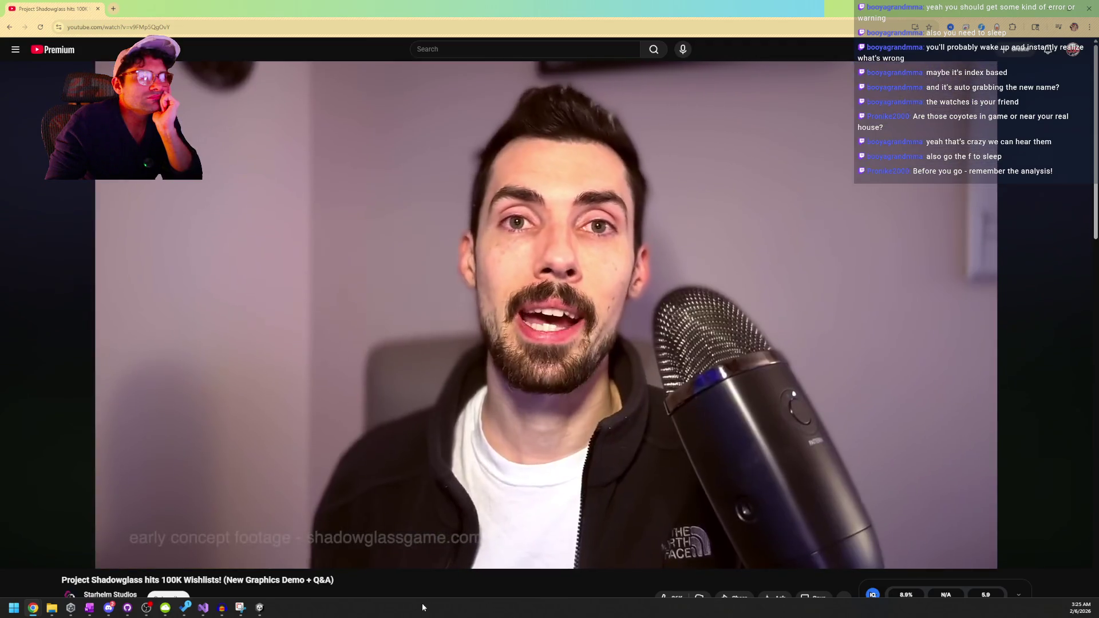
key(l)
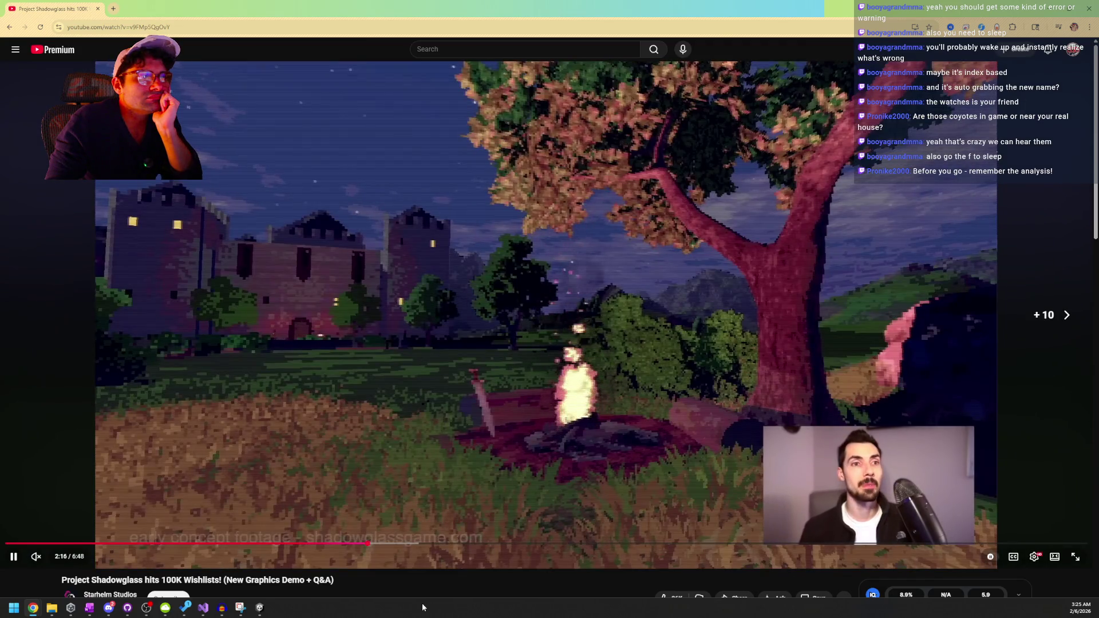
key(k)
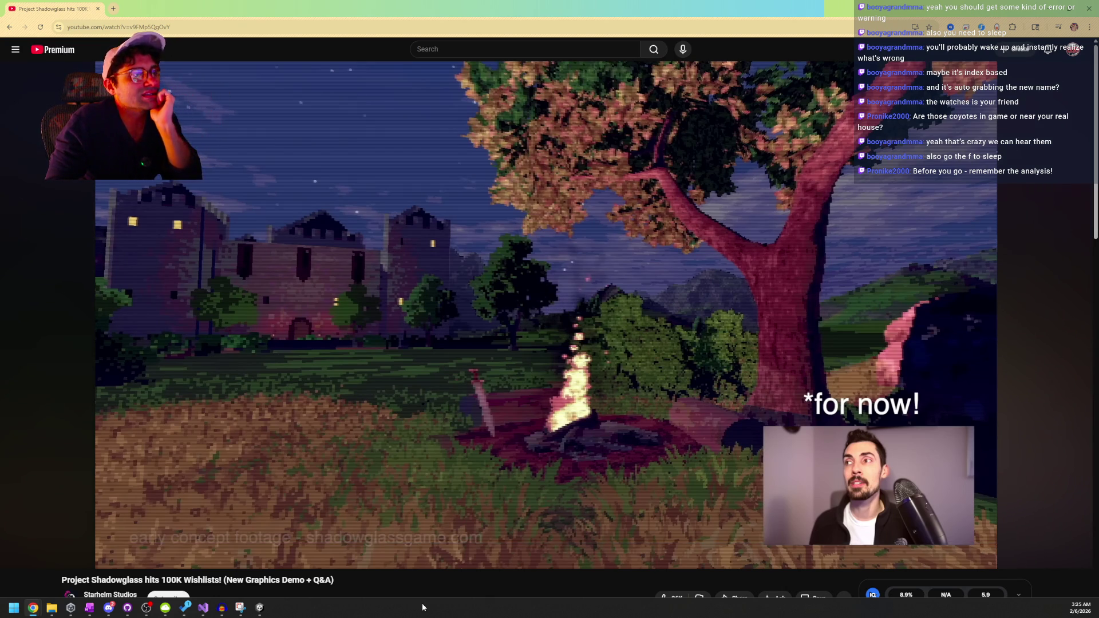
key(k)
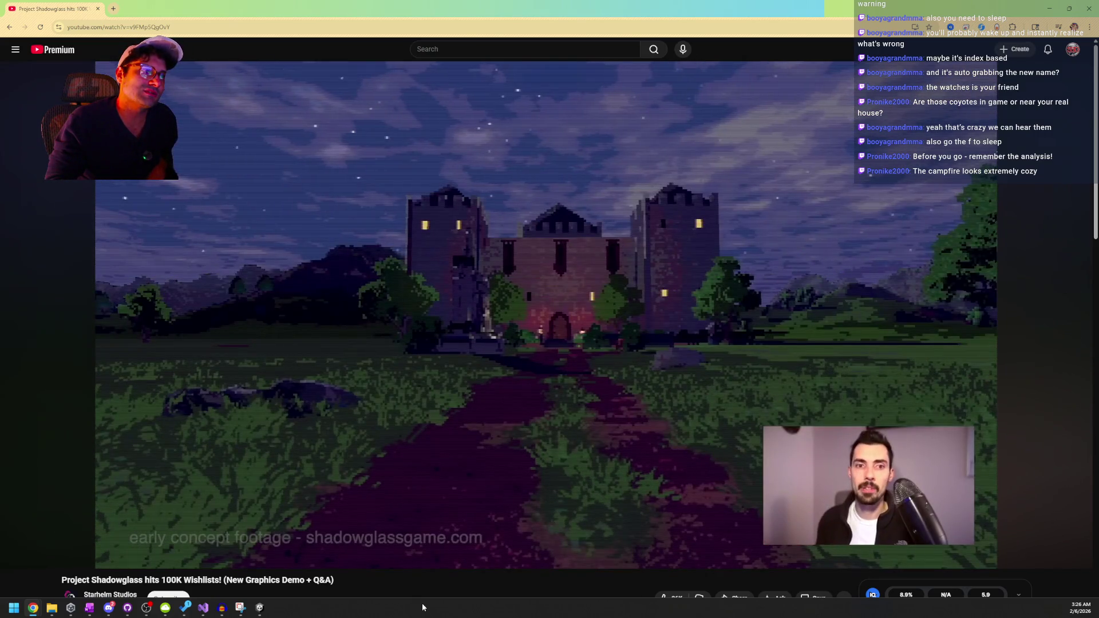
- Seek back to the castle approach shot and pause it around 3:02
key(l)
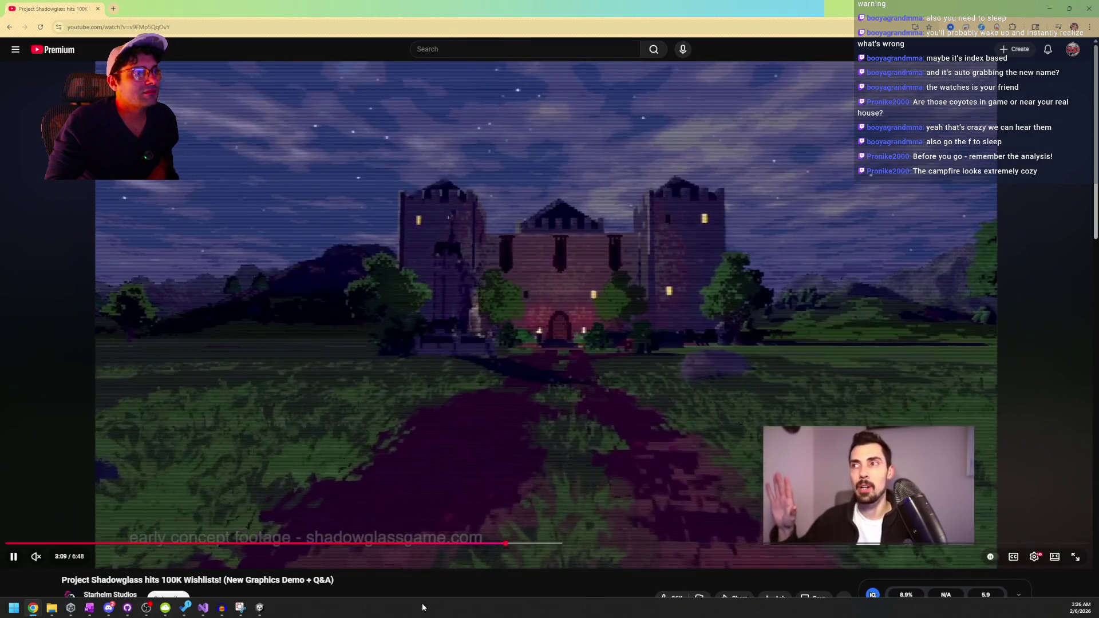
key(j)
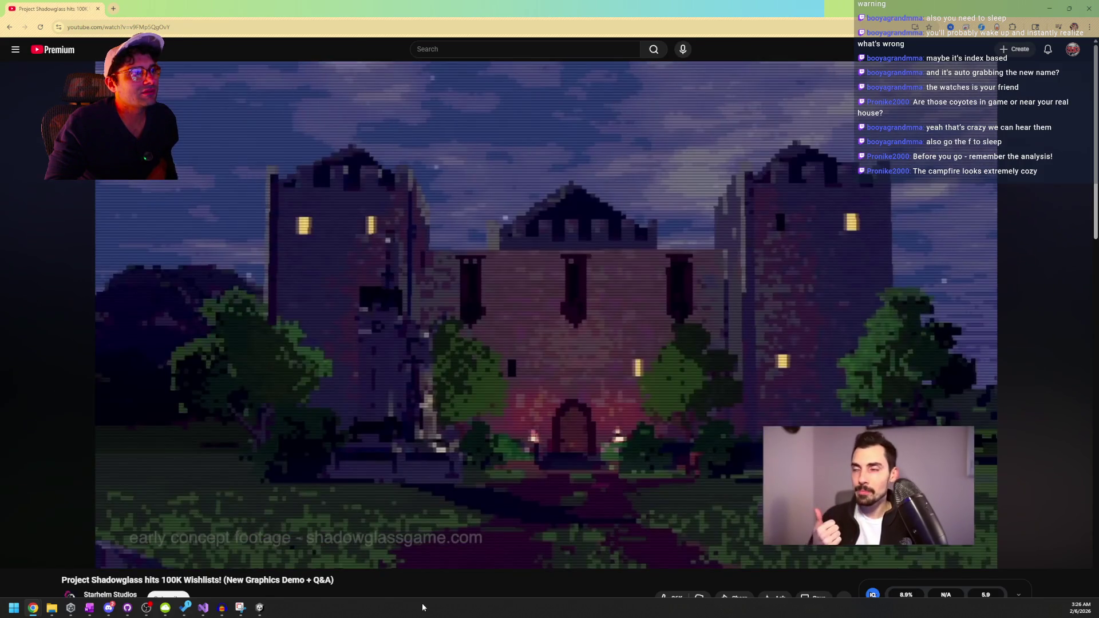
key(k)
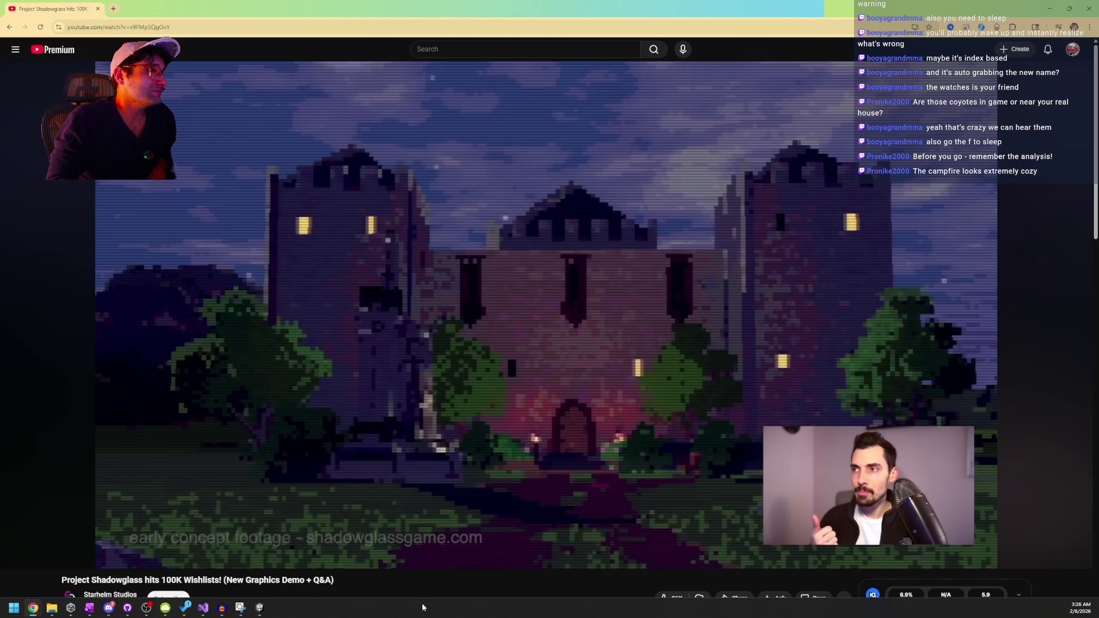
key(space)
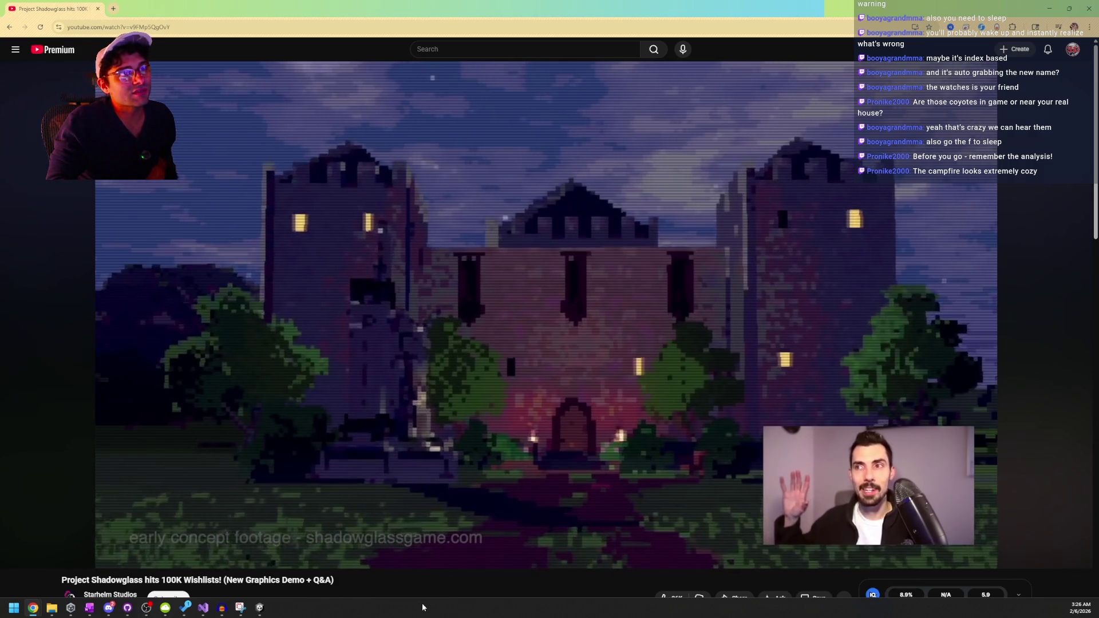
key(space)
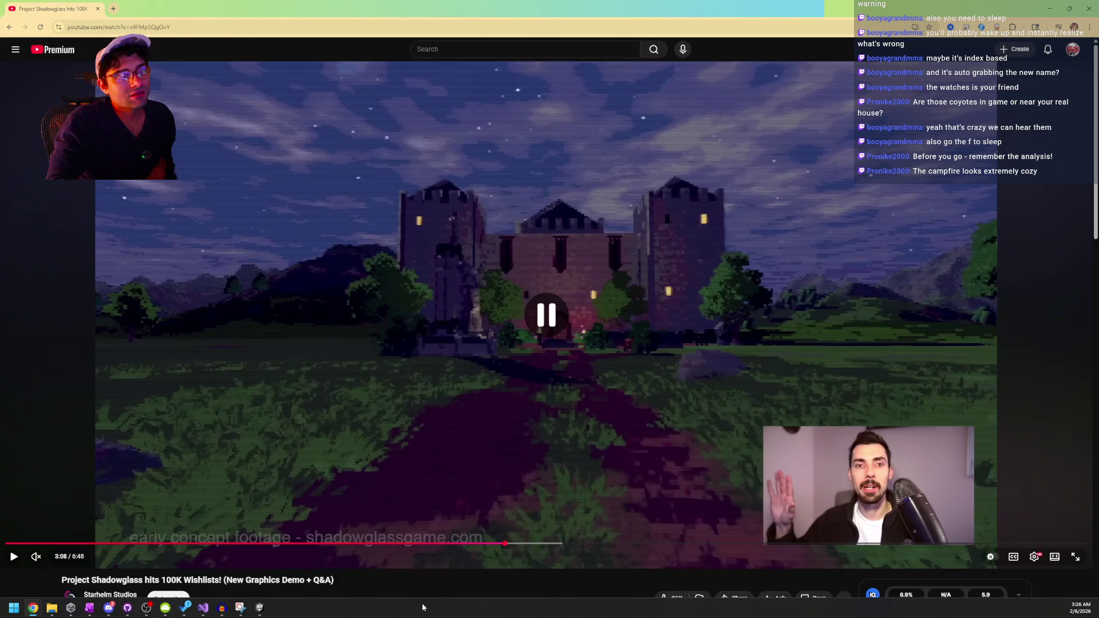
key(Left)
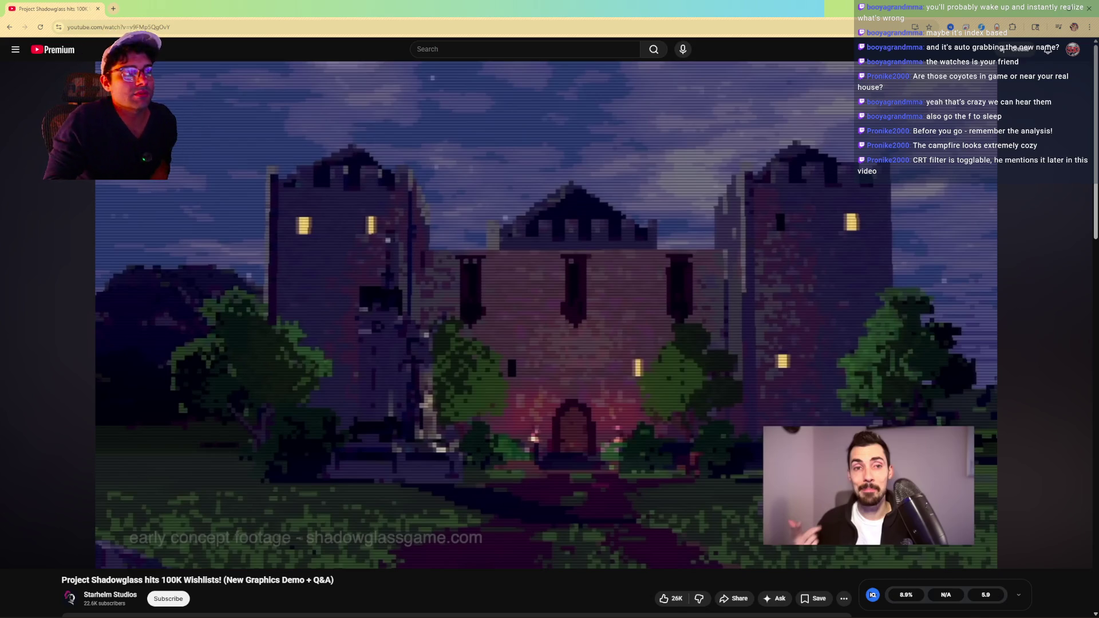
- Replay the castle approach, pausing around 3:08 before resuming
click(760, 225)
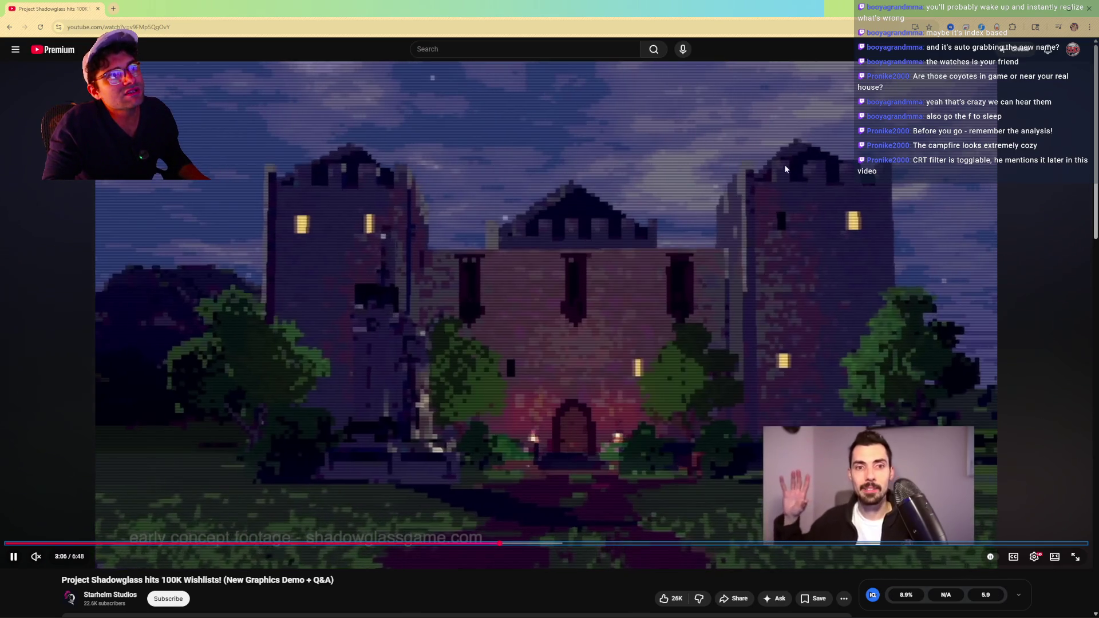
click(778, 228)
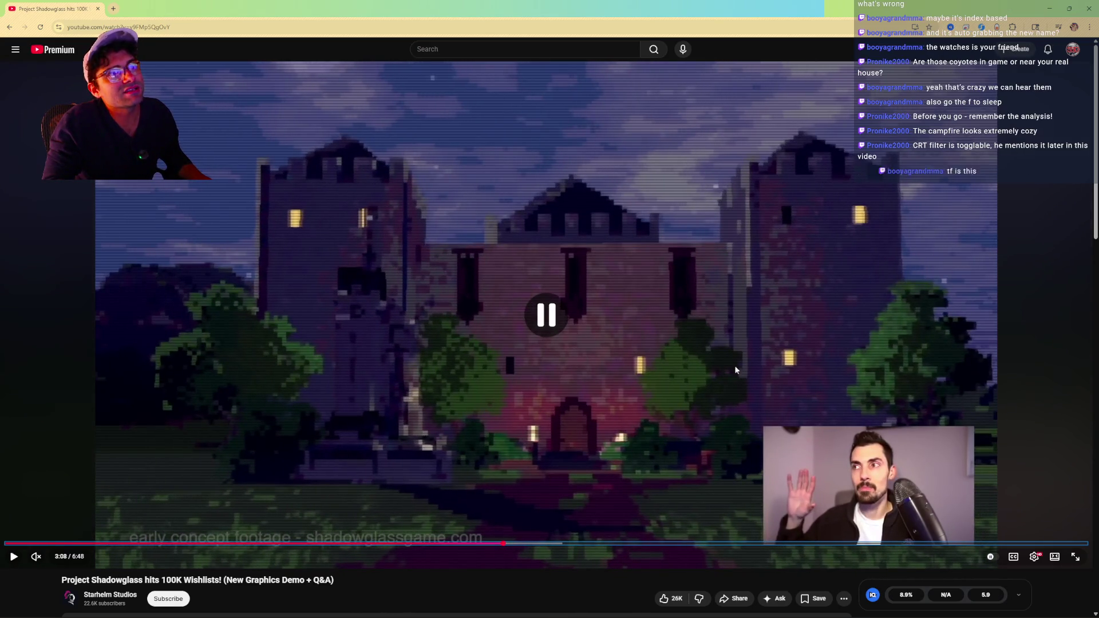
key(space)
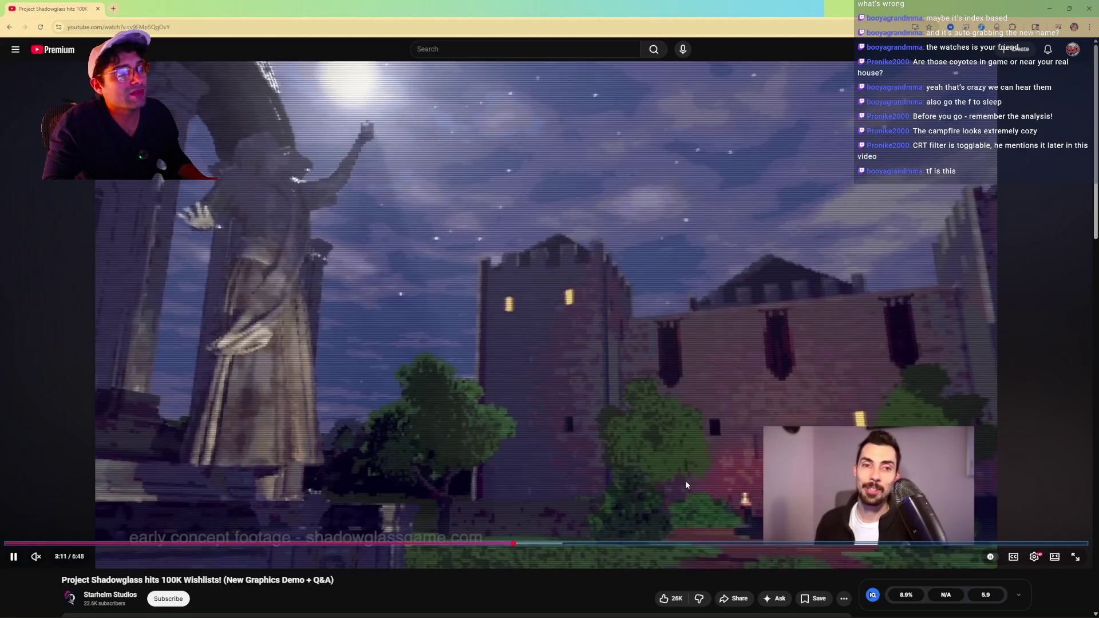
key(Left)
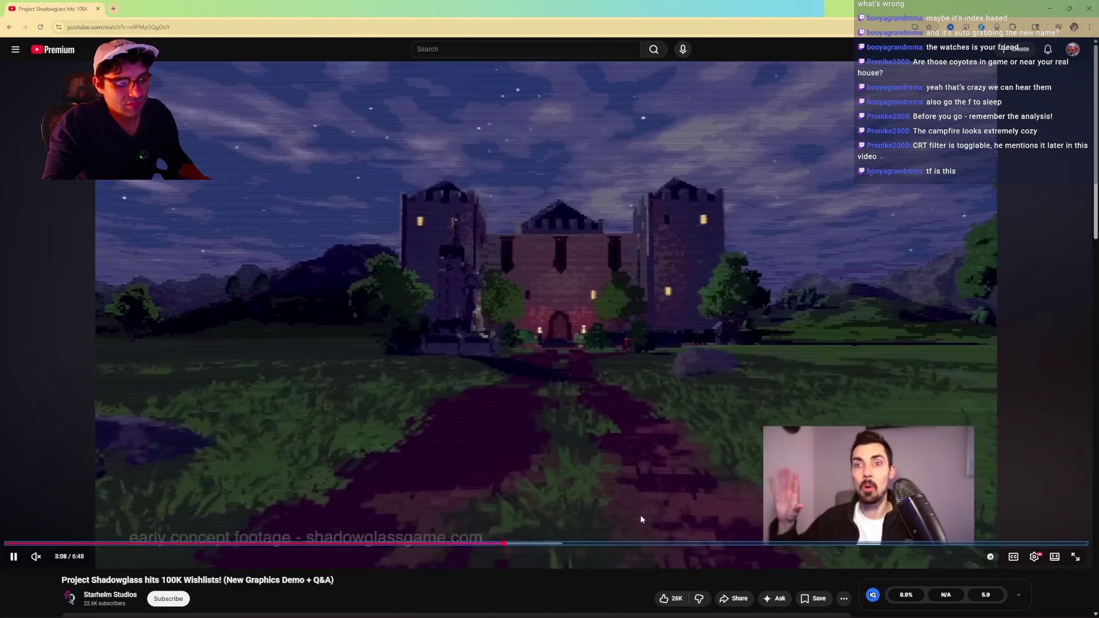
key(space)
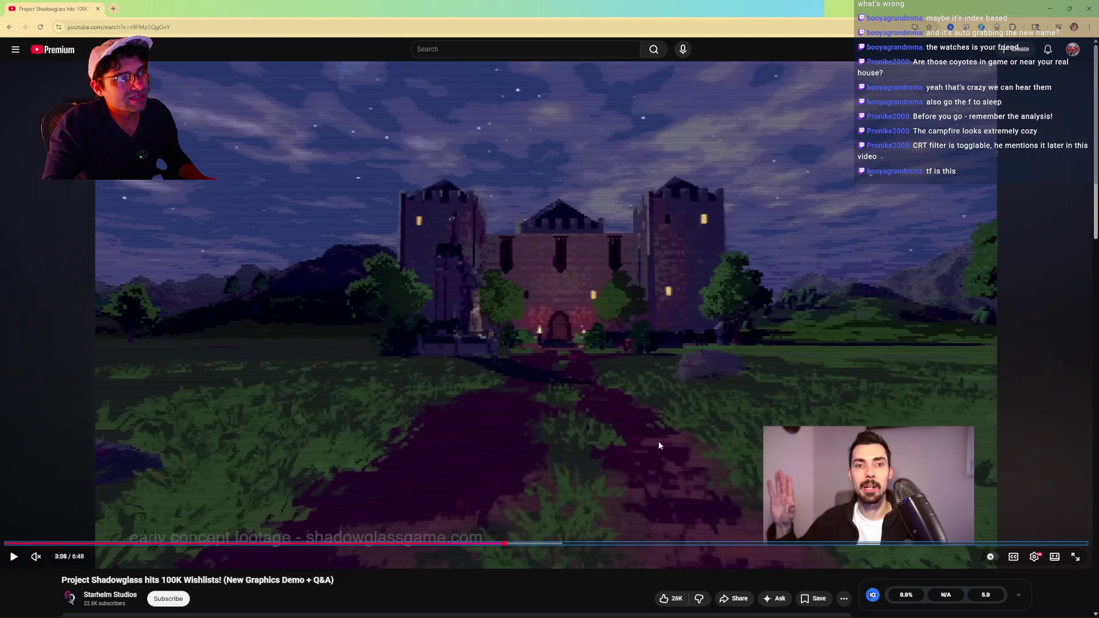
key(space)
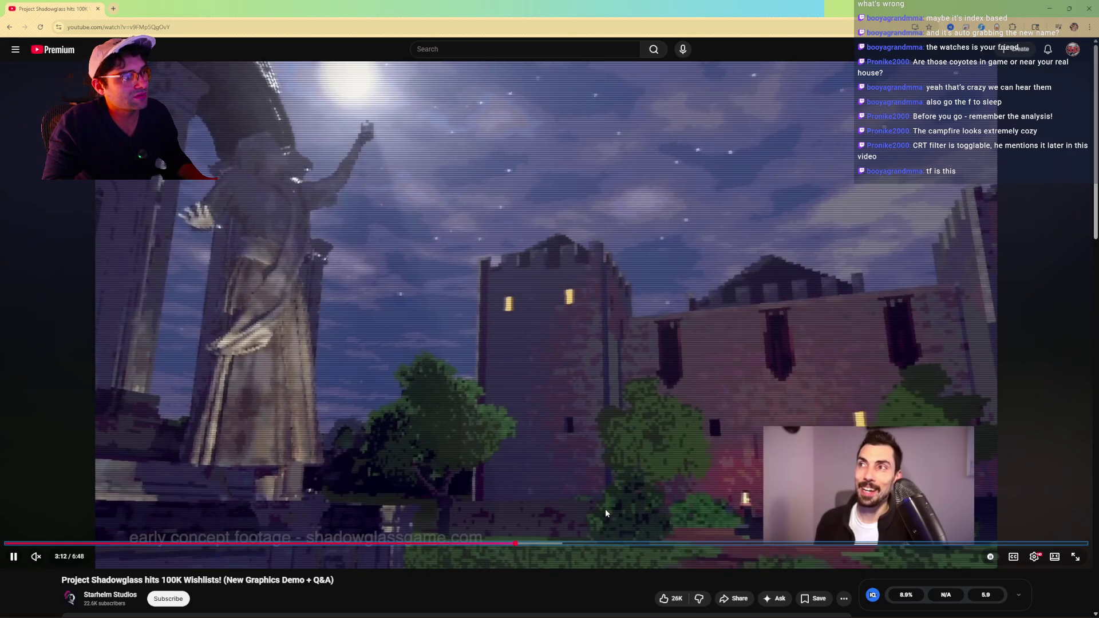
- Turn the sound on and resume playback toward the Mr. Impatient scene at 4:43
mouse_move(437, 615)
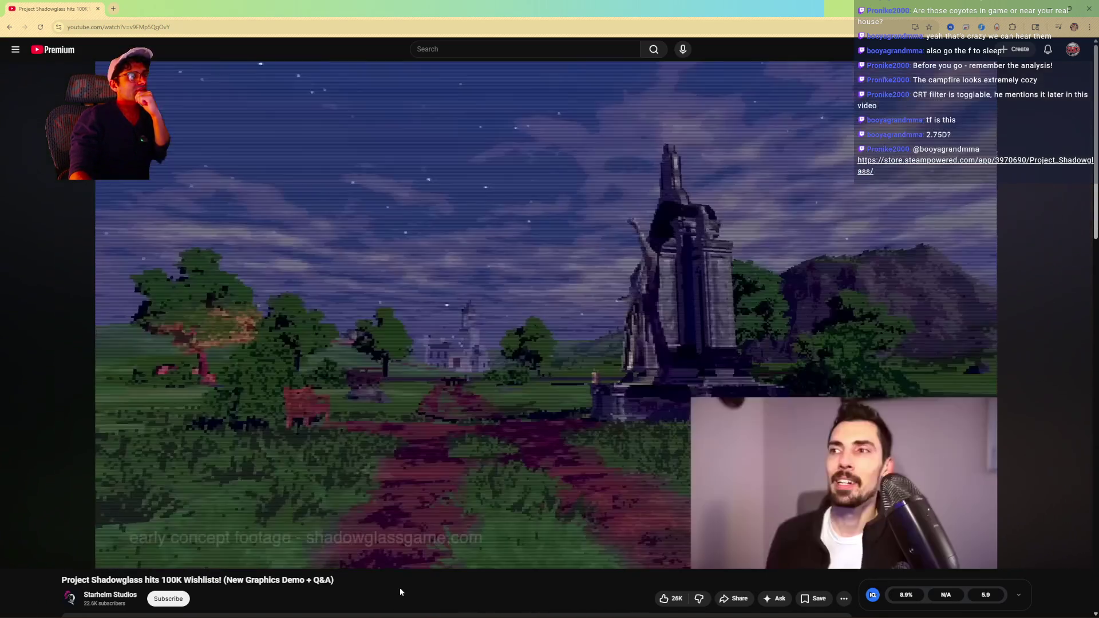
key(Down)
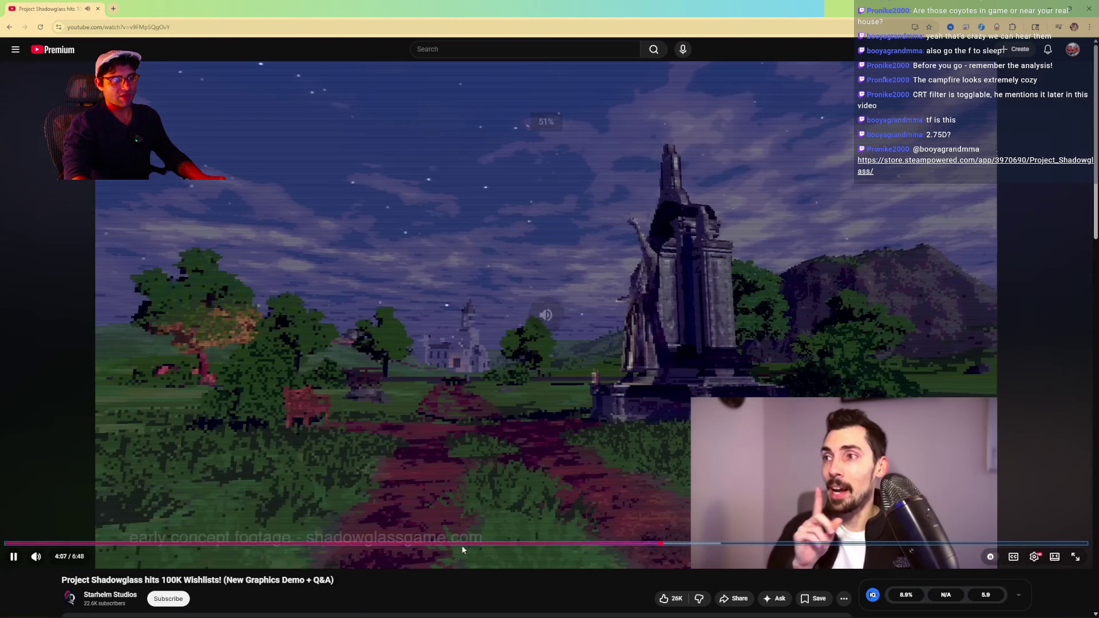
key(j)
key(j)
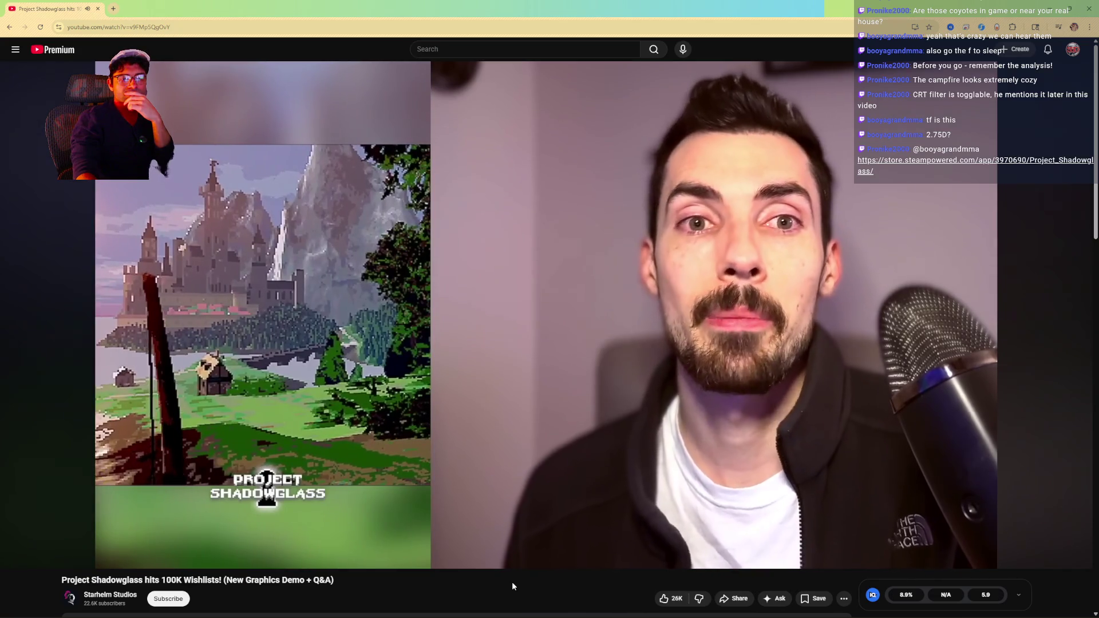
key(k)
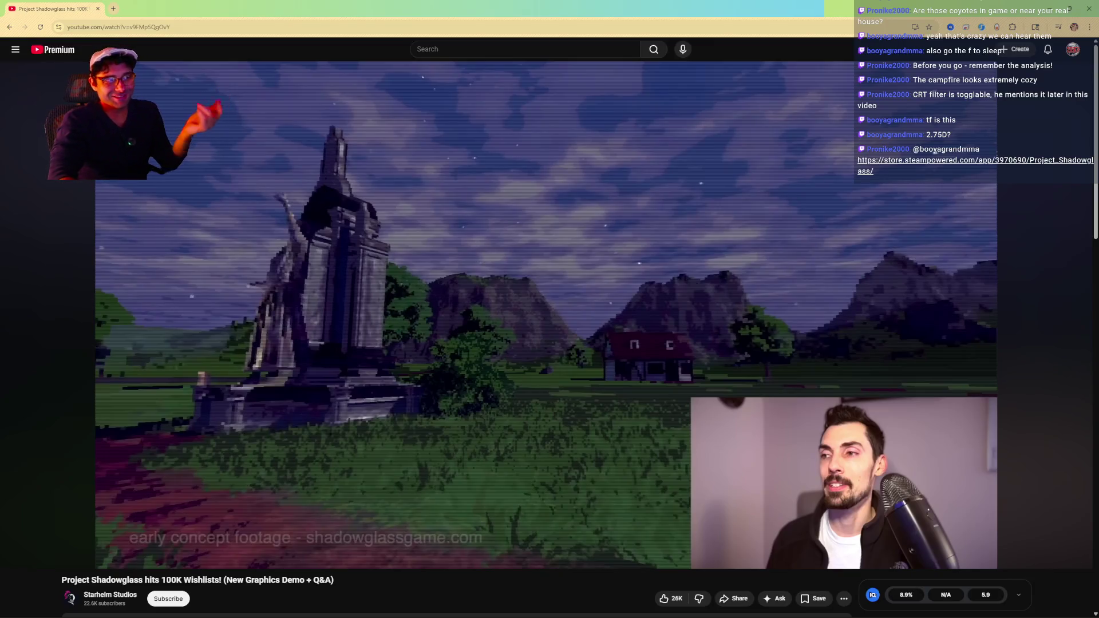
key(space)
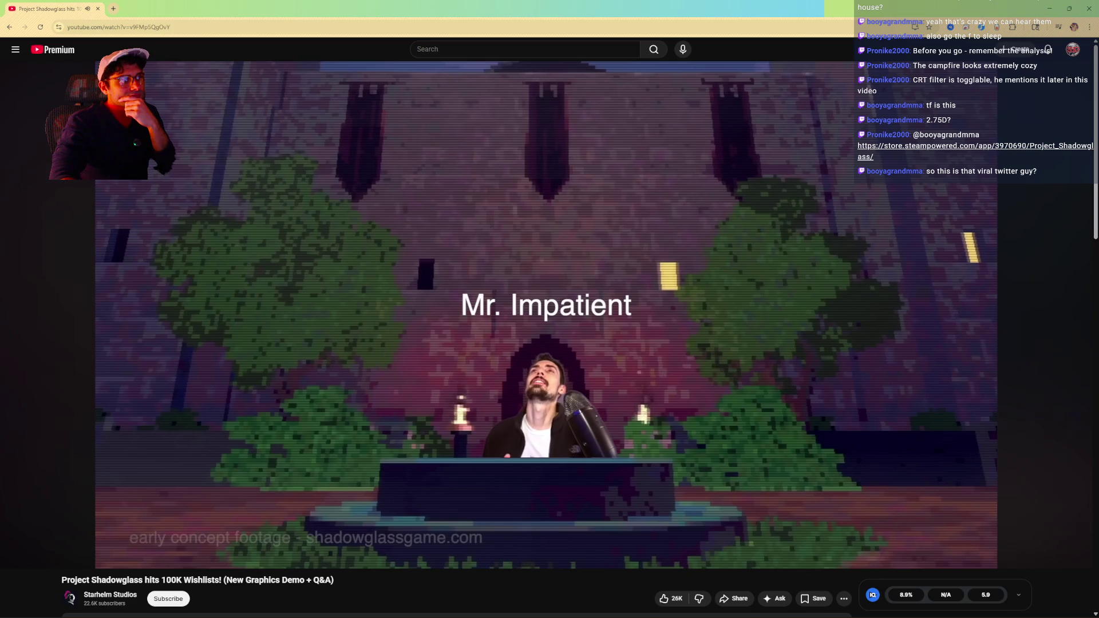
- Pause at 4:48 and on the candlestick close-up, then keep the devlog playing past 4:54
key(l)
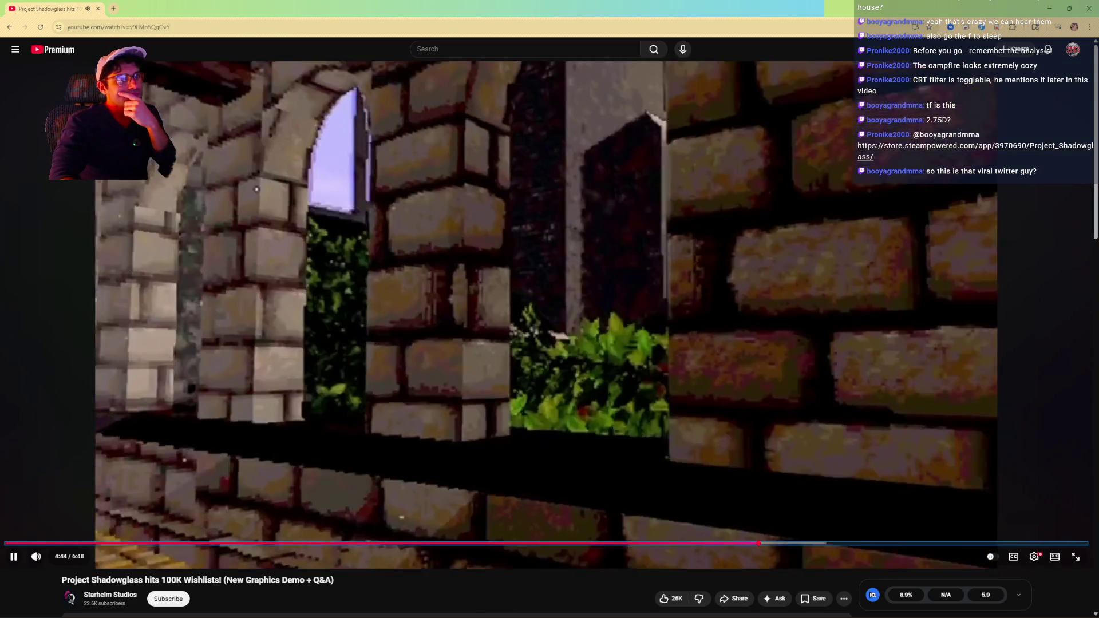
key(l)
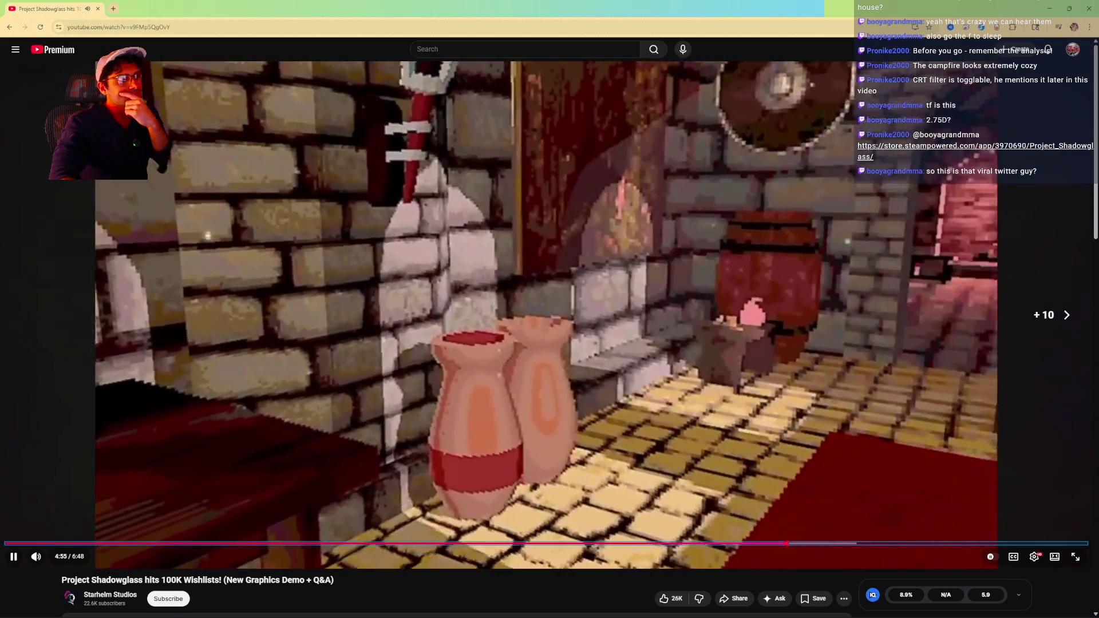
key(j)
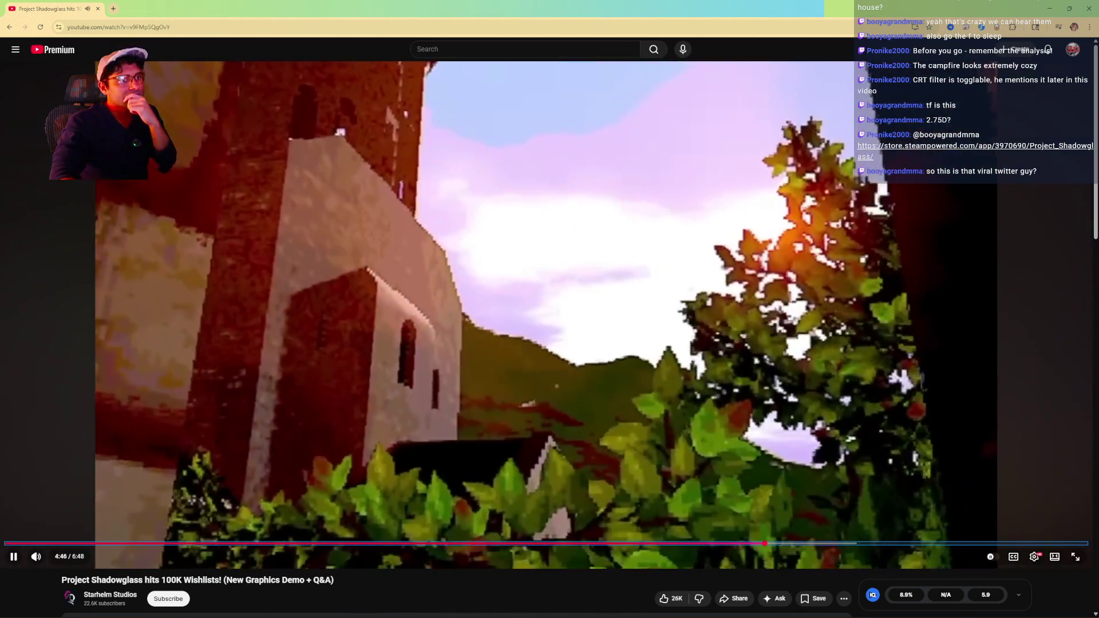
key(k)
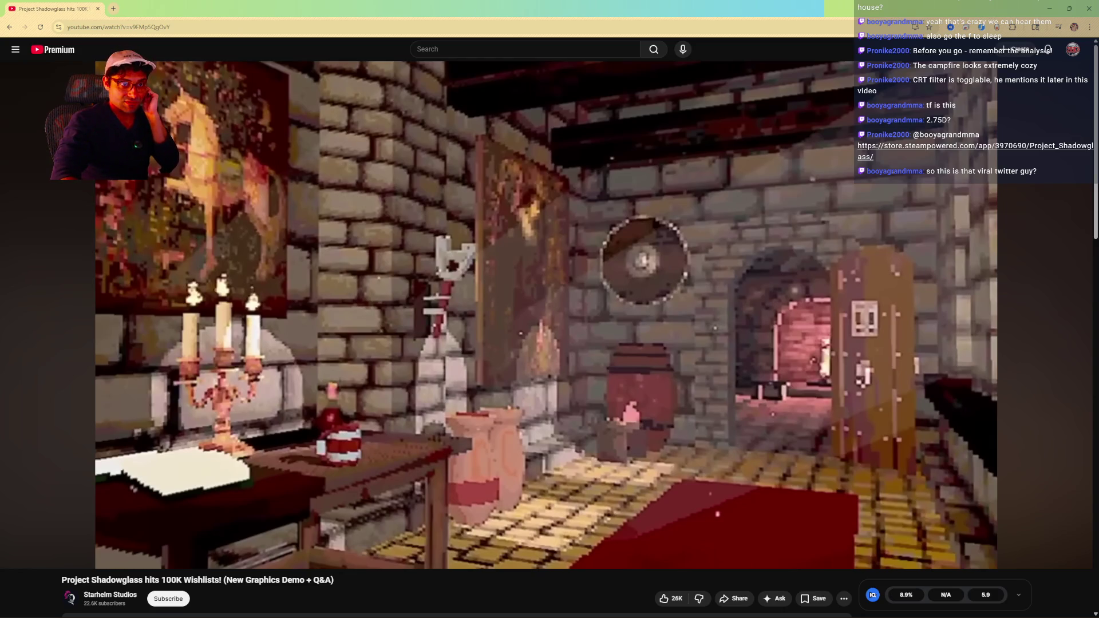
key(space)
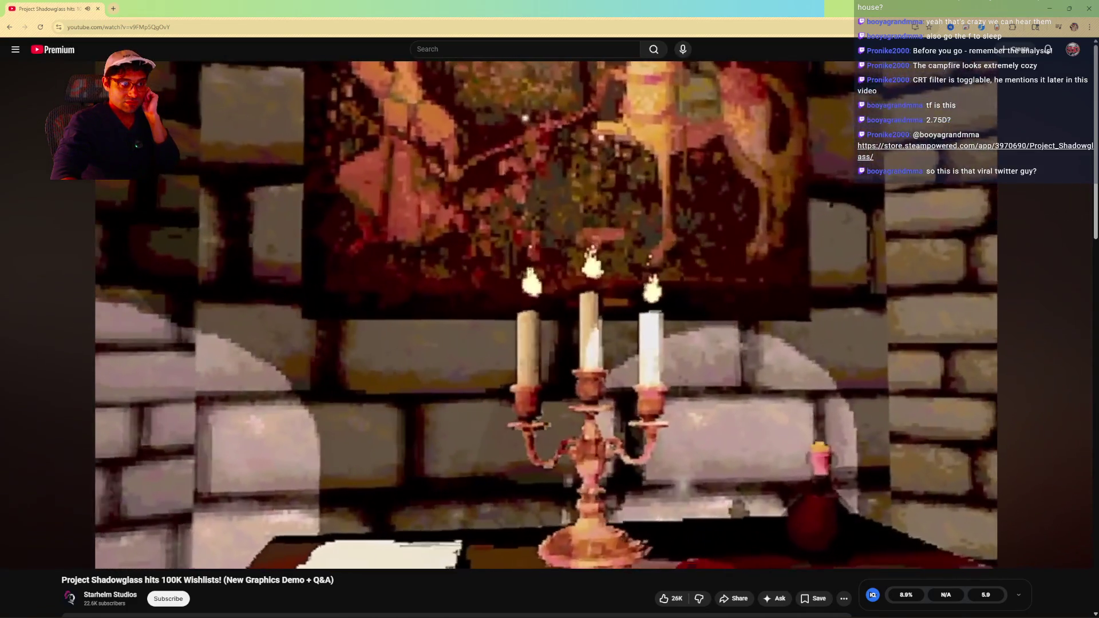
key(space)
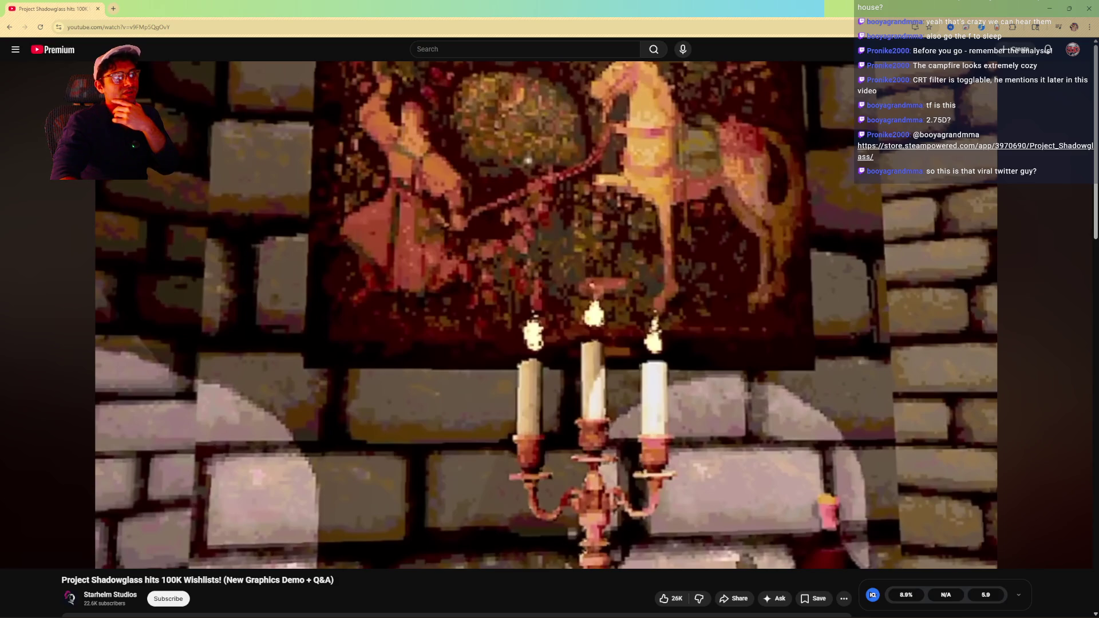
key(space)
key(space)
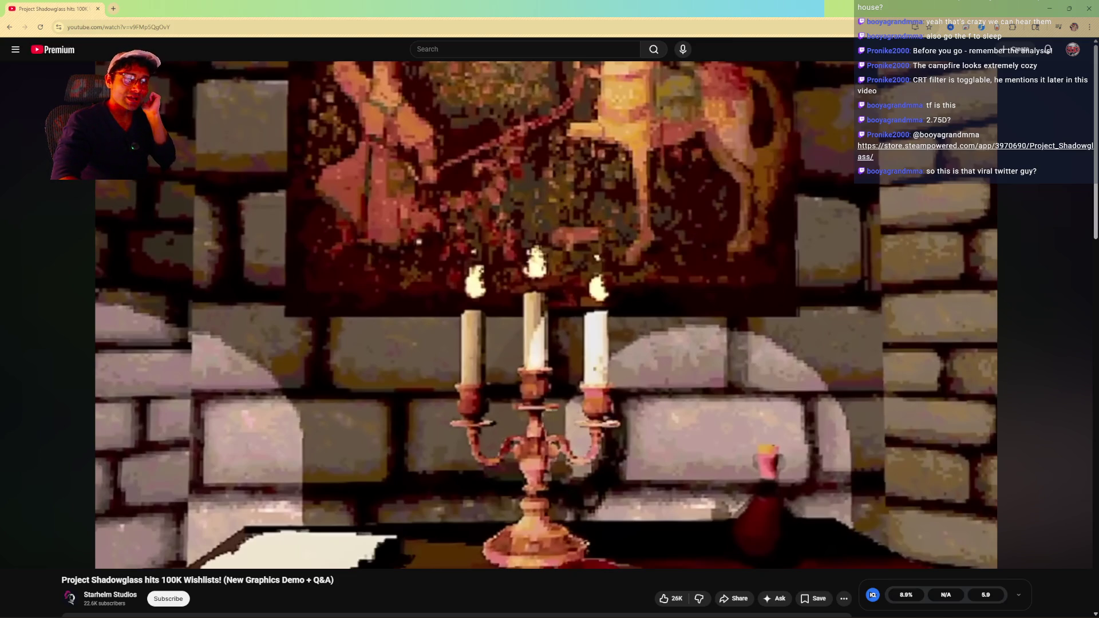
key(space)
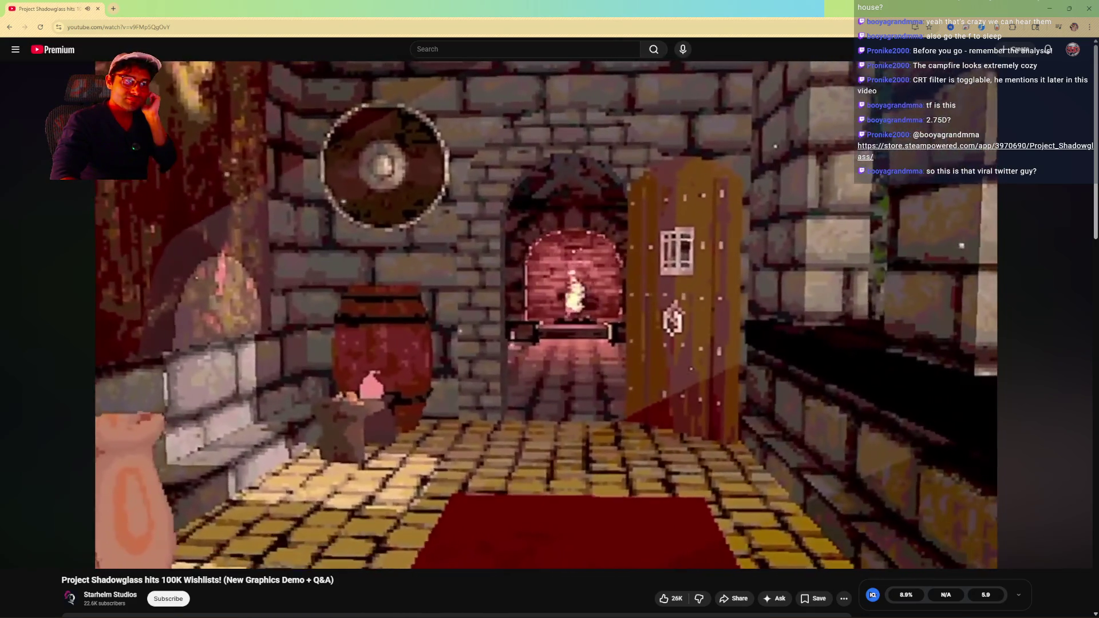
- Pause at 4:56 and step frame by frame to the moonlit castle facade shot
key(Left)
key(Left)
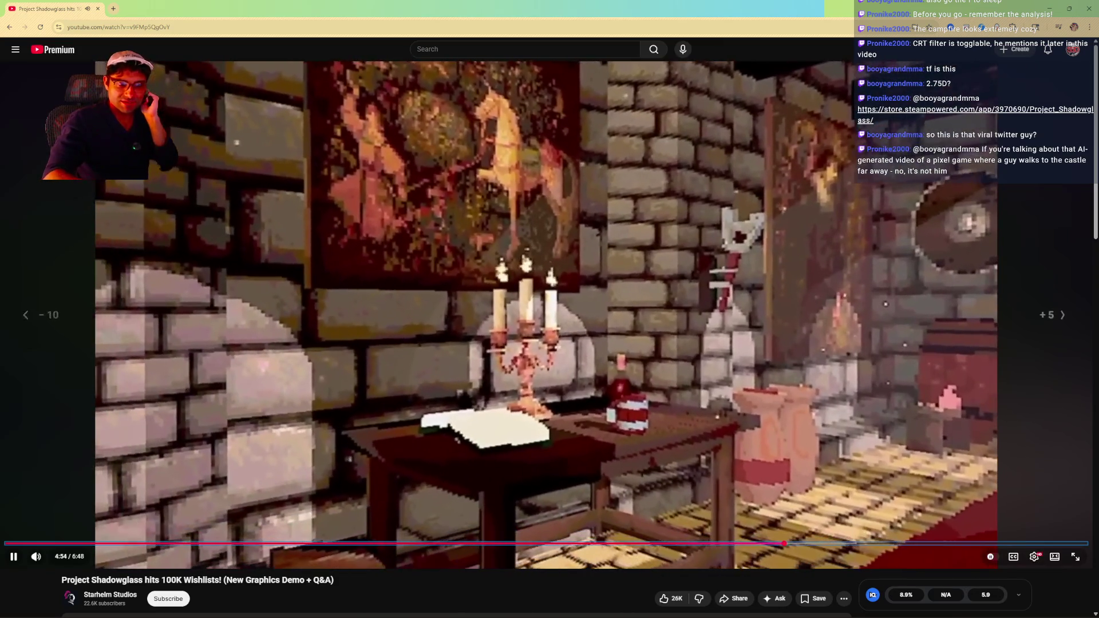
key(Right)
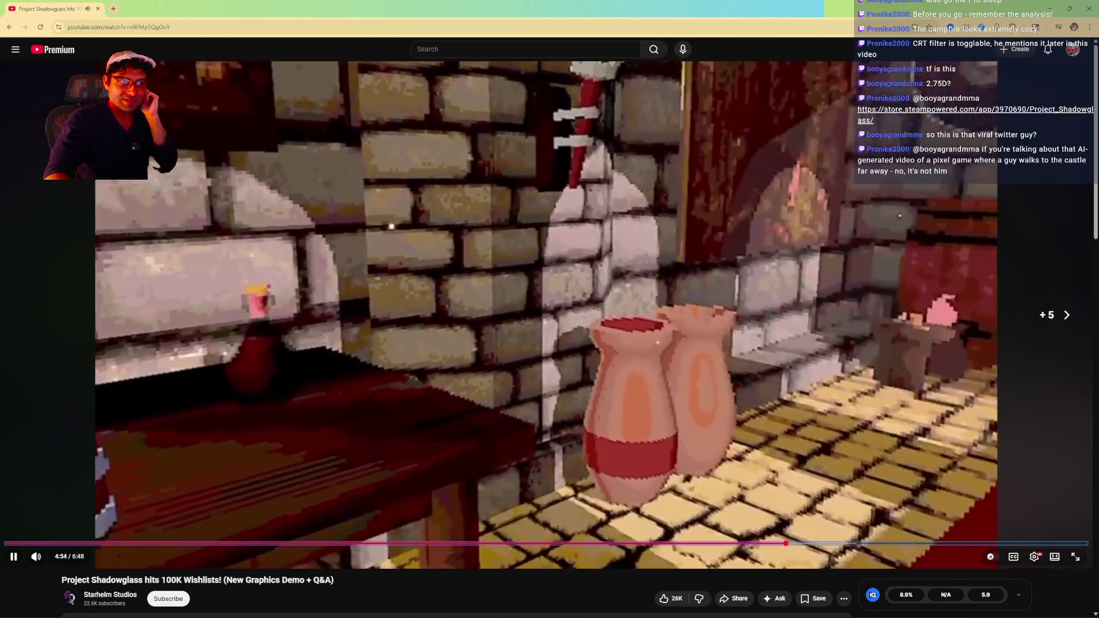
key(space)
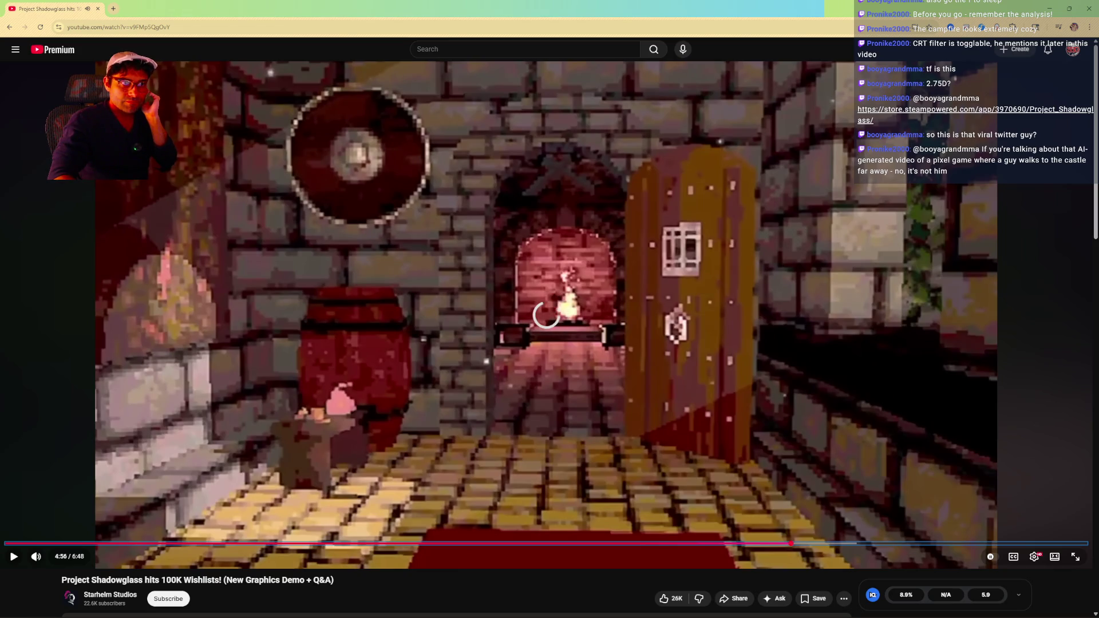
key(period)
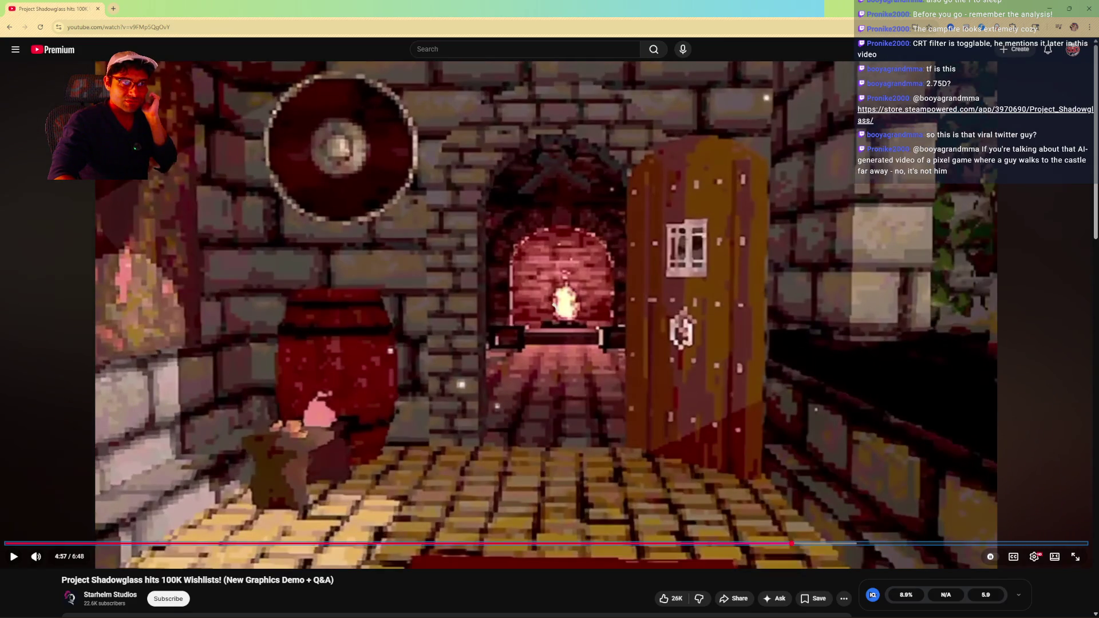
key(period)
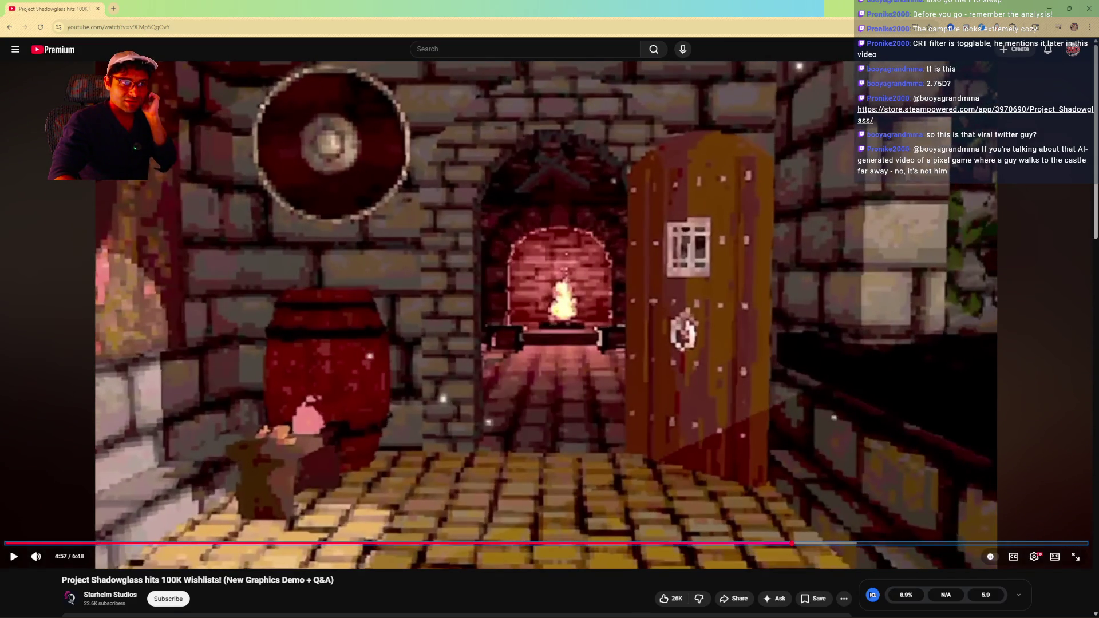
key(period)
key(period)
key(period)
key(period)
key(k)
key(k)
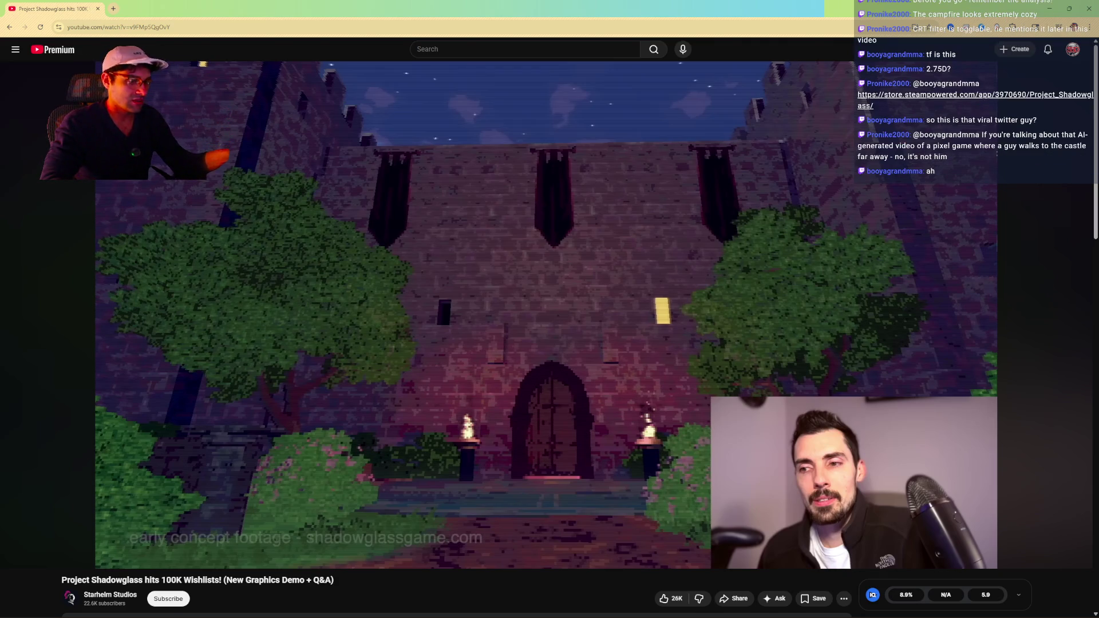
- Skip ahead to the red-roofed cottage countryside shot and hold it paused at 5:54
key(space)
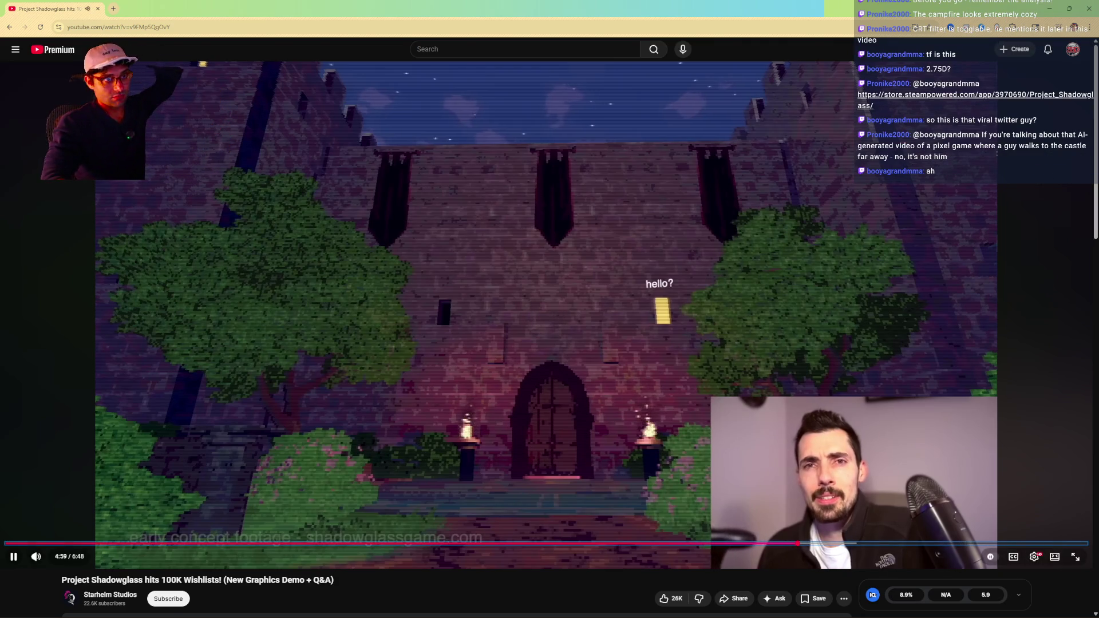
key(l)
key(l)
key(l)
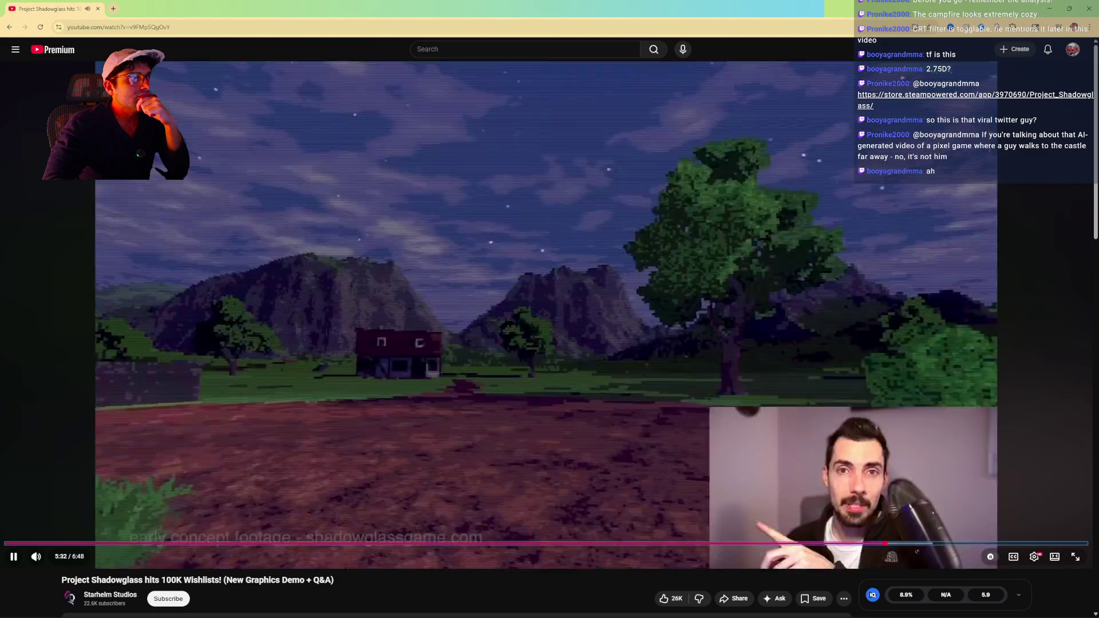
key(l)
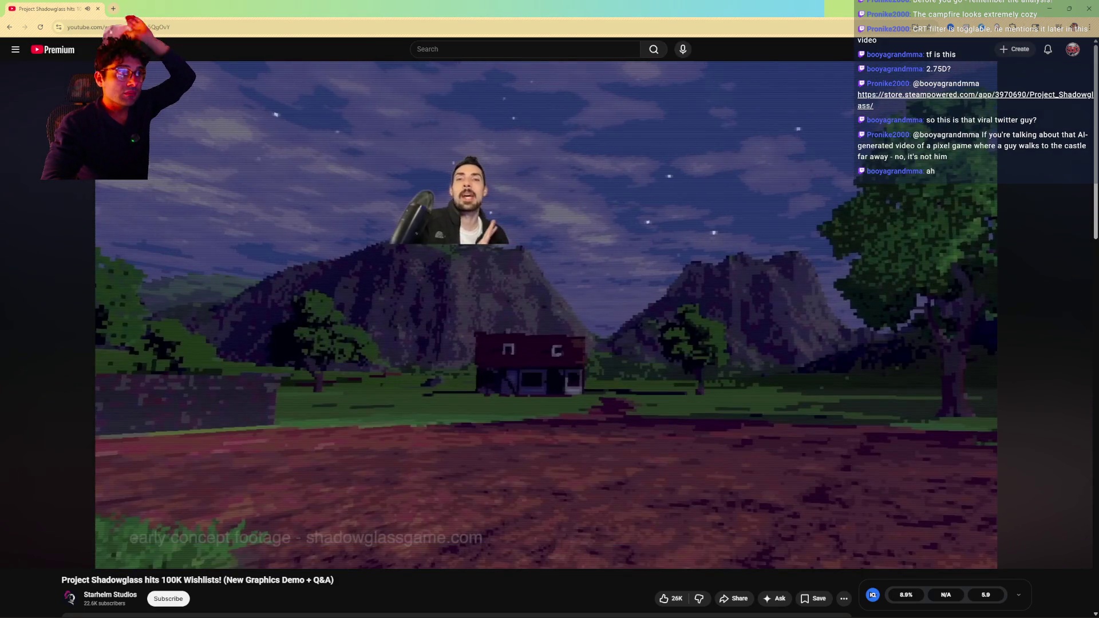
key(l)
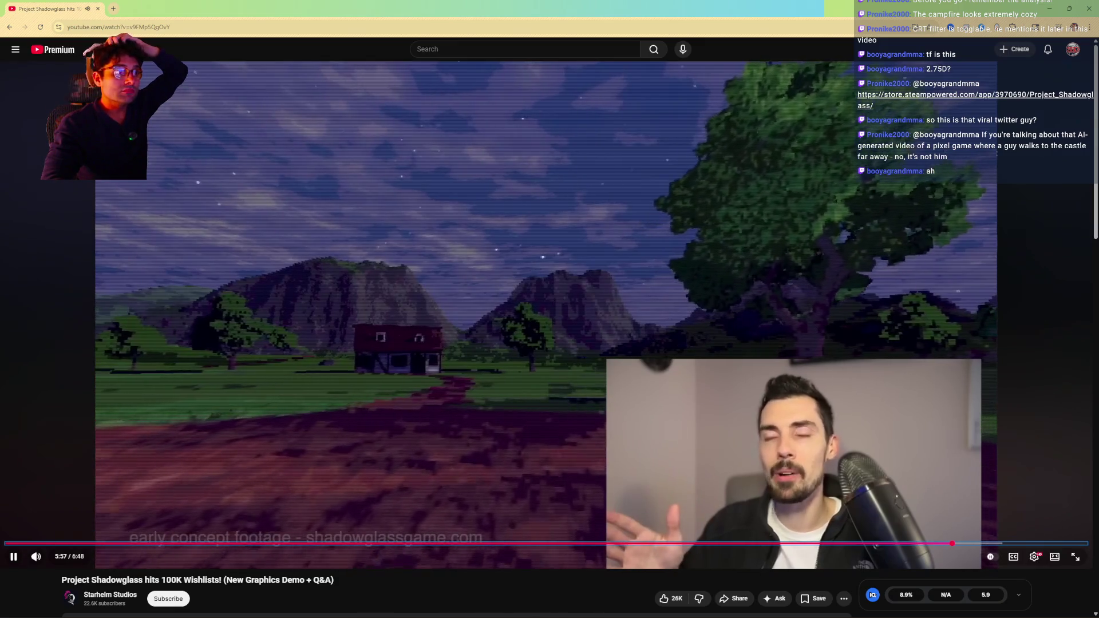
key(k)
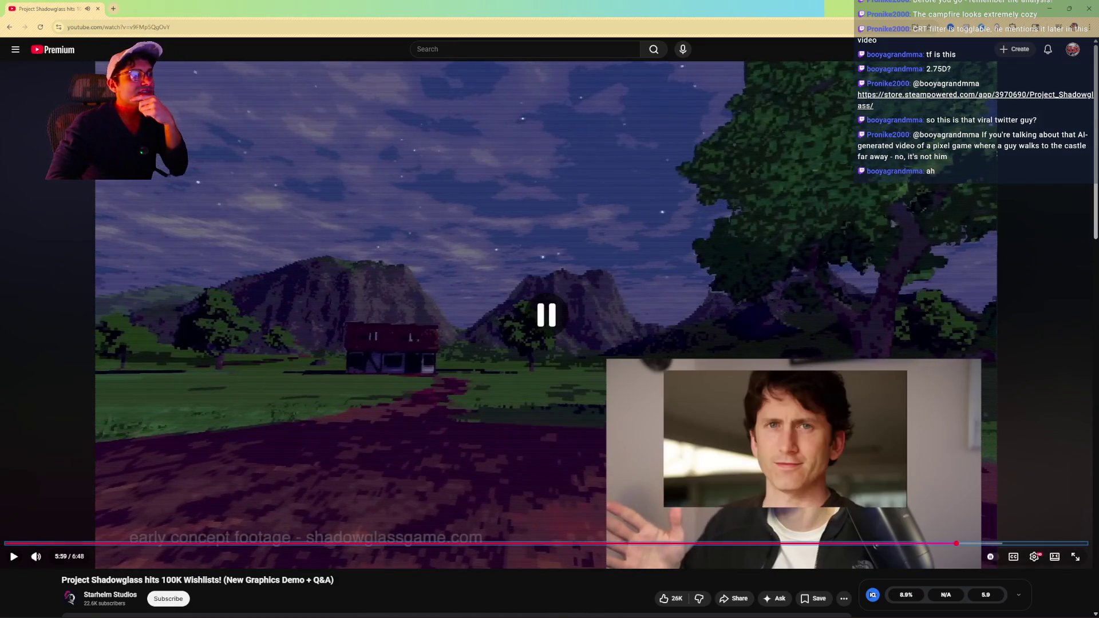
key(Left)
key(k)
key(k)
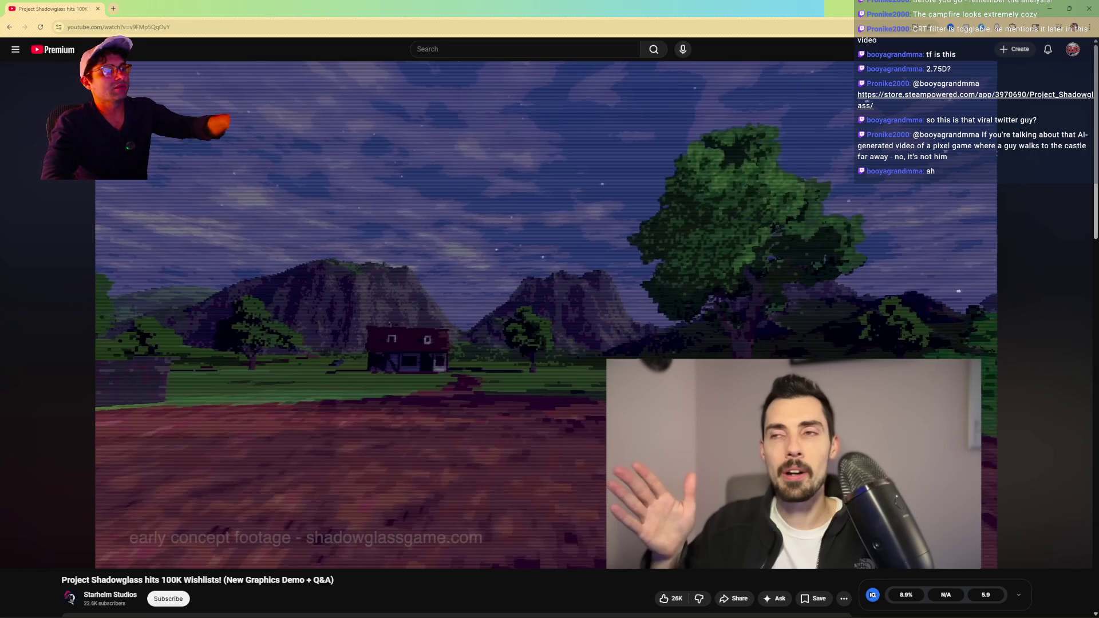
key(super+shift+s)
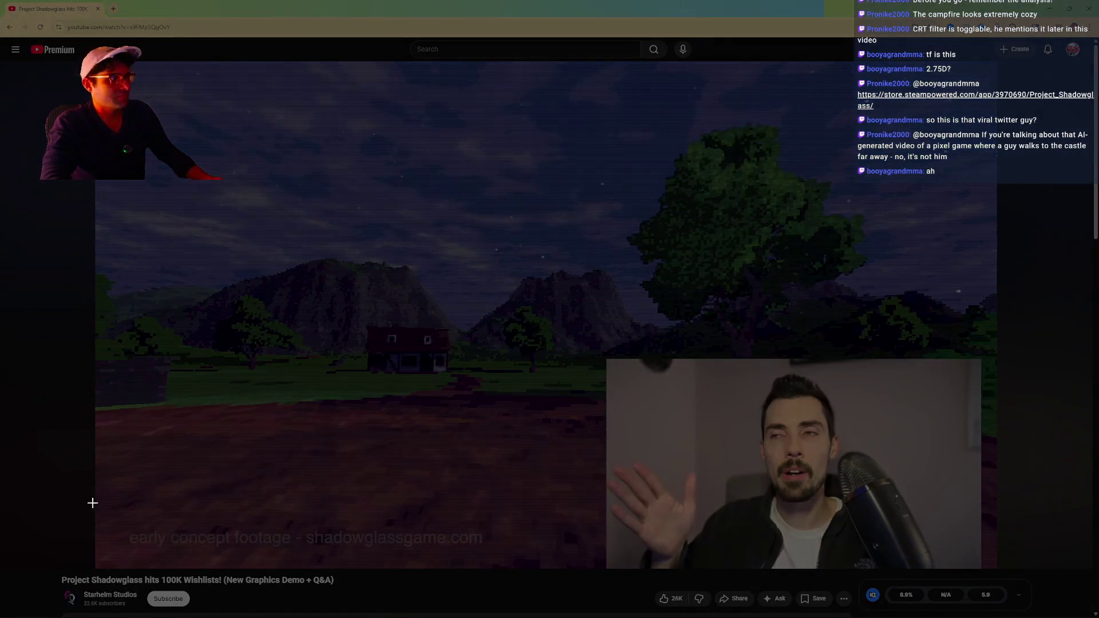
- Capture the lower part of the paused frame and open it with black ink selected
mouse_move(99, 328)
mouse_down()
mouse_move(628, 545)
mouse_move(673, 575)
mouse_up()
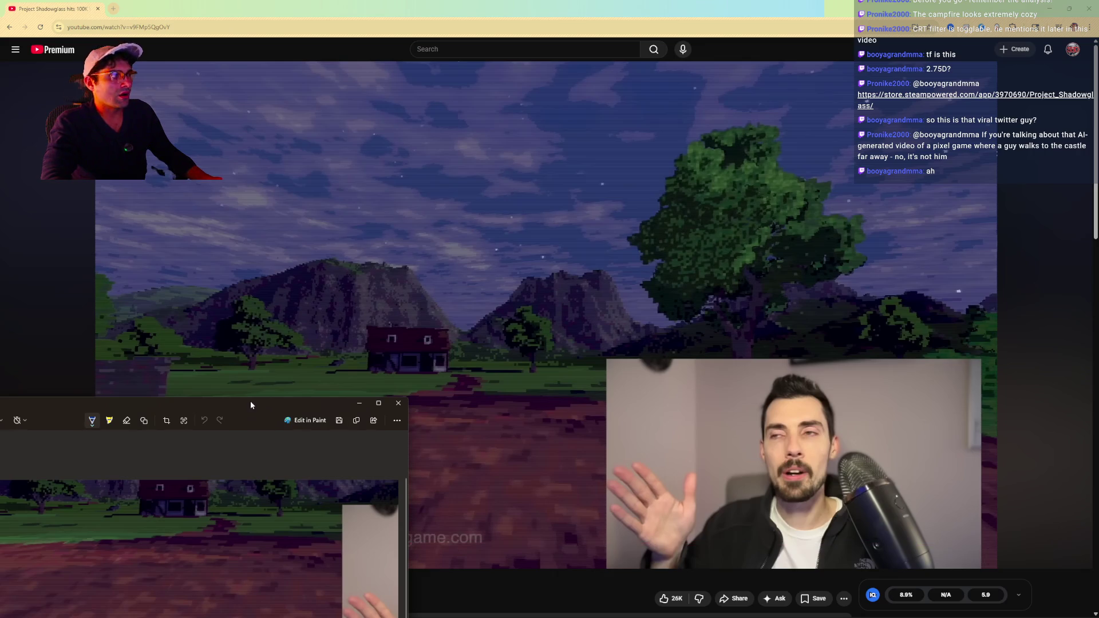
click(249, 401)
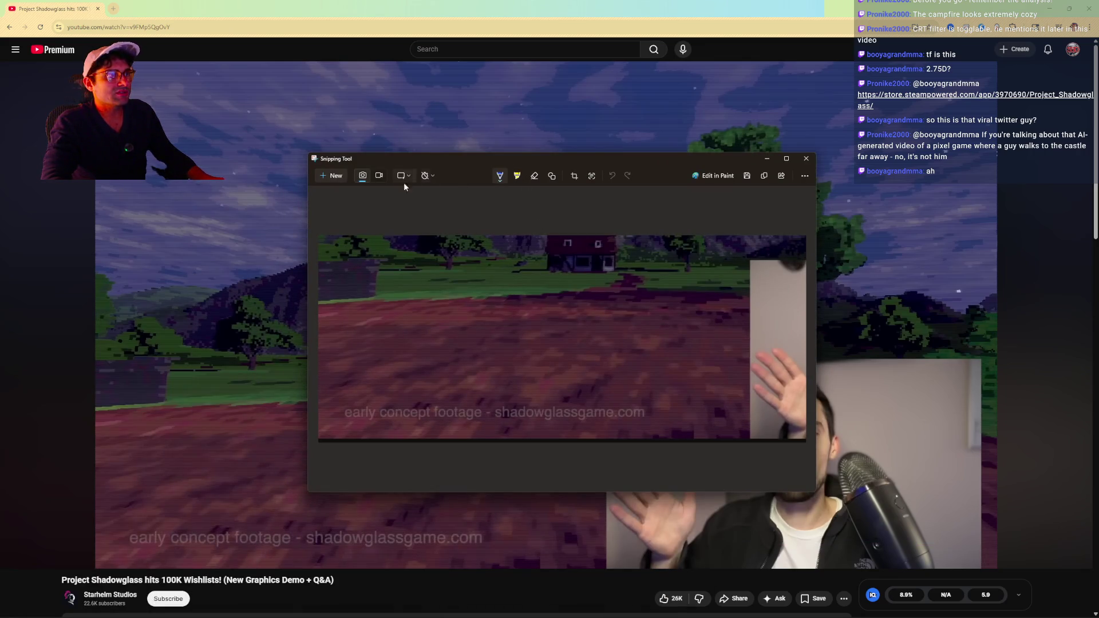
click(501, 178)
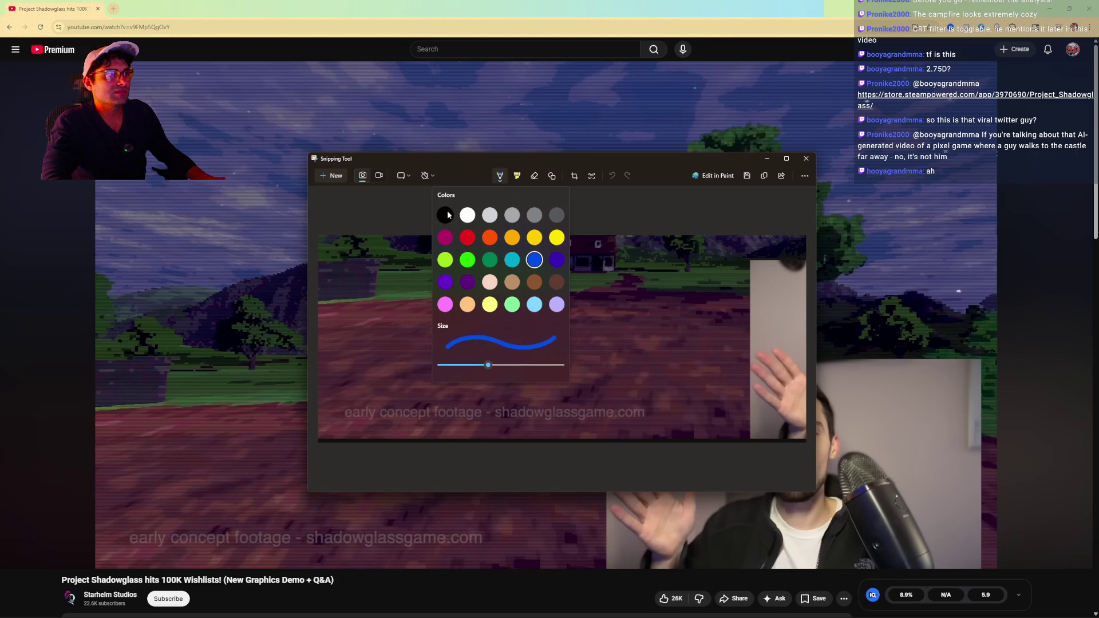
click(530, 380)
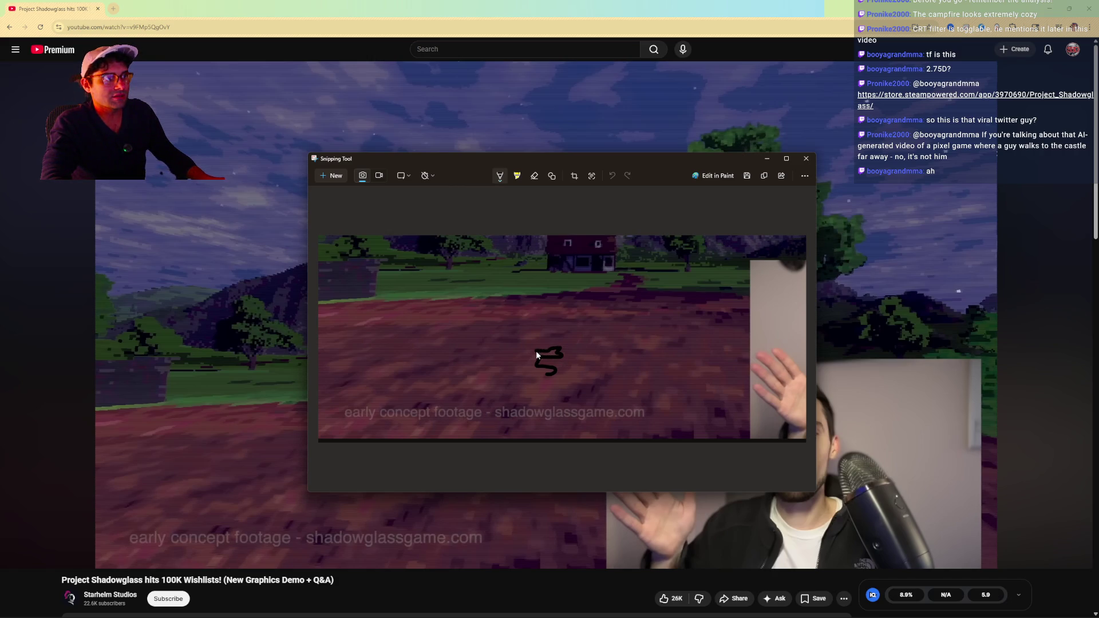
- Sketch black lines and a quadrilateral over the dirt ground, then close the snip
mouse_move(508, 330)
mouse_down()
mouse_move(433, 371)
mouse_move(590, 388)
mouse_move(537, 332)
mouse_up()
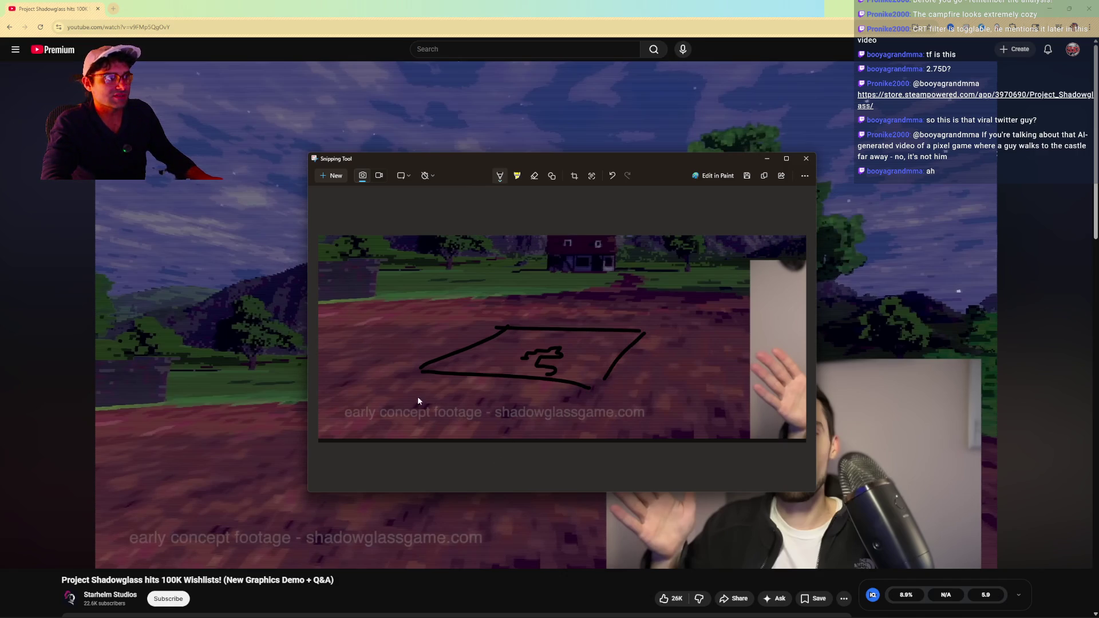
mouse_move(420, 392)
mouse_down()
mouse_move(441, 396)
mouse_move(423, 384)
mouse_up()
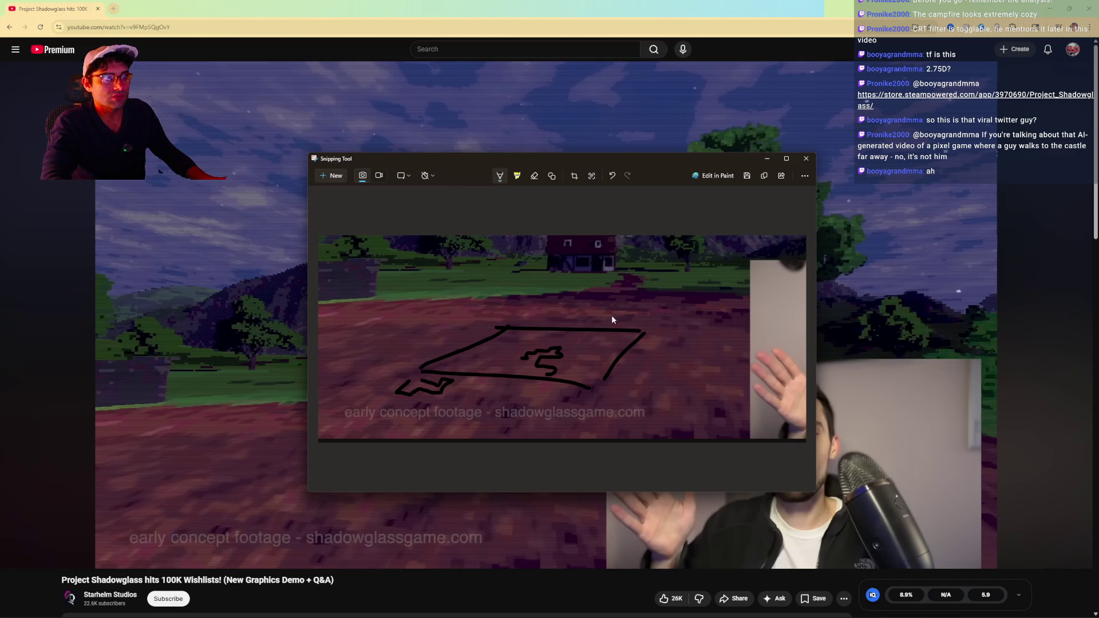
drag(430, 299, 338, 305)
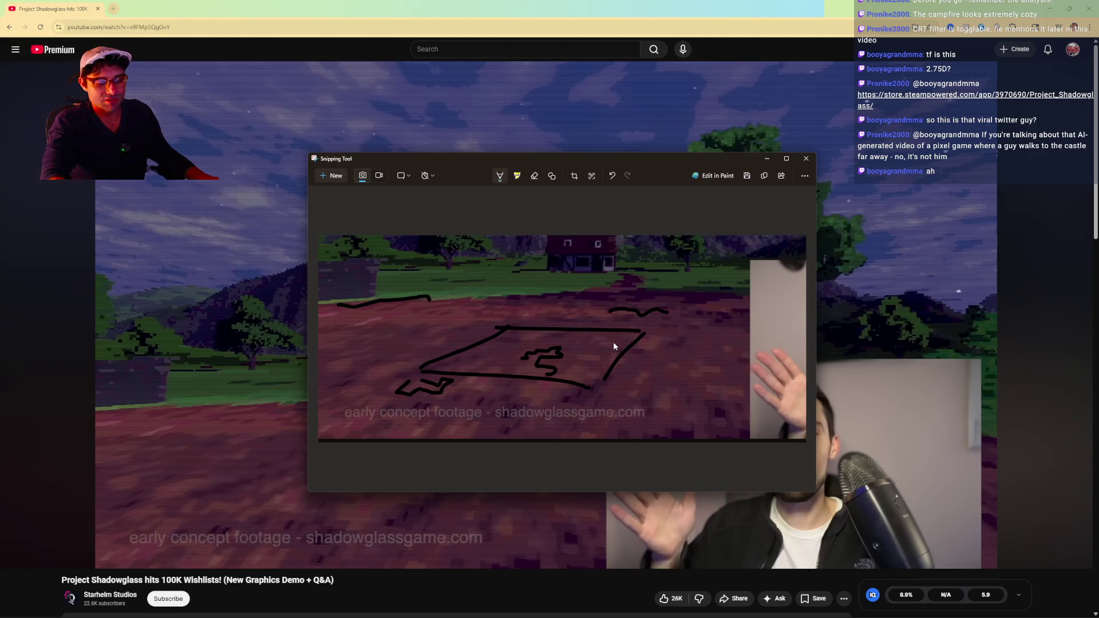
click(805, 158)
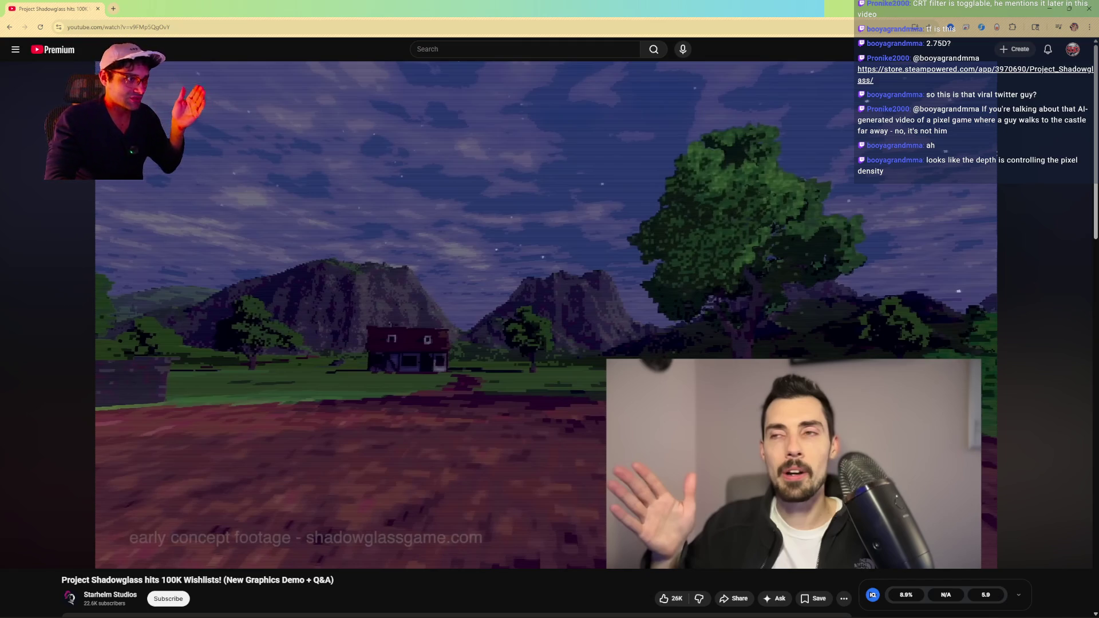
- Rewind to 5:51 and play the devlog again at 0.5x speed
click(395, 442)
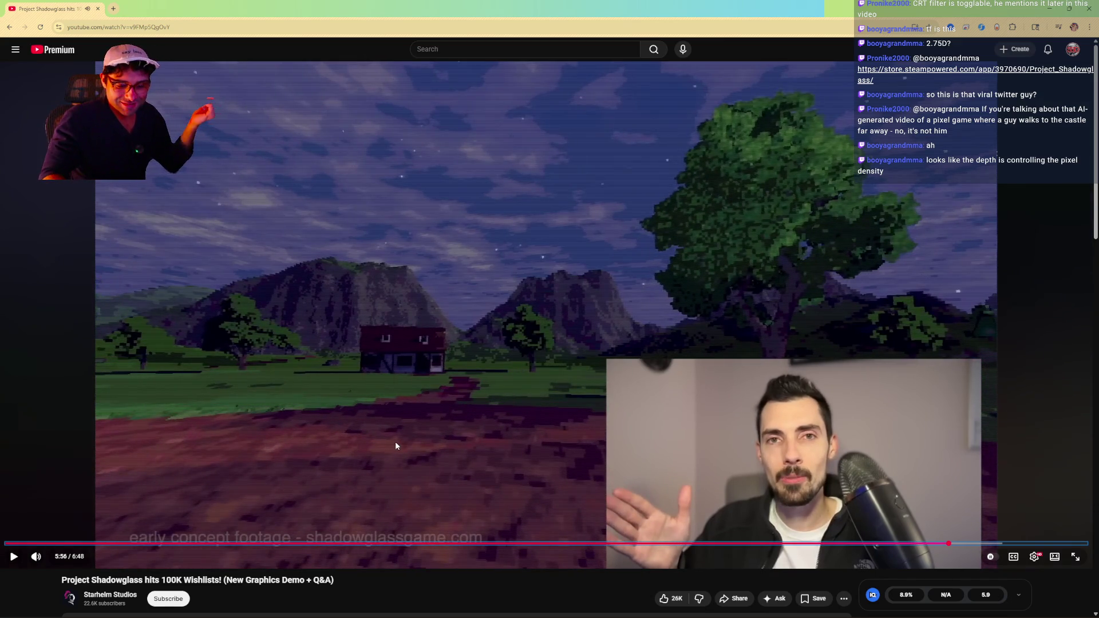
key(Left)
key(space)
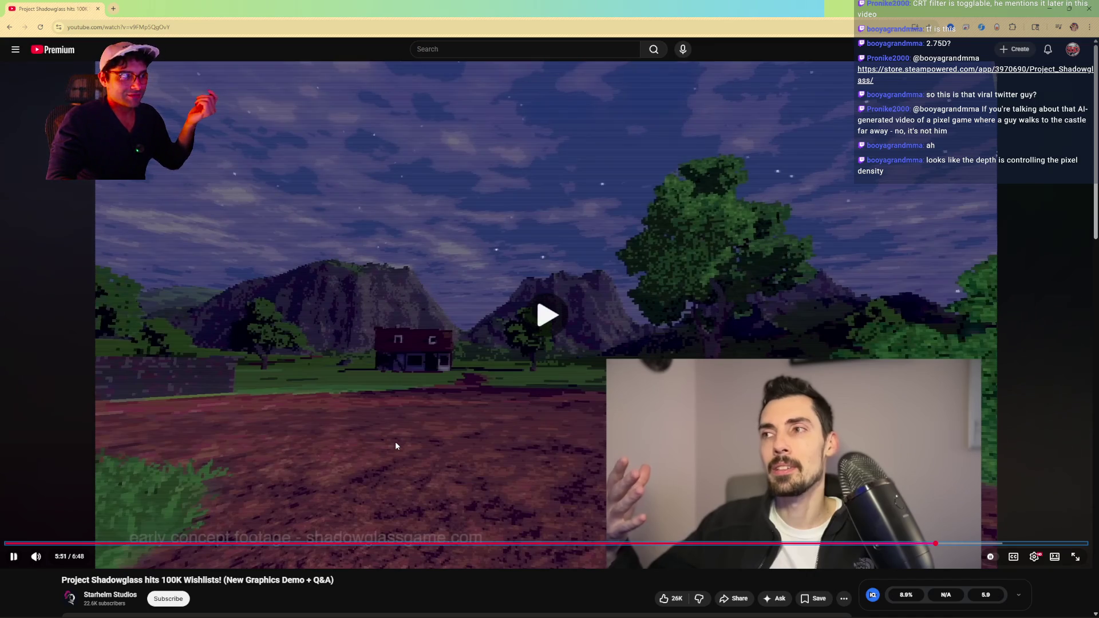
key(shift+comma)
key(shift+period)
key(shift+period)
key(shift+comma)
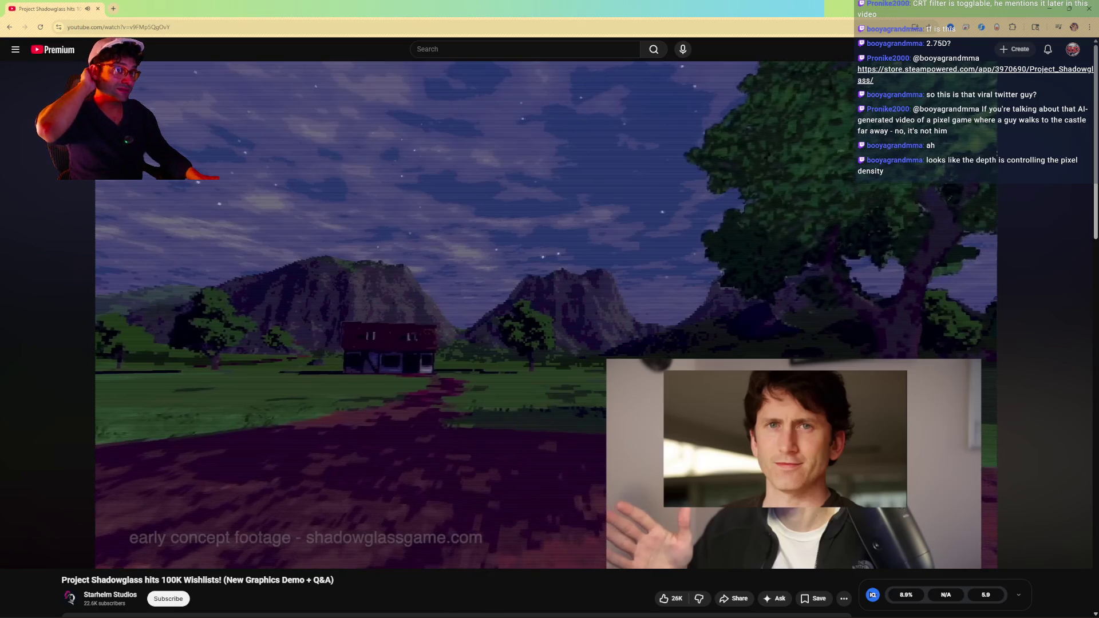
- Mute the audio, rewind 5 seconds to the follow-up Qs captions, and slow to 0.25x
mouse_move(400, 472)
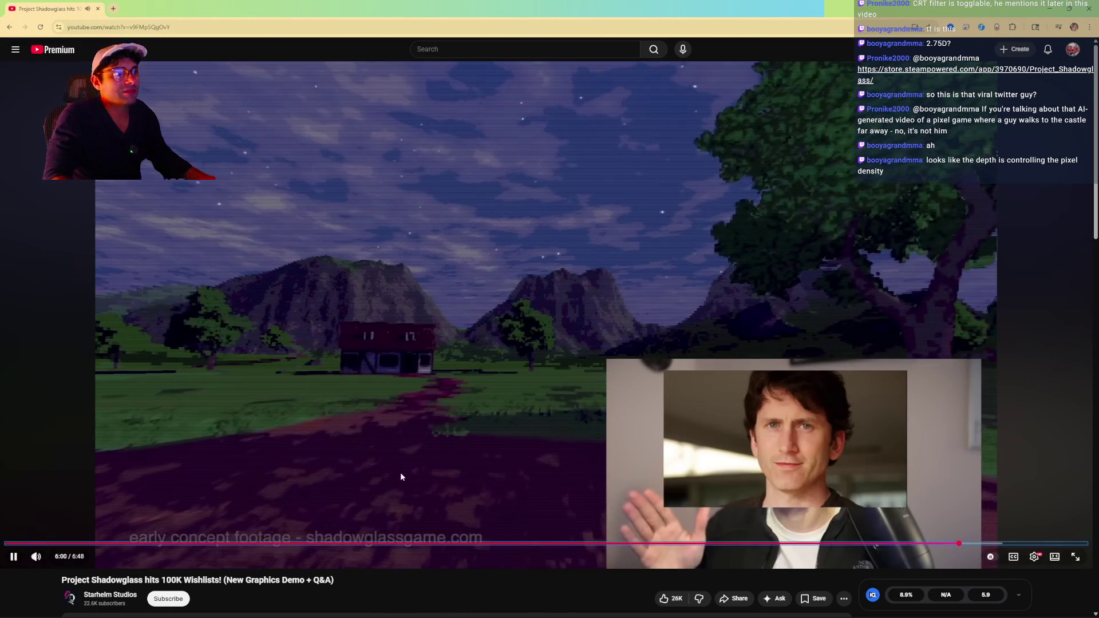
key(m)
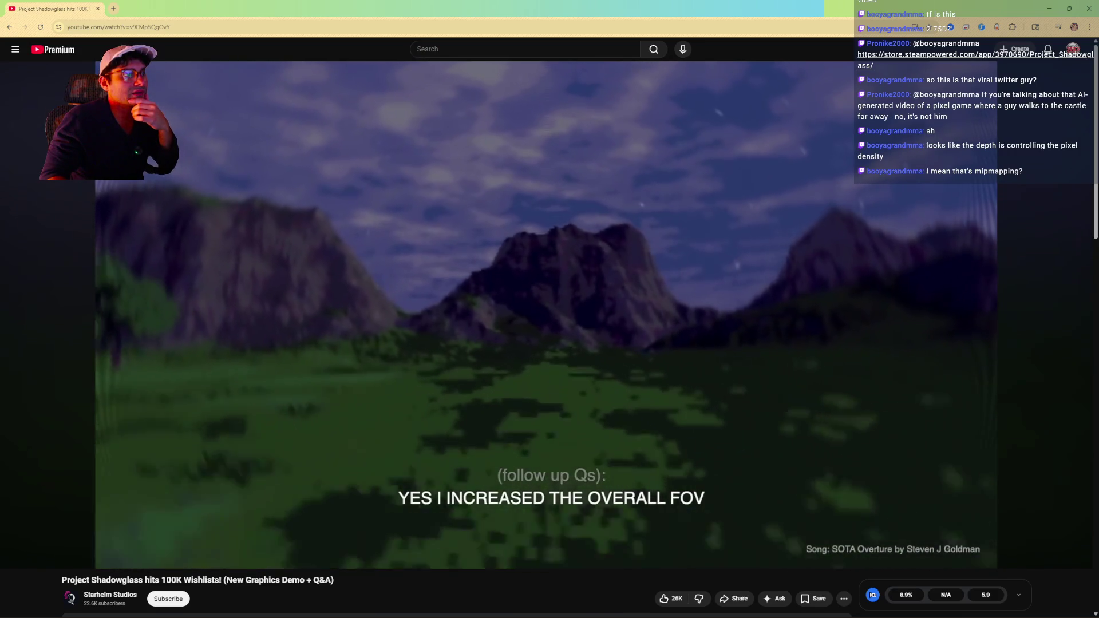
key(Left)
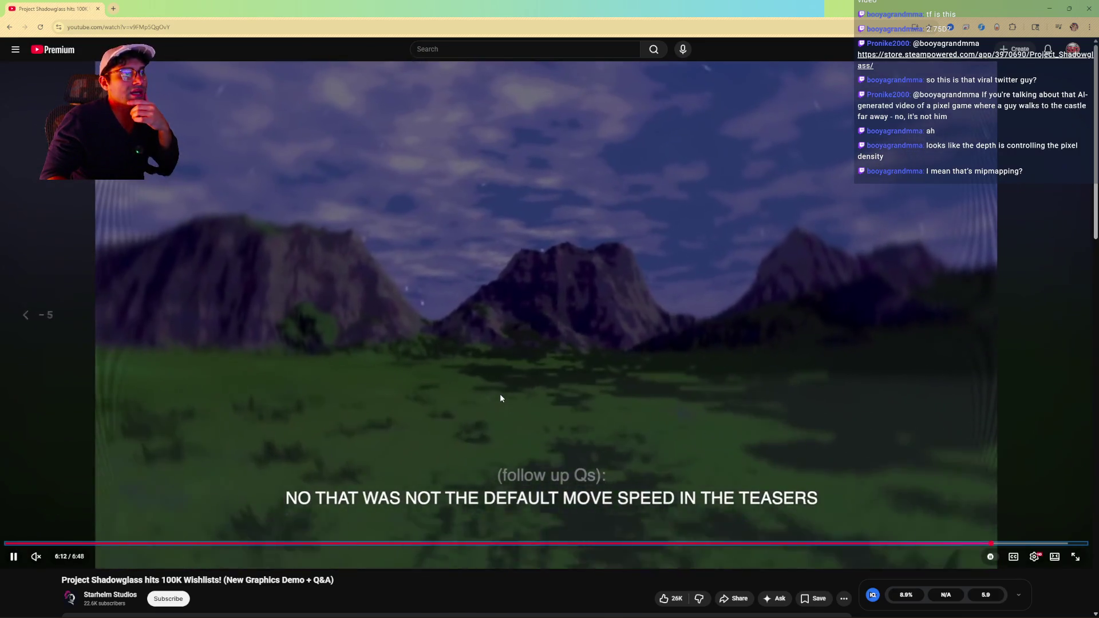
key(shift+comma)
key(shift+comma)
key(shift+comma)
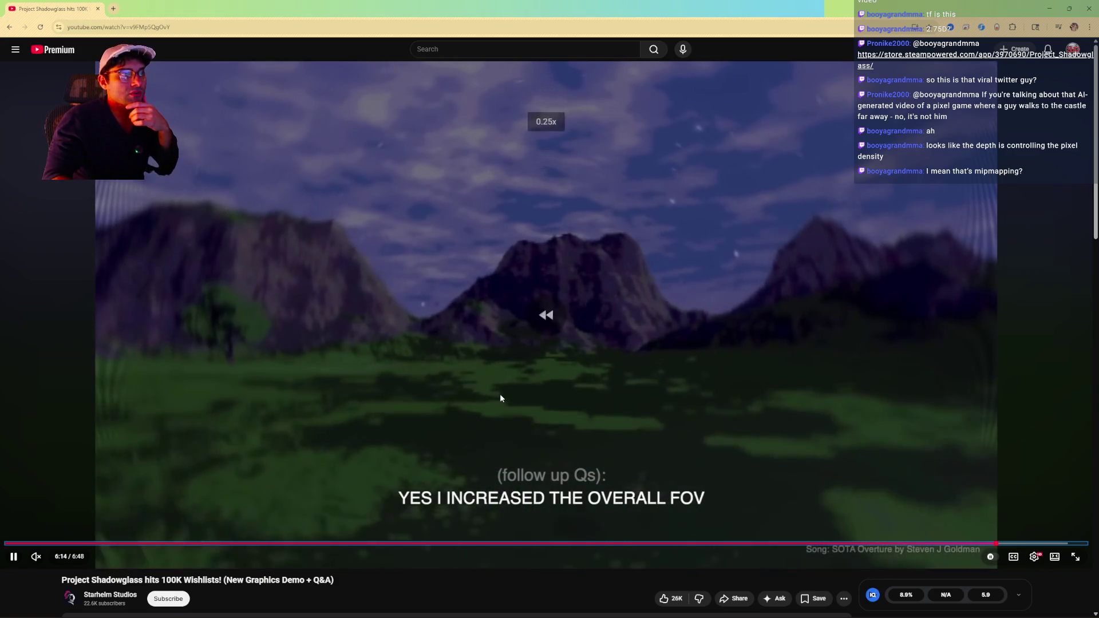
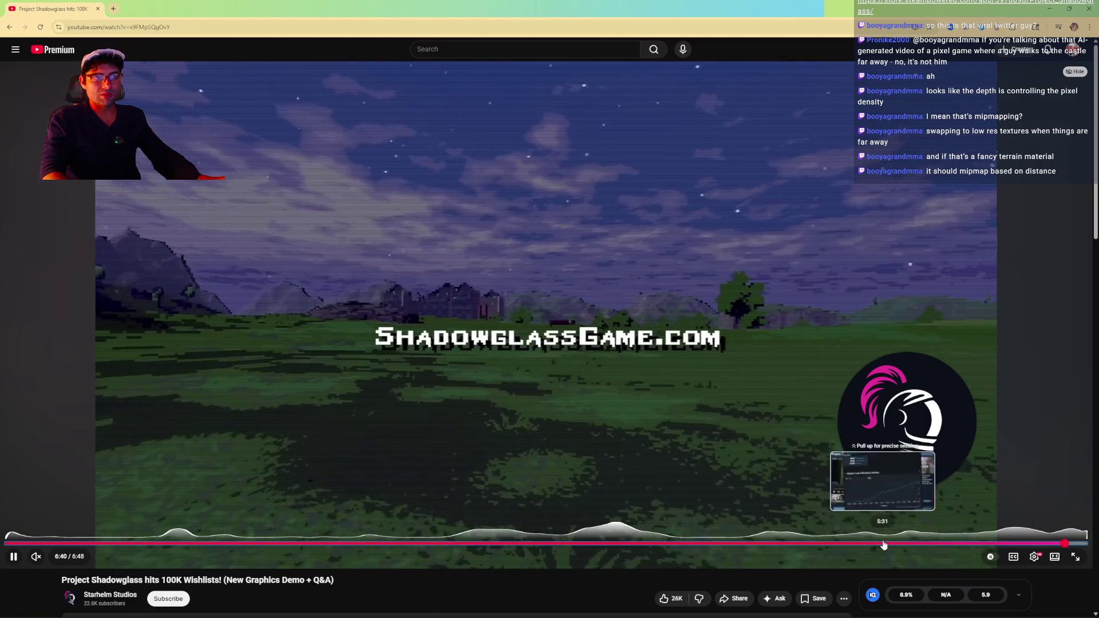
- Rewind the 100K wishlists video to about 5:34, then back a few more seconds
click(892, 546)
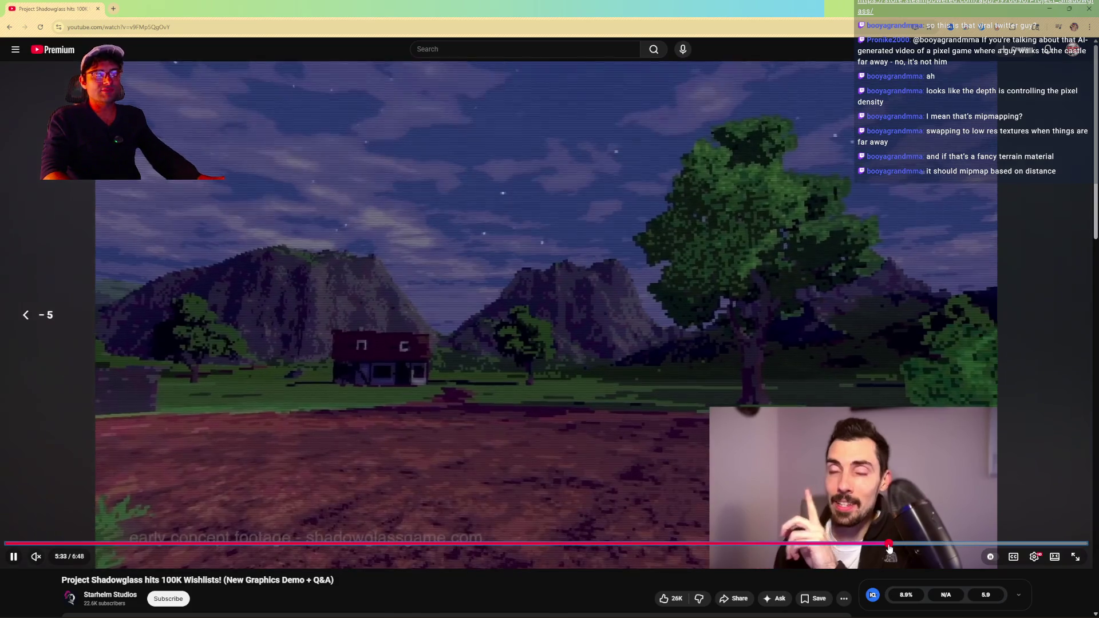
key(Left)
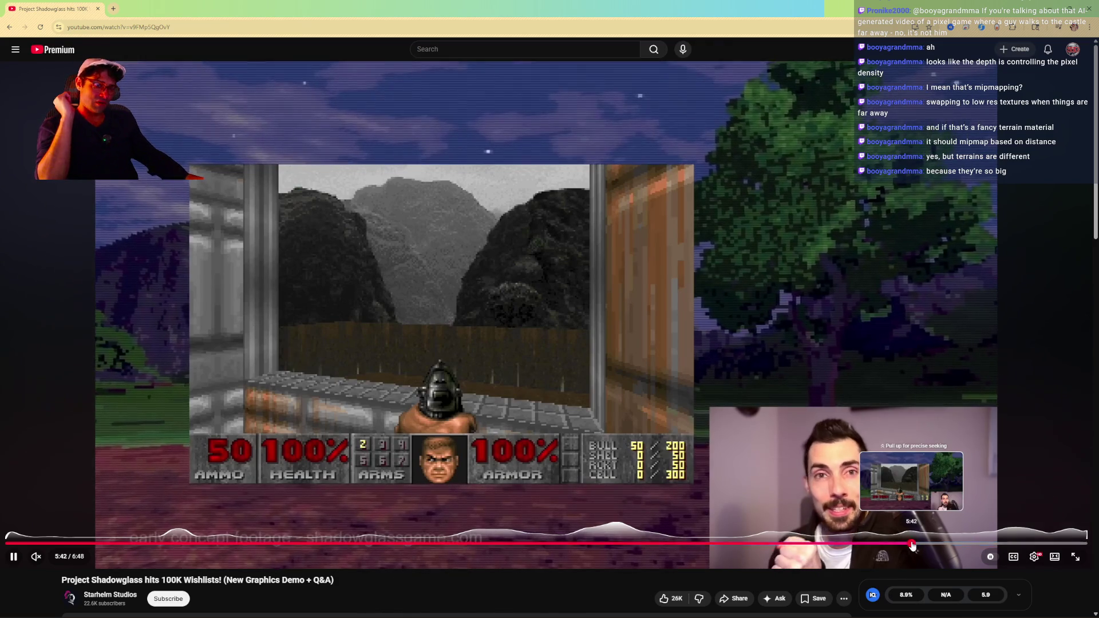
- Skip the 100K wishlists video ahead past 5:42 and 5:50, then to near its end
click(912, 545)
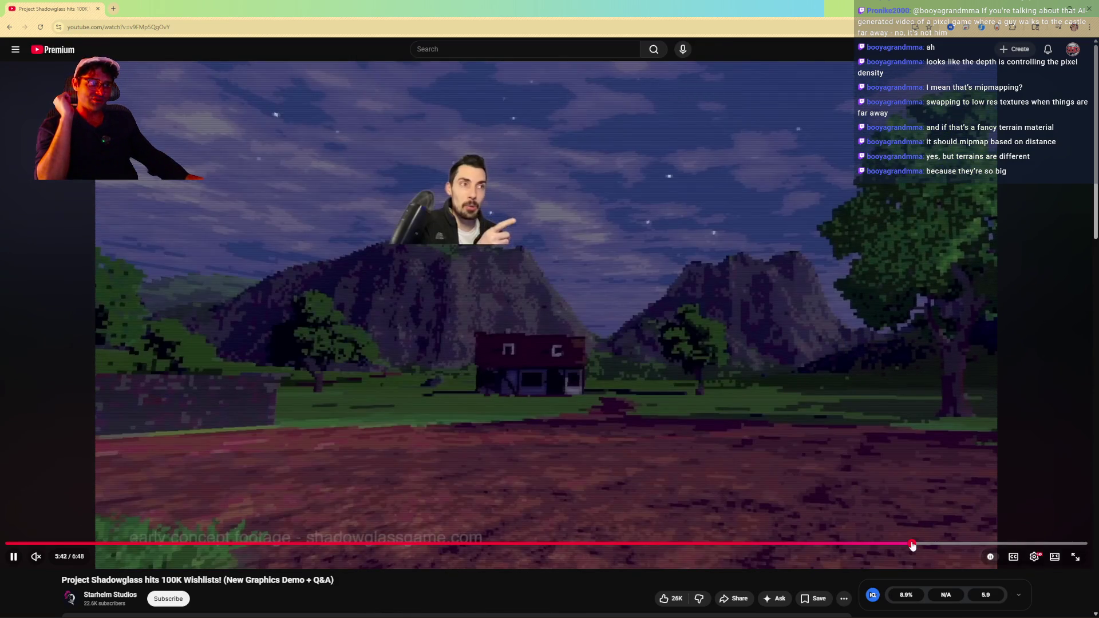
click(930, 544)
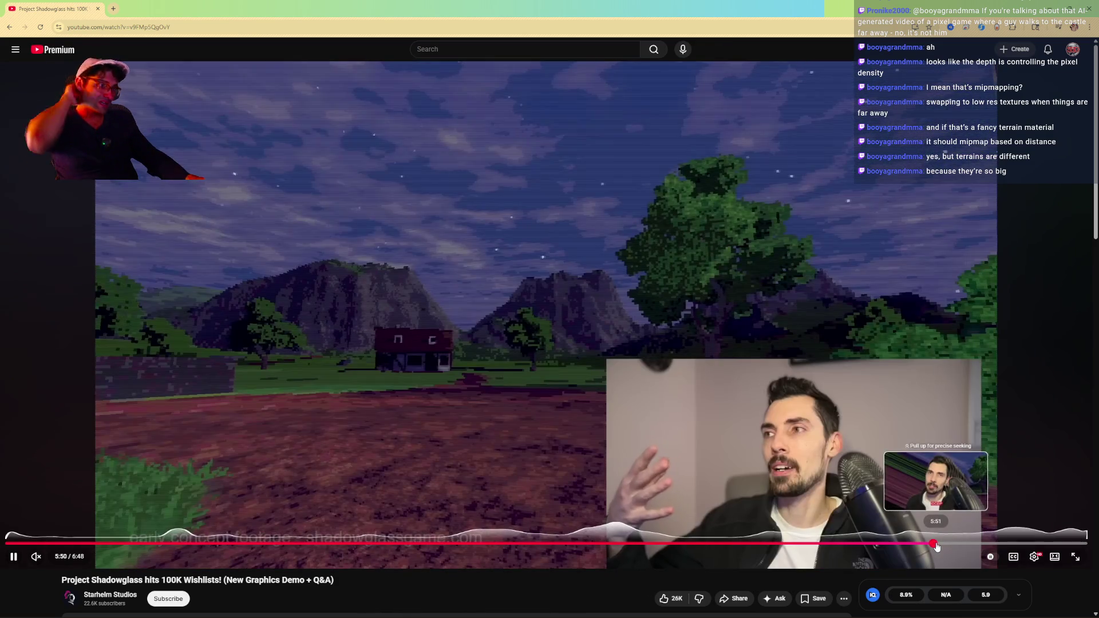
click(938, 545)
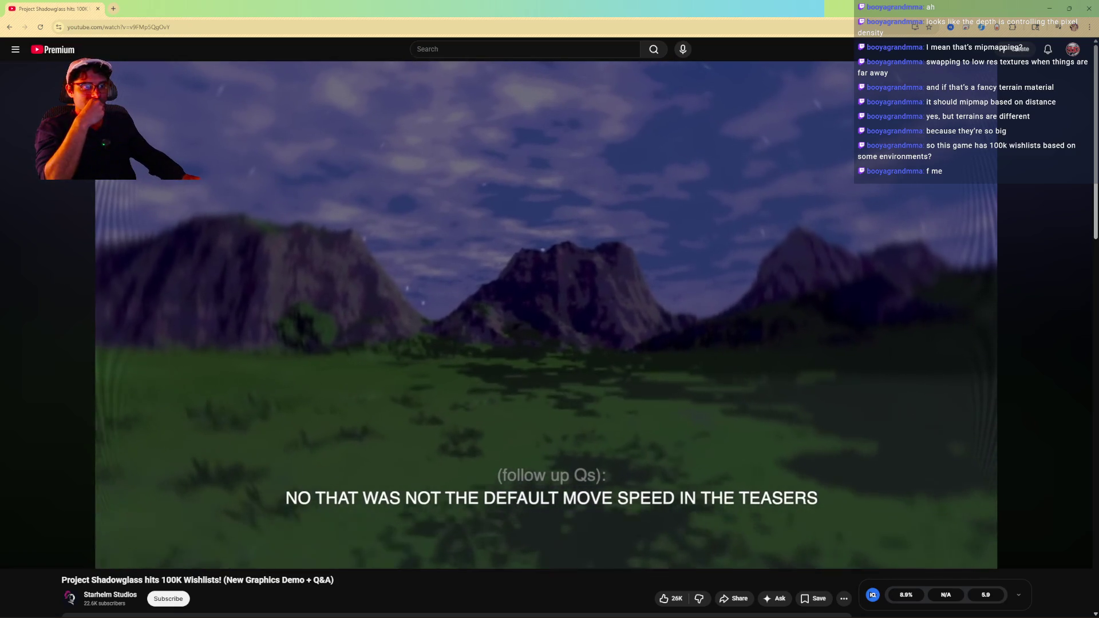
mouse_move(731, 209)
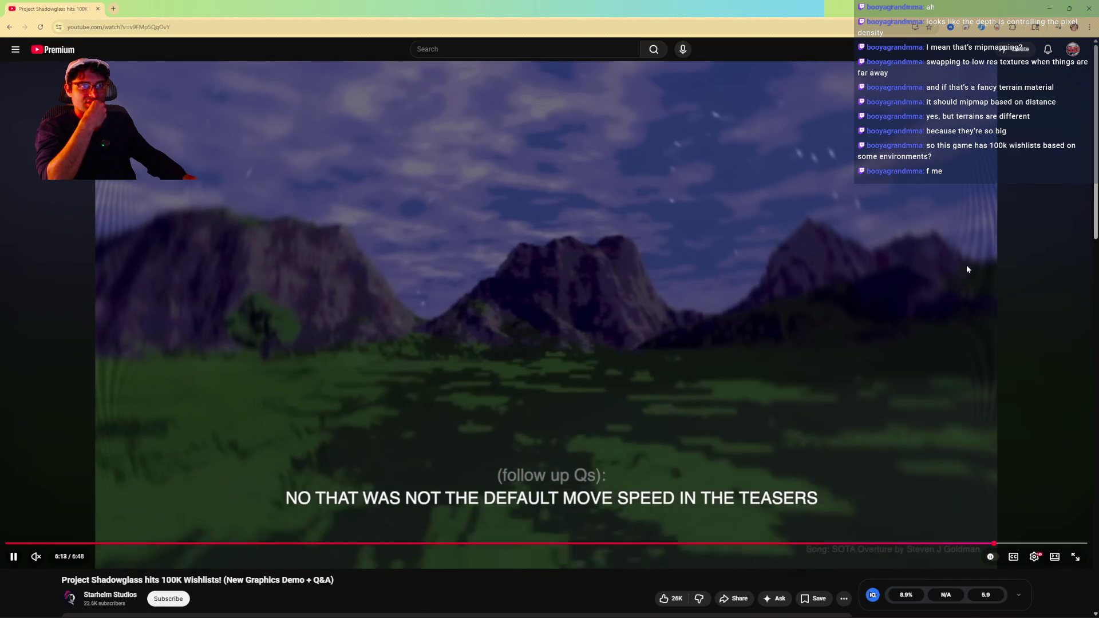
drag(981, 547, 1044, 546)
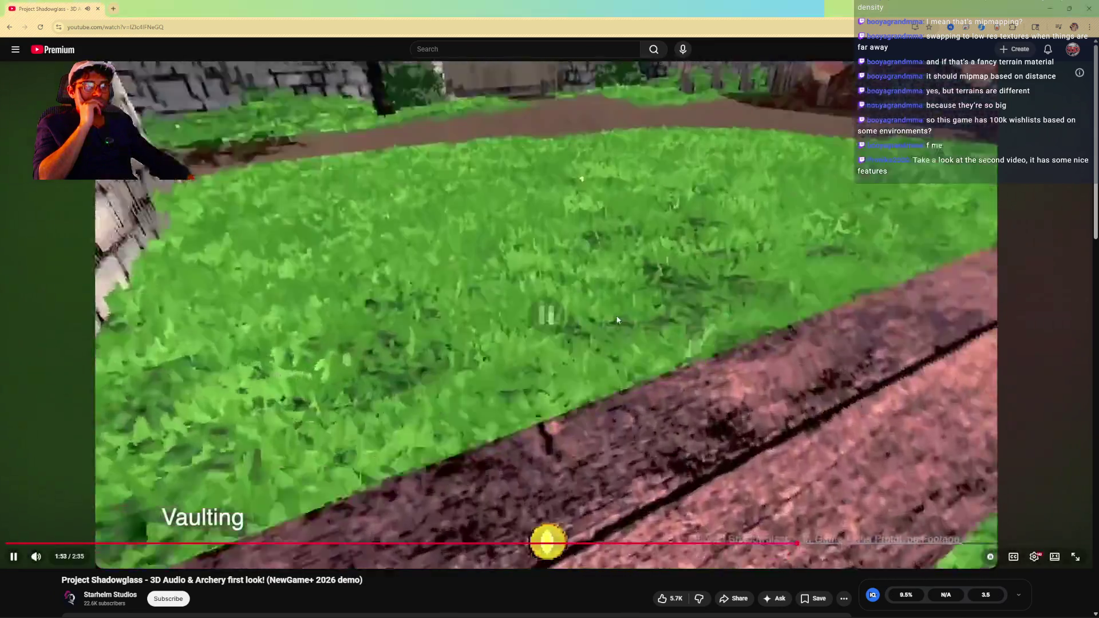
- Pause the archery demo on the Day/Night Cycle scene, then rewind it to 1:47
click(576, 502)
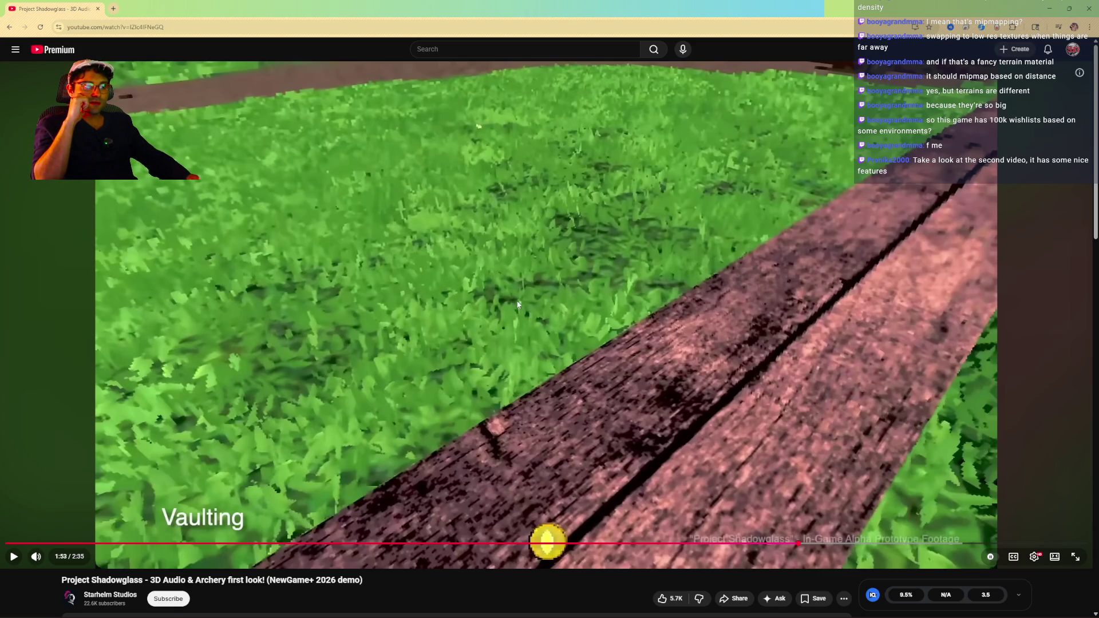
key(space)
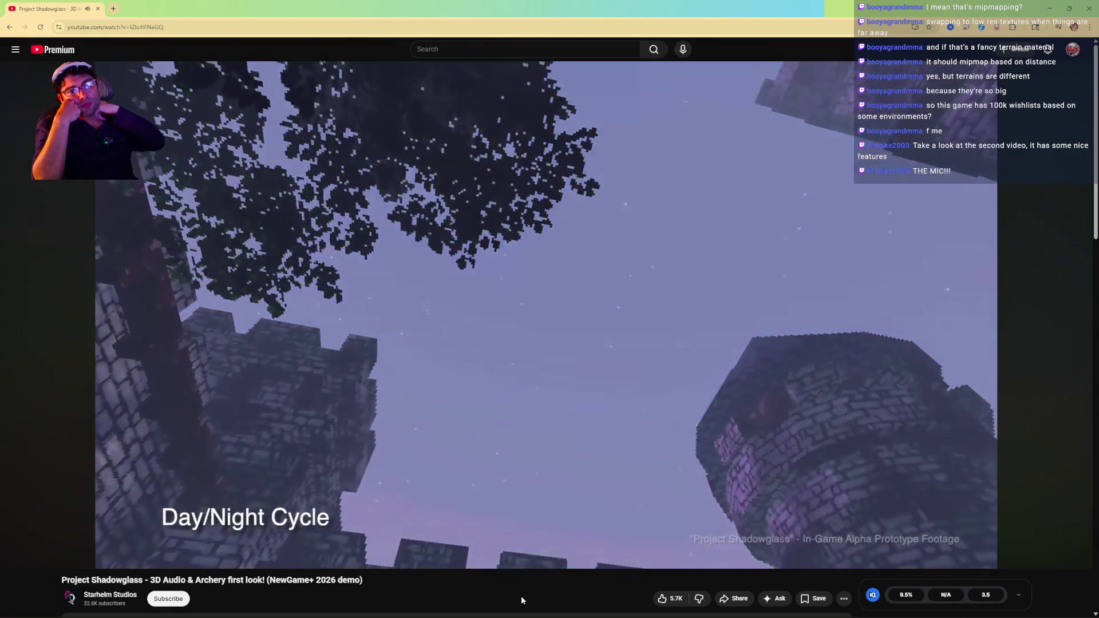
key(space)
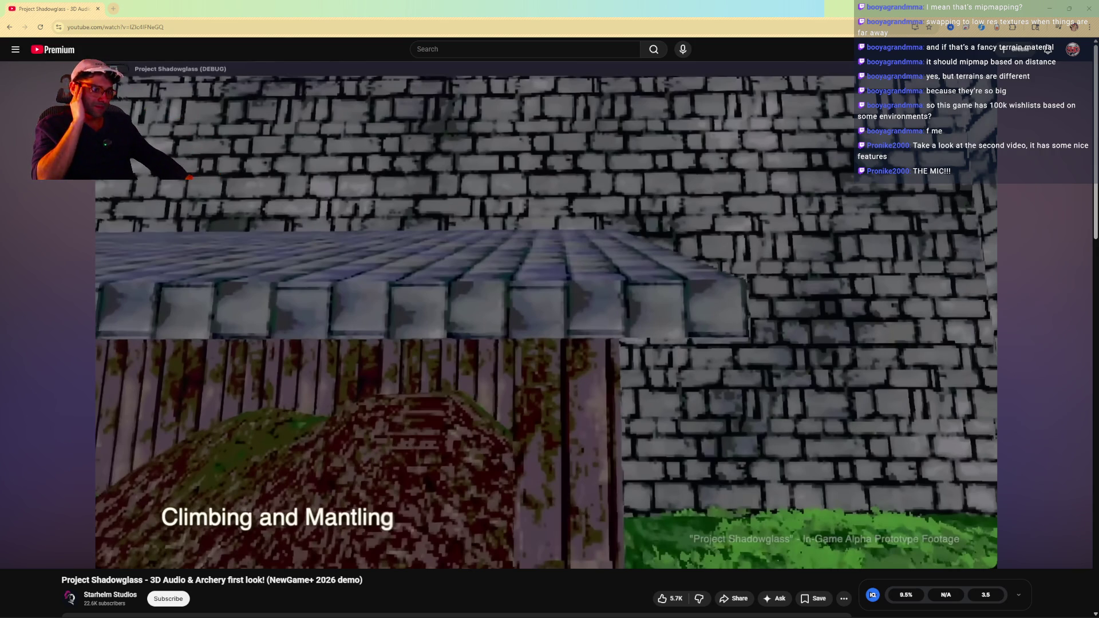
mouse_move(517, 565)
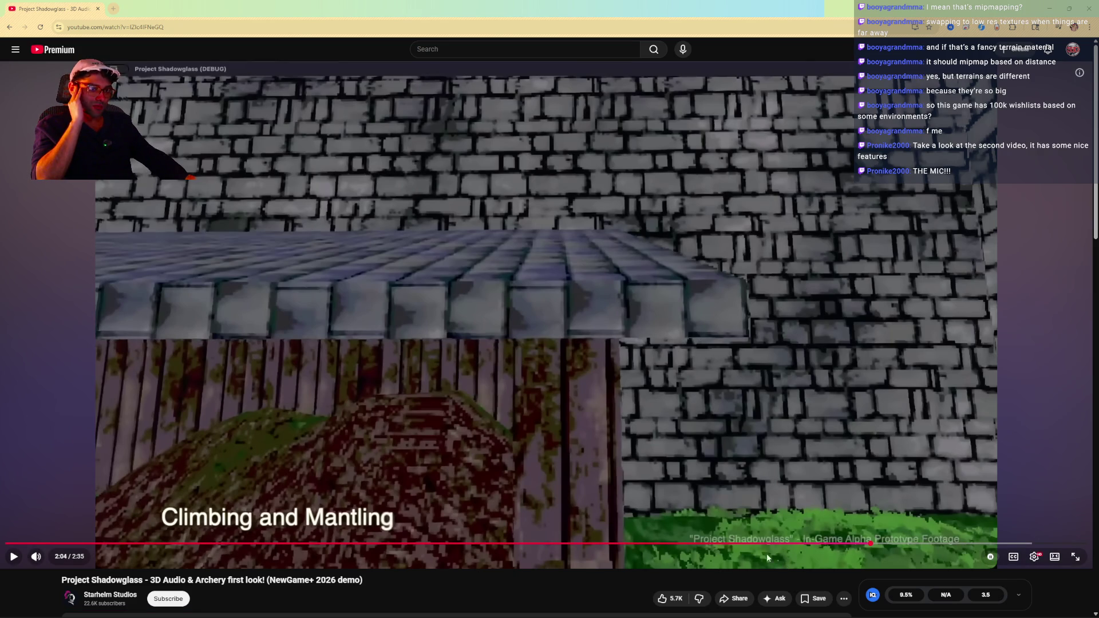
click(749, 544)
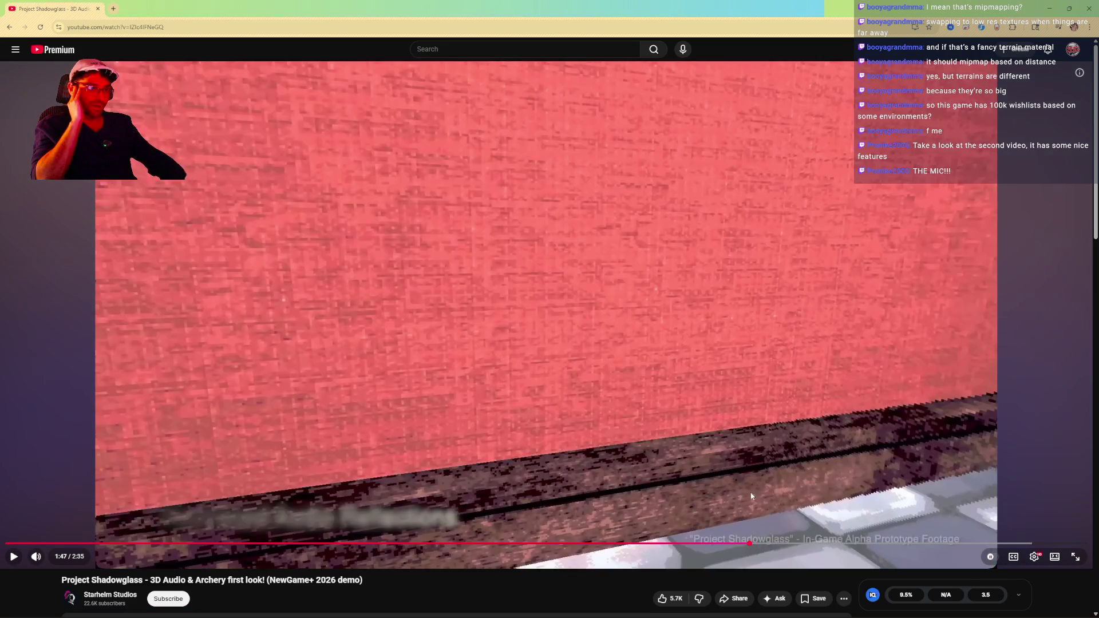
- Nudge the paused demo just past 1:47 onto the red-walled, checker-floored corridor
click(754, 543)
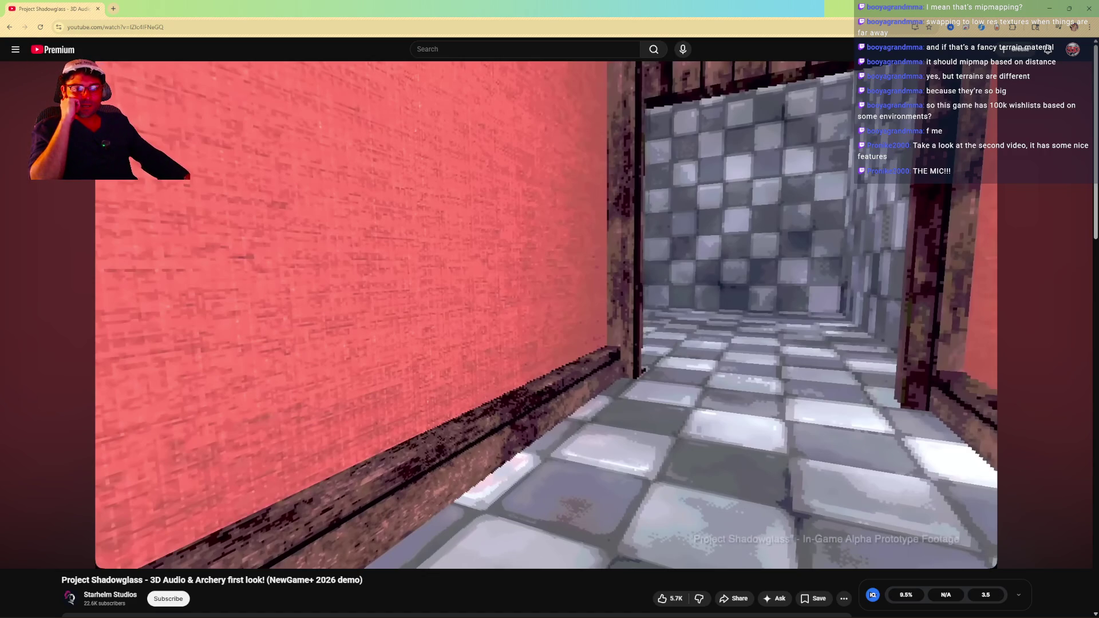
mouse_move(682, 191)
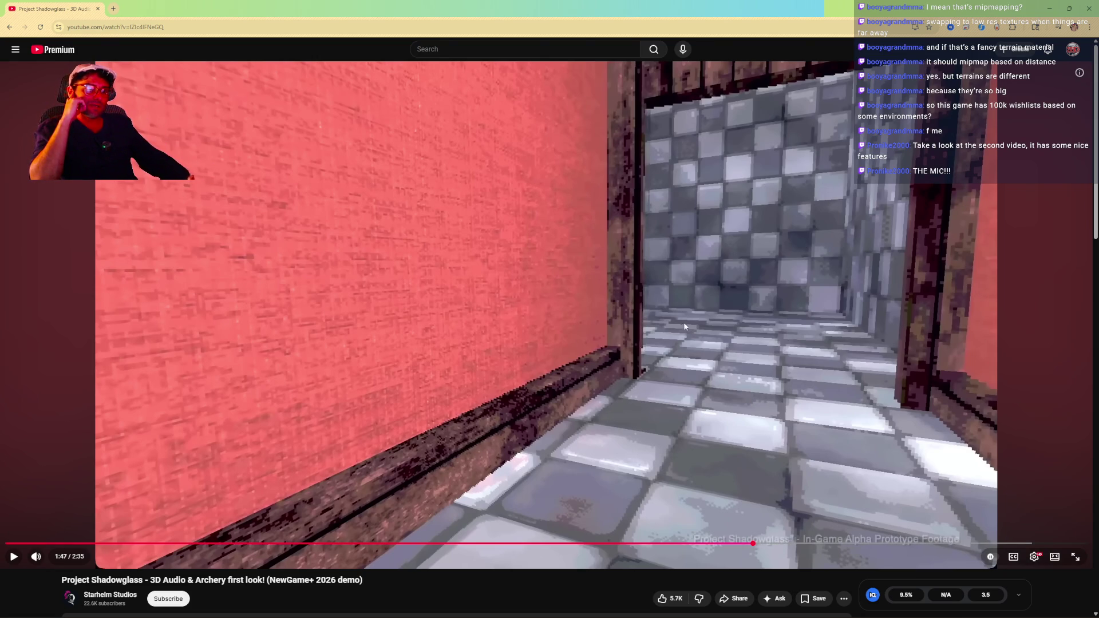
- Play the archery demo from 1:47, pause it briefly, then resume playback
click(484, 255)
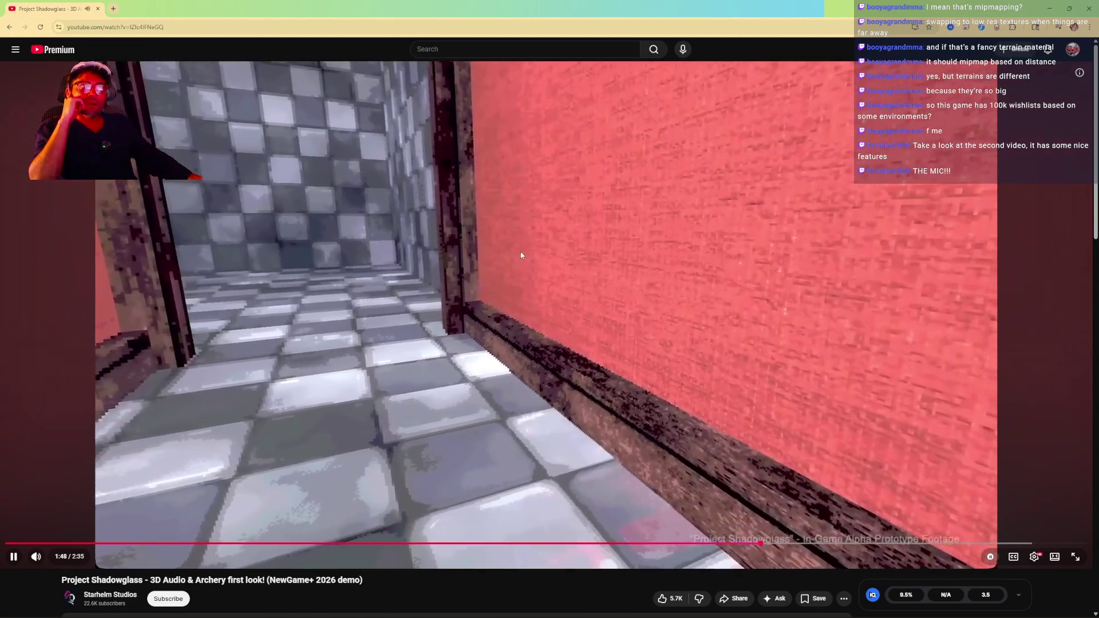
click(678, 408)
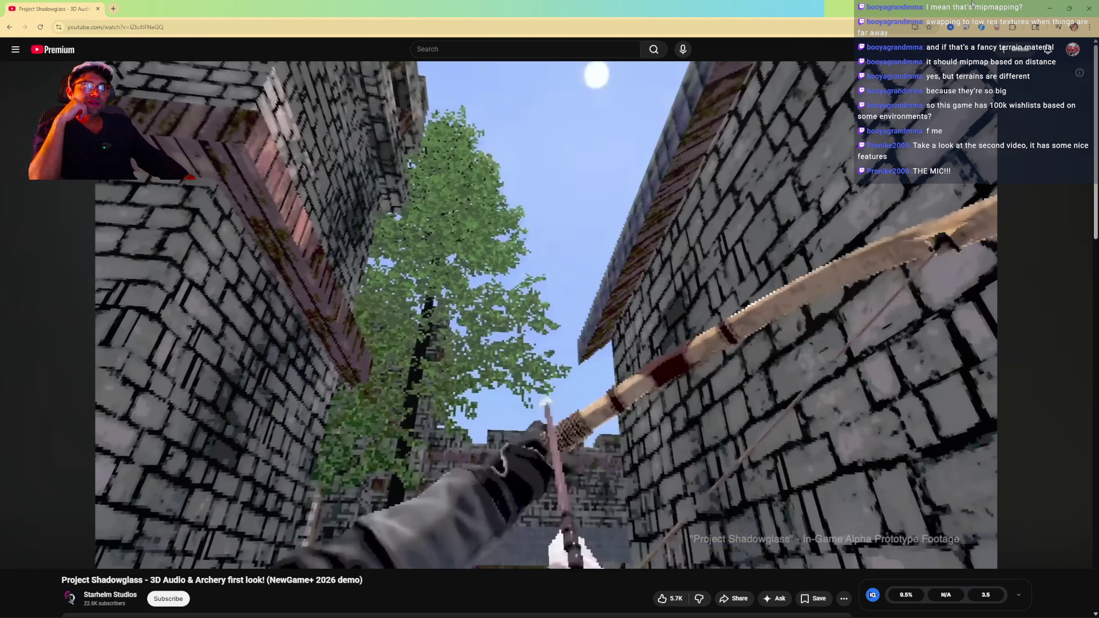
click(735, 226)
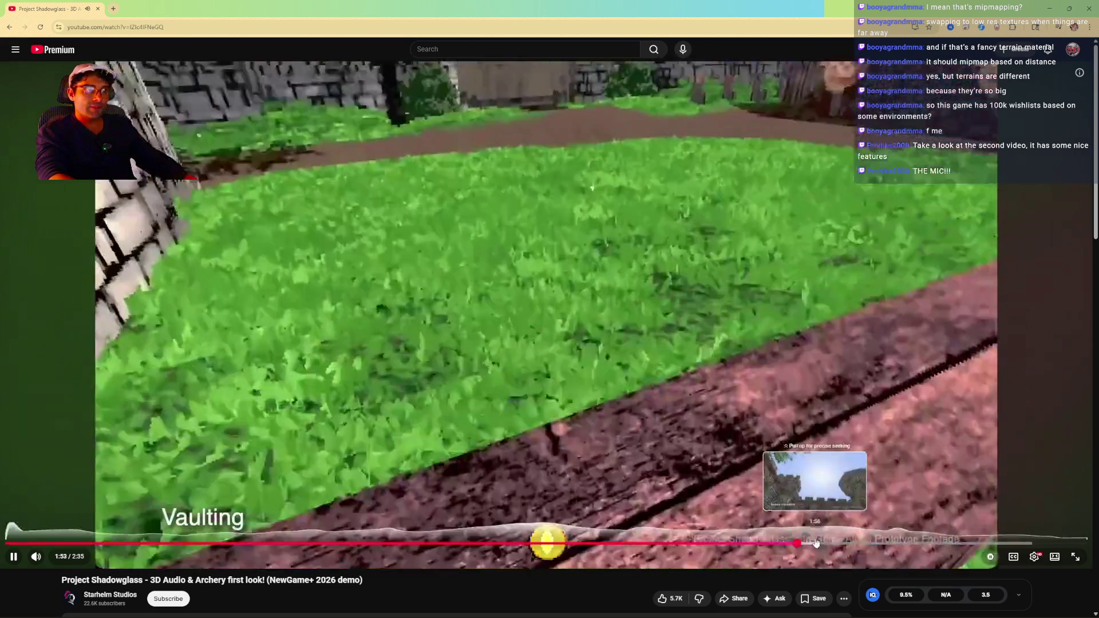
- Mute the demo, jump ahead to 2:14, and pause at 2:15 on the Discord invite card
key(m)
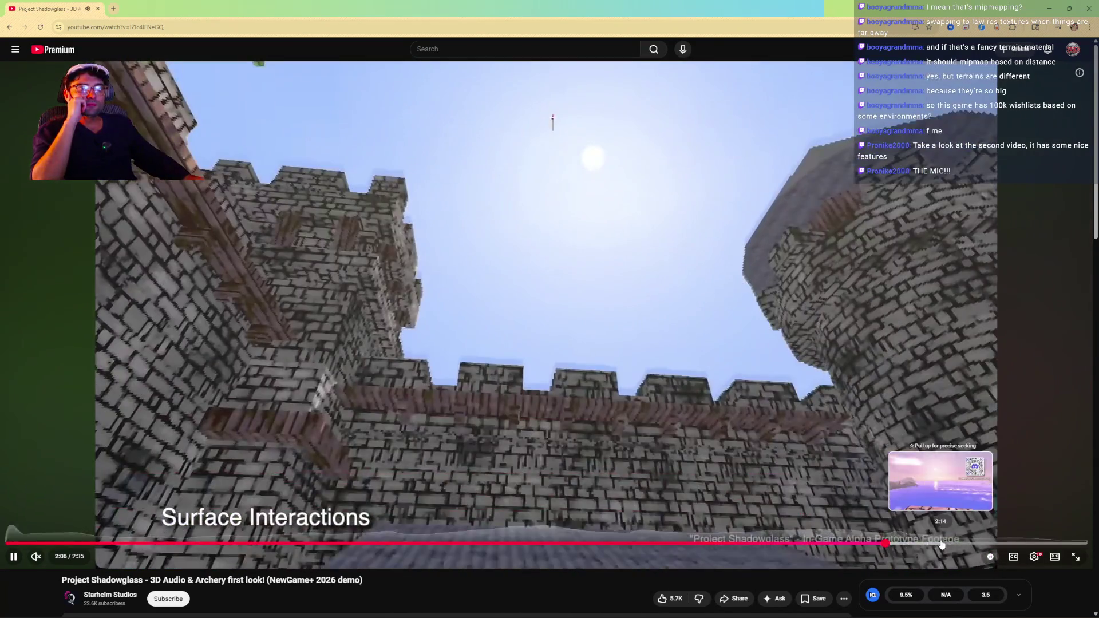
click(941, 543)
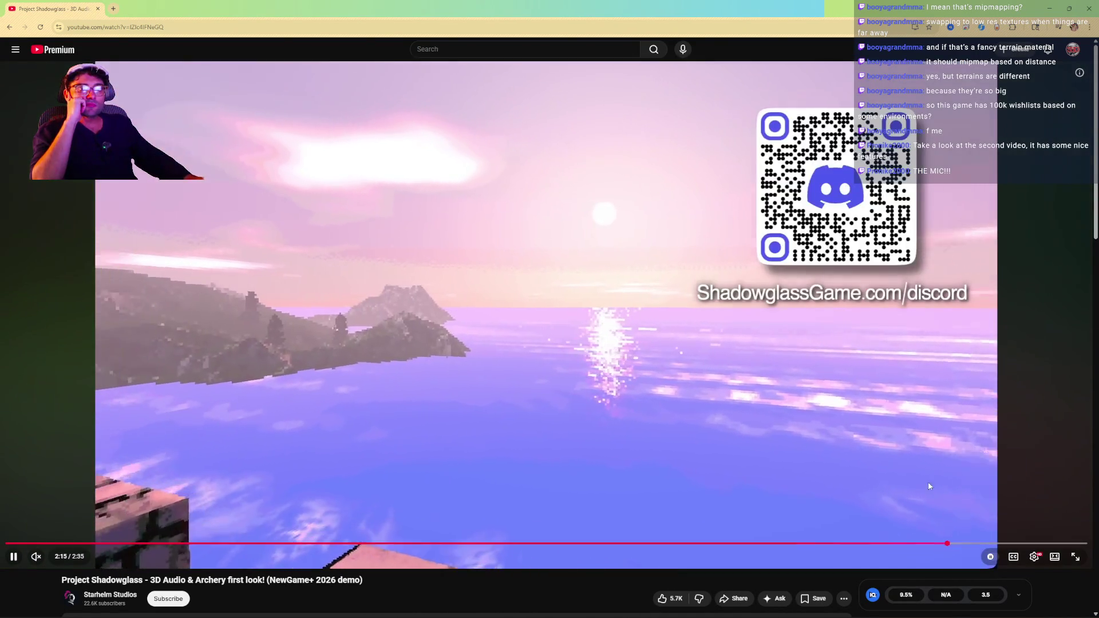
click(763, 229)
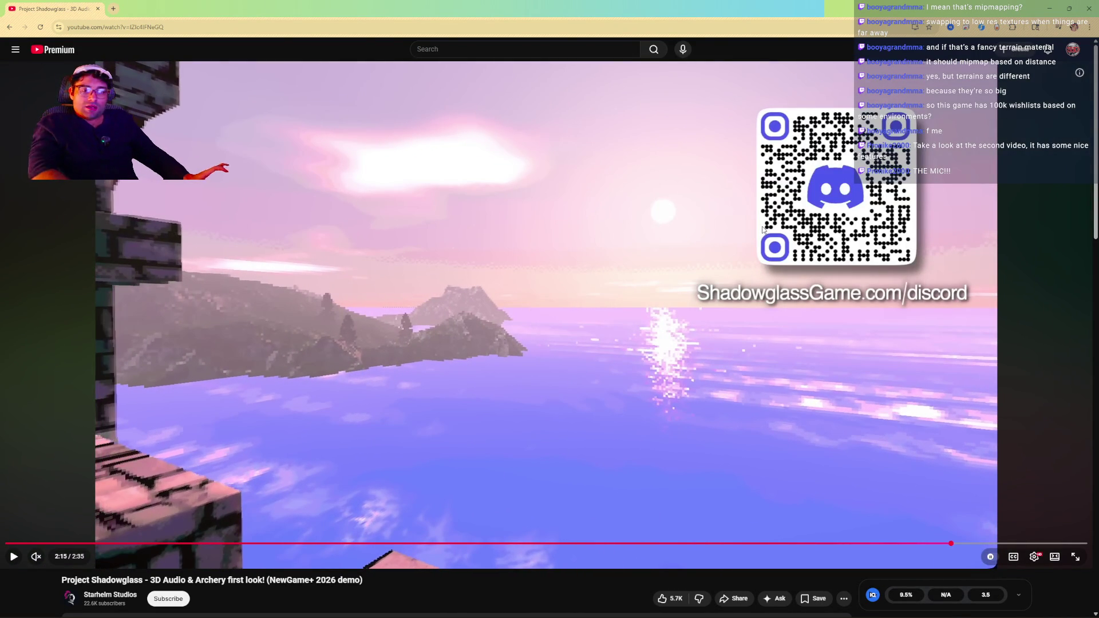